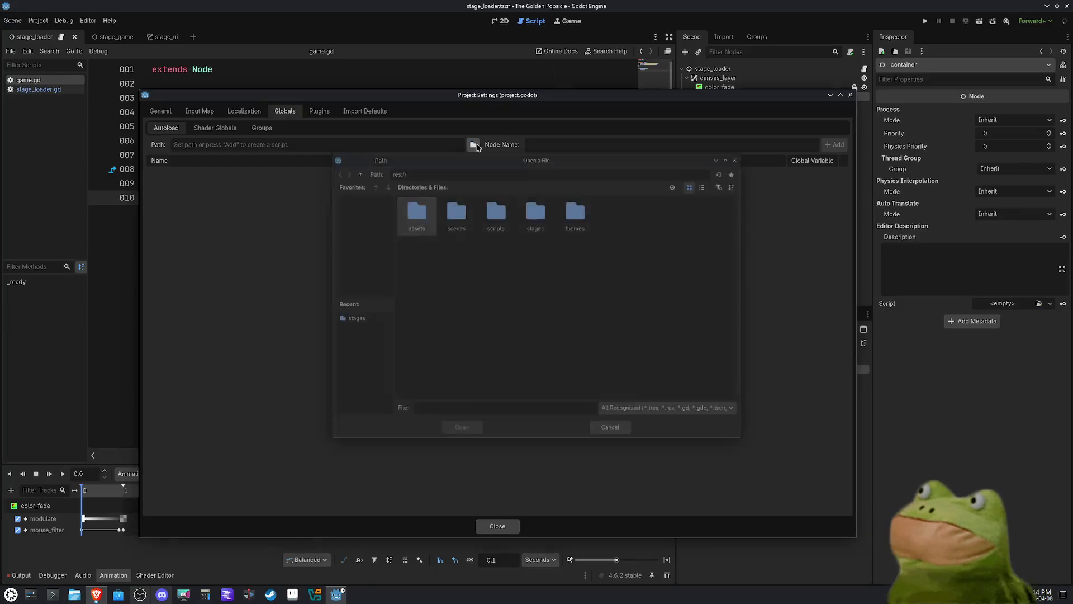
- Choose res://scripts/game.gd as the script path for a new autoload
click(615, 438)
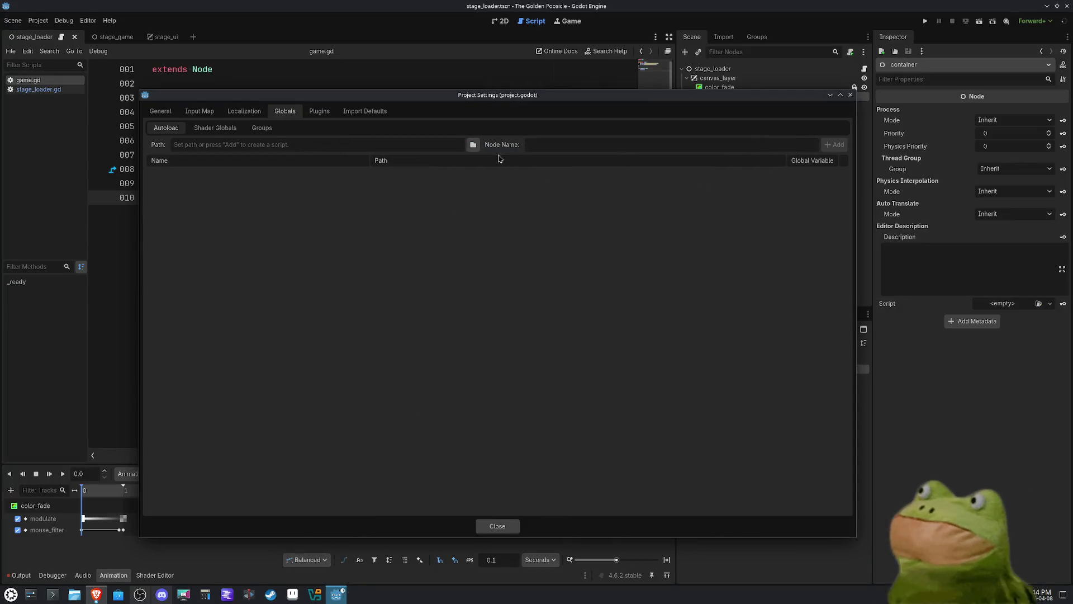
click(476, 147)
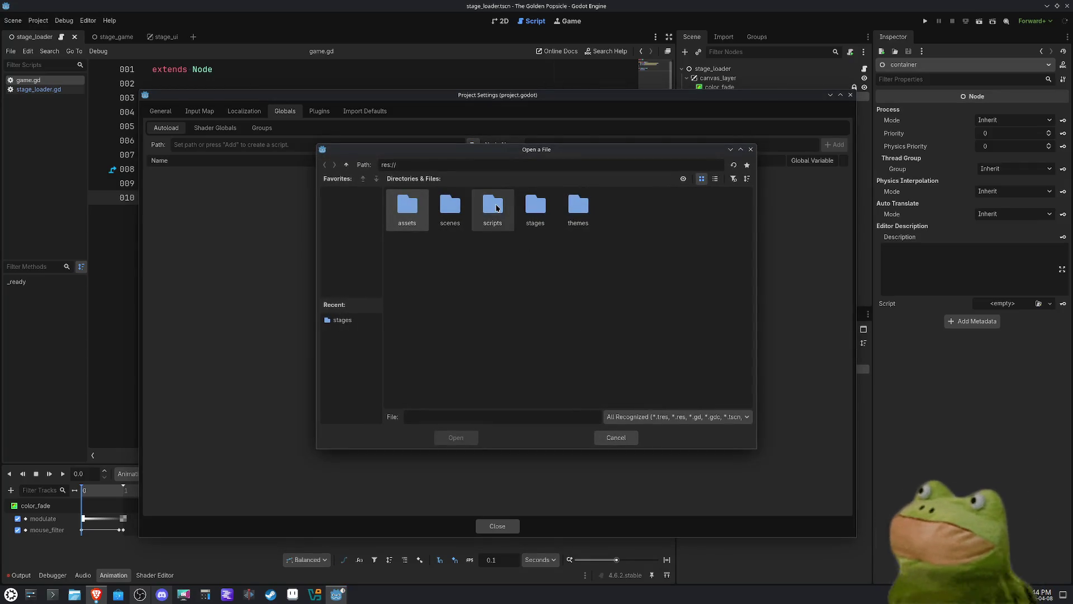
double_click(498, 207)
double_click(409, 207)
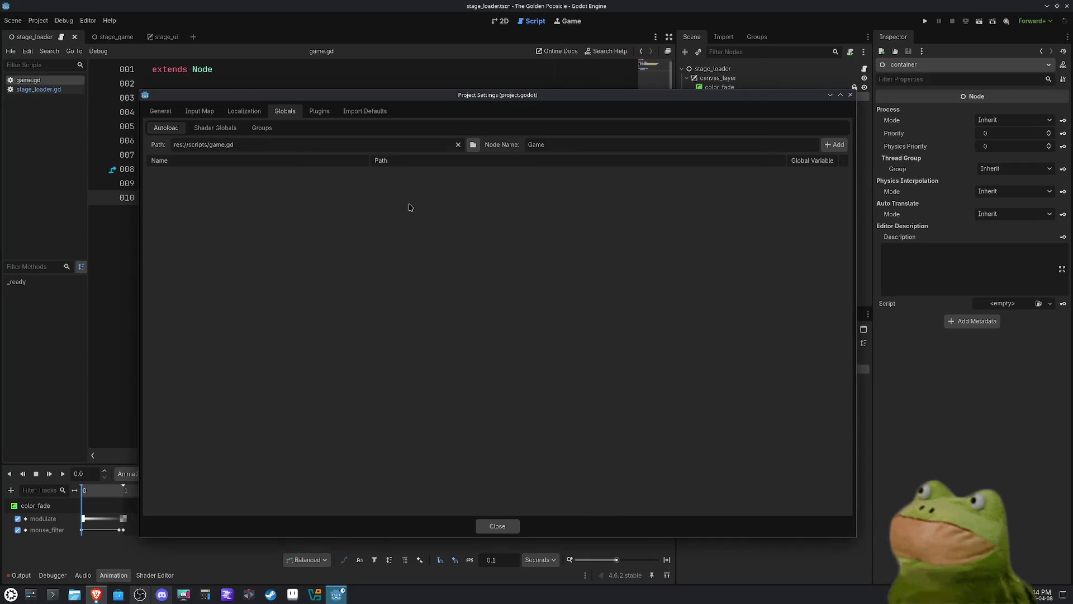
- Name the autoload 'game', add it, and close Project Settings
click(530, 145)
key(Delete)
text(g)
click(834, 144)
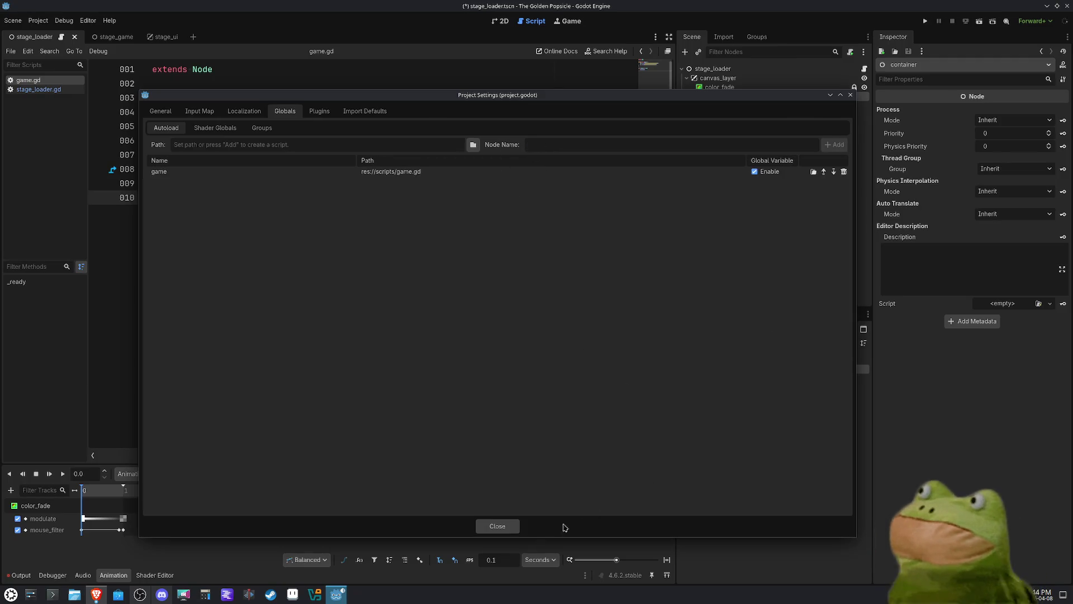
click(499, 527)
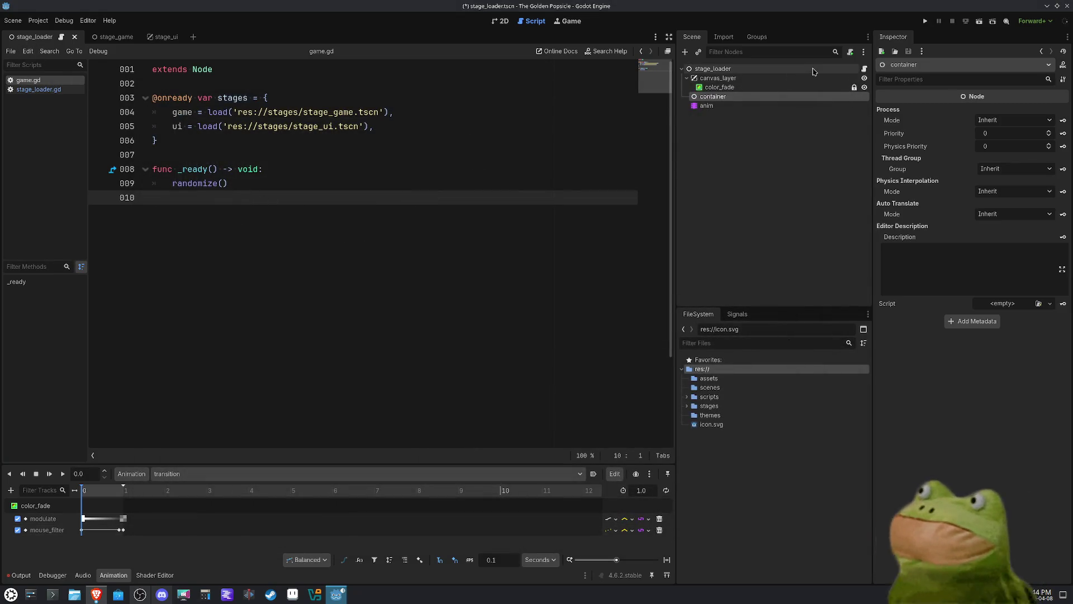
- In stage_loader.gd's _ready, replace pass with change_stage([game.stages.game, game.stages.ui], true, true) and save
click(713, 68)
click(865, 68)
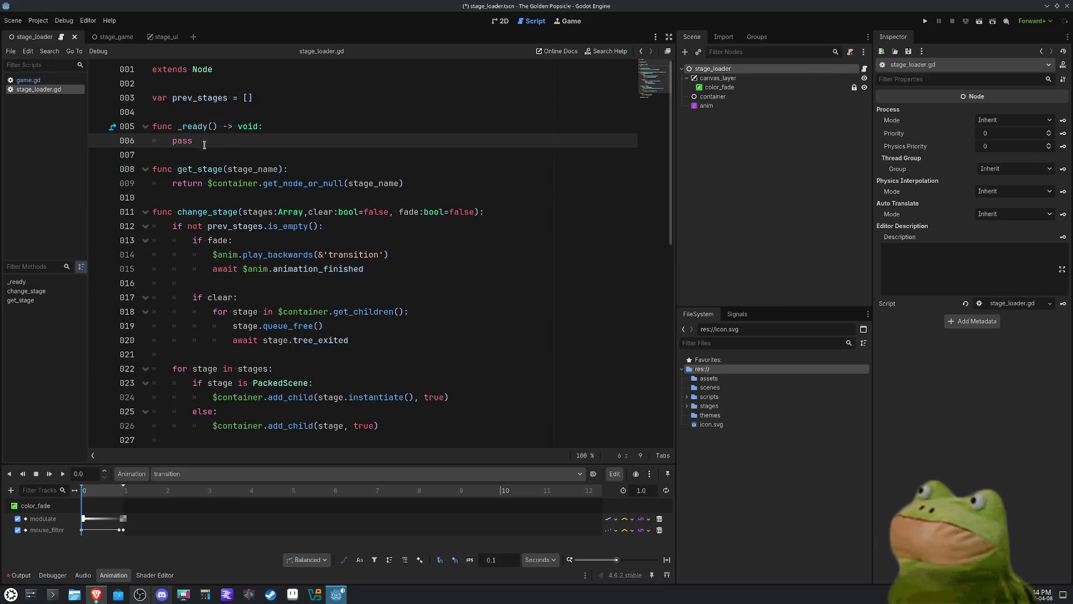
double_click(183, 141)
text(cna)
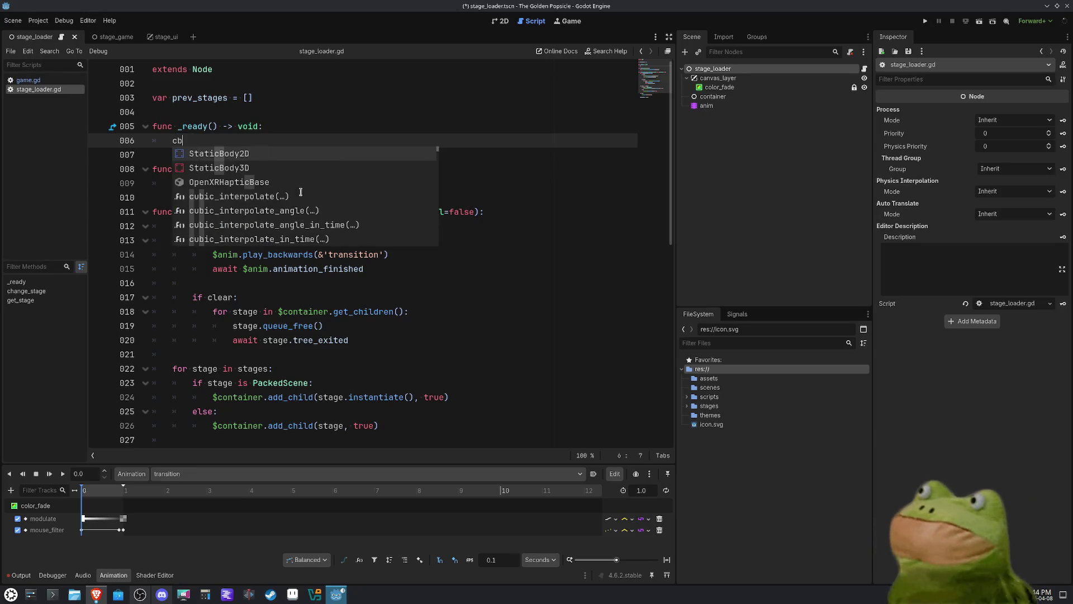
key(BackSpace)
key(BackSpace)
text(hange)
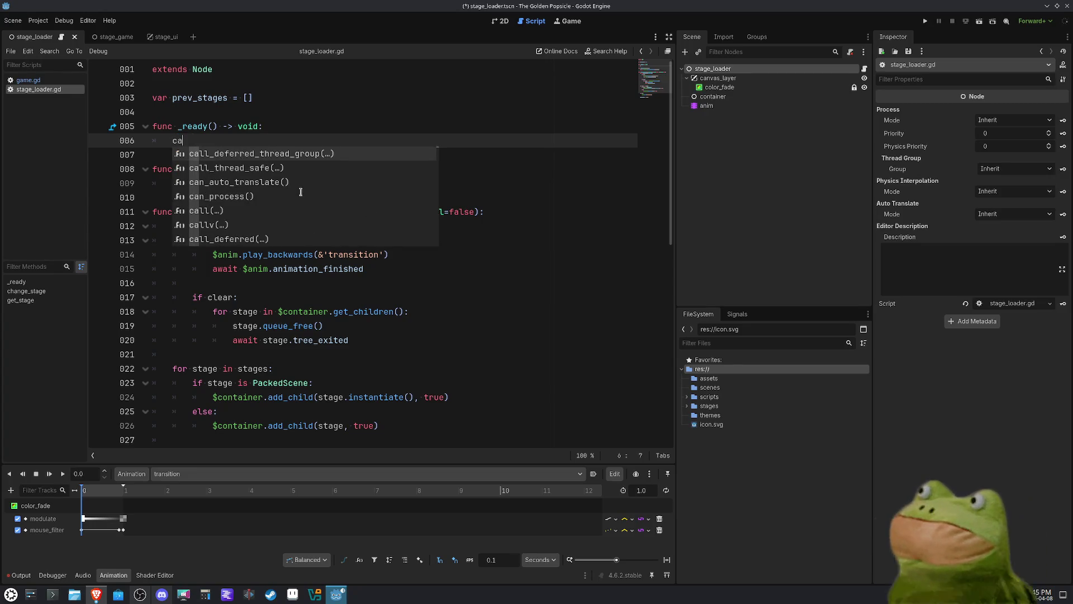
key(Return)
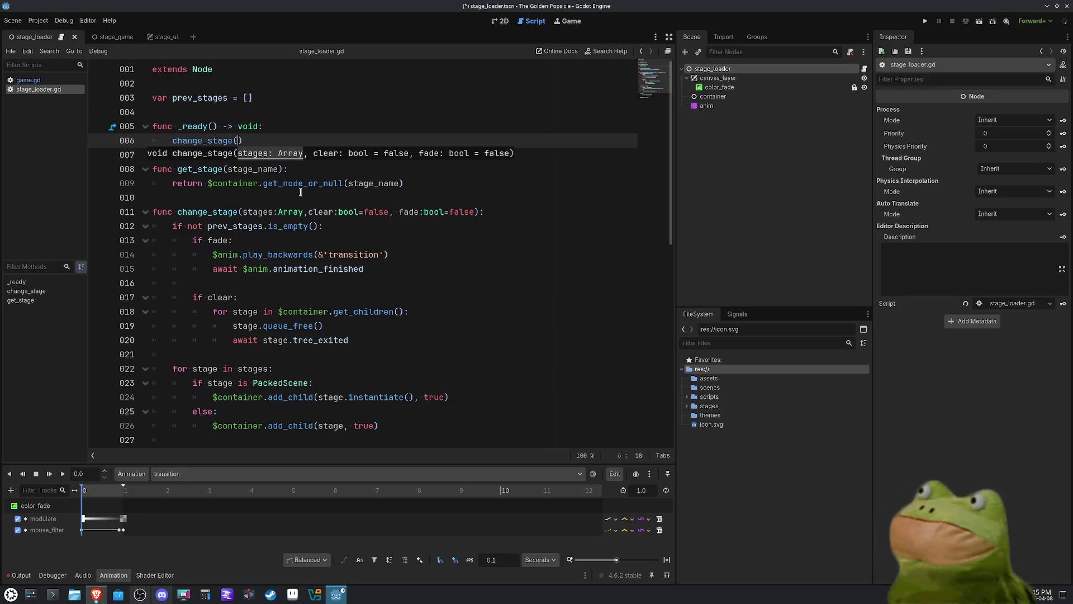
text([game.sta)
text(ges.game, game.s)
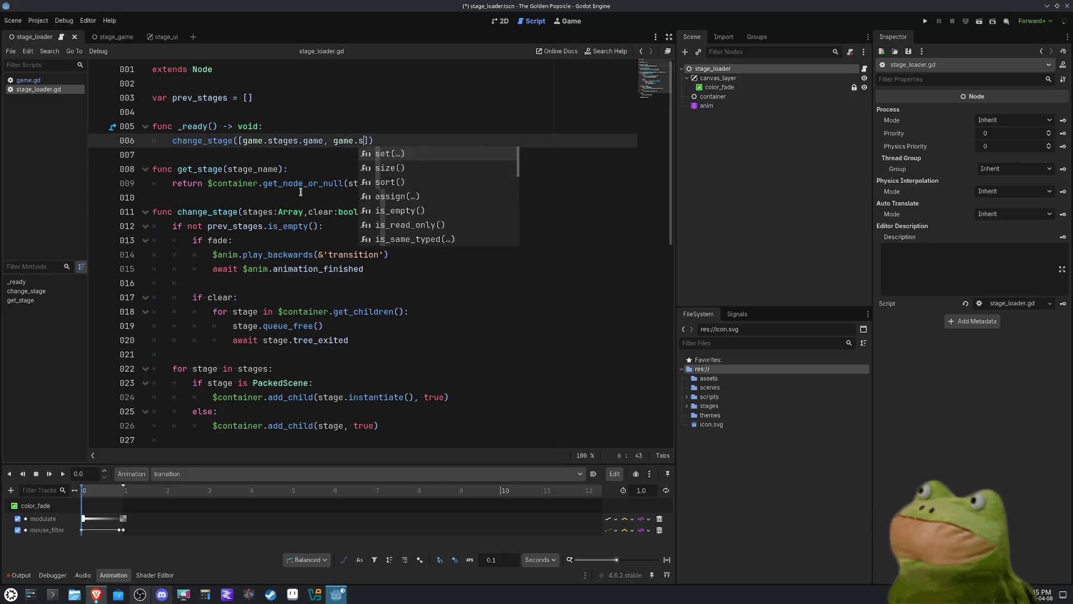
text(tages.ui)
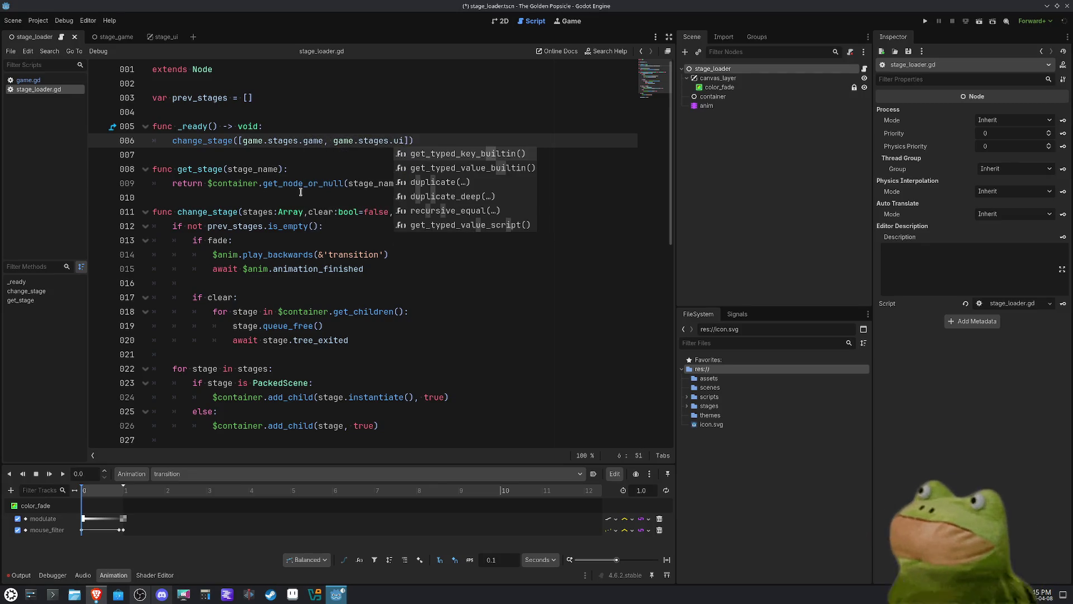
text(], true,)
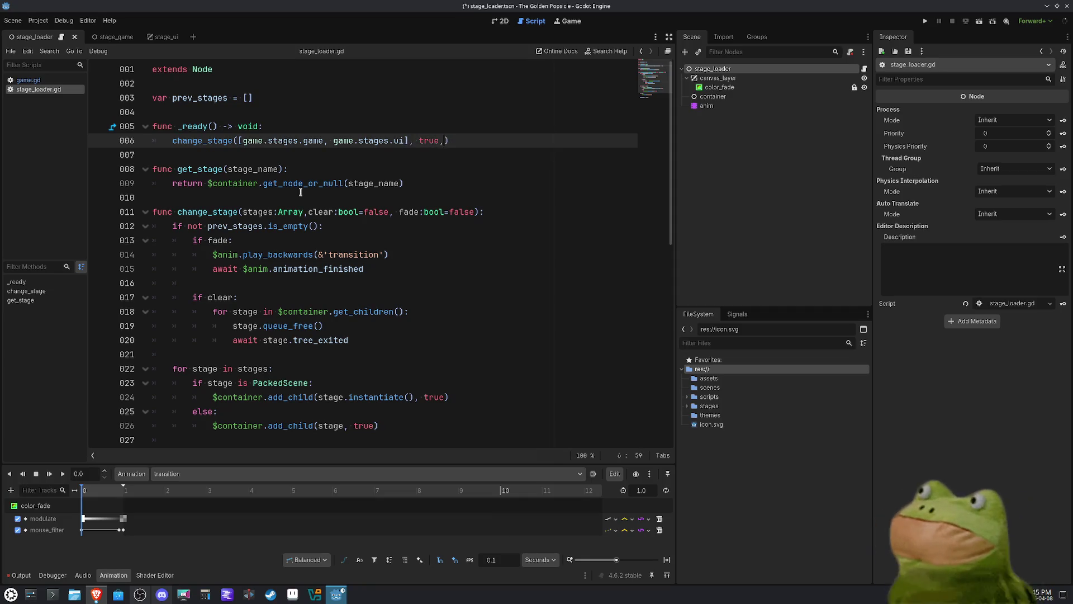
text( true)
click(367, 269)
key(ctrl+s)
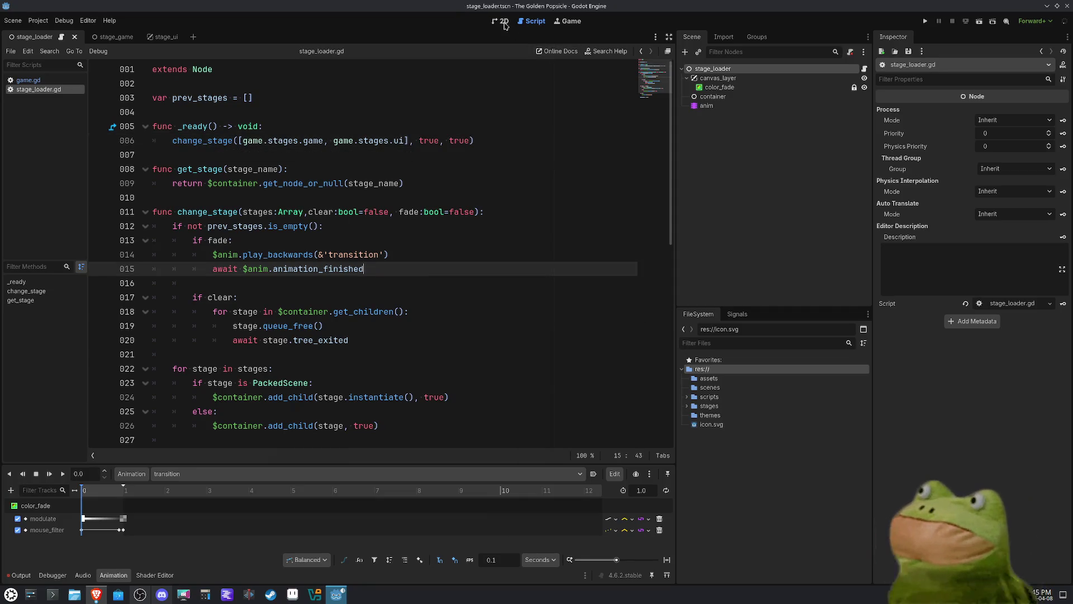
- Preview the transition fade animation in 2D view, then test-run the project and stop it
click(503, 23)
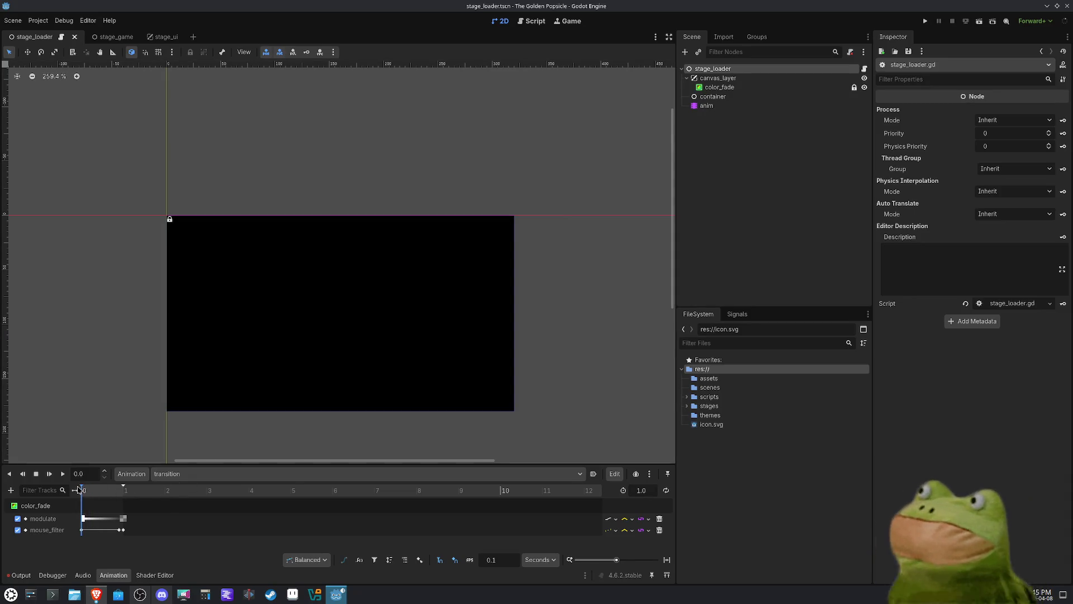
mouse_move(79, 490)
mouse_down()
mouse_move(123, 490)
mouse_move(82, 490)
mouse_up()
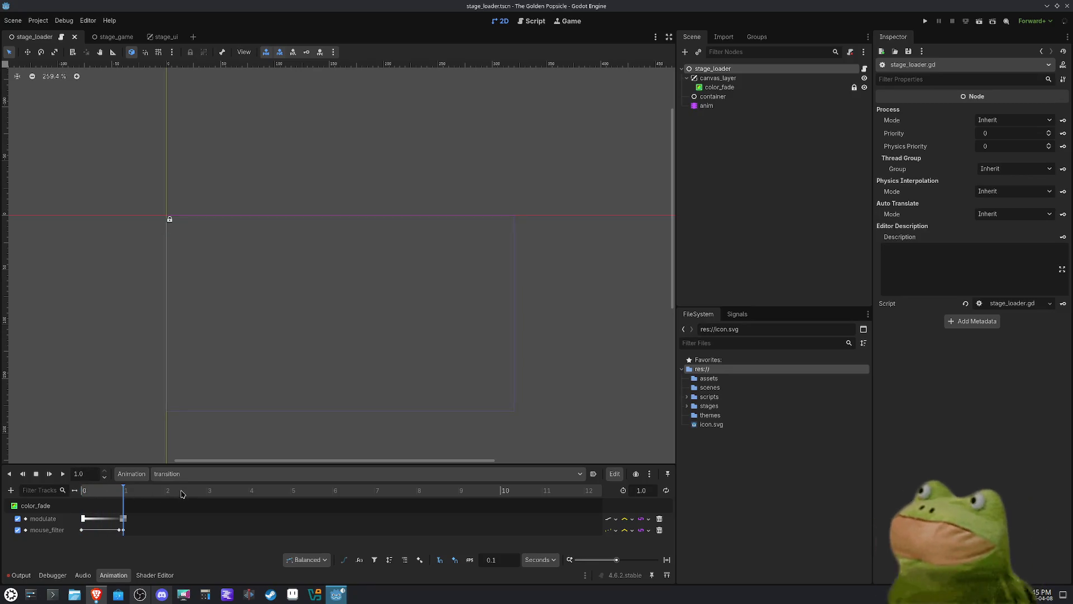
click(925, 20)
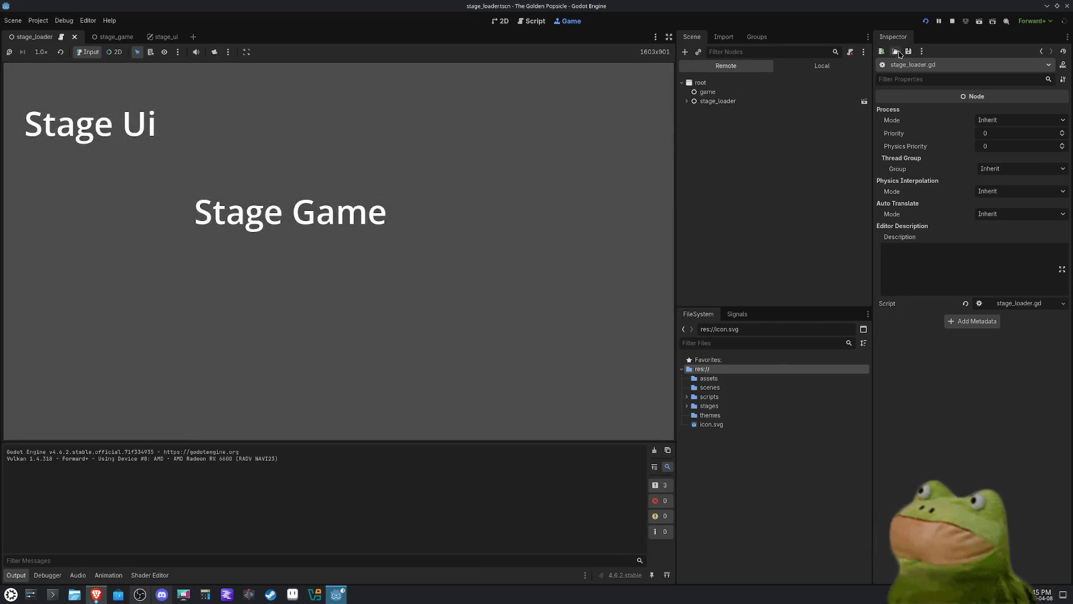
click(952, 21)
- Review the stage_game and stage_ui scenes, save stage_game, and open game.gd for editing
click(117, 39)
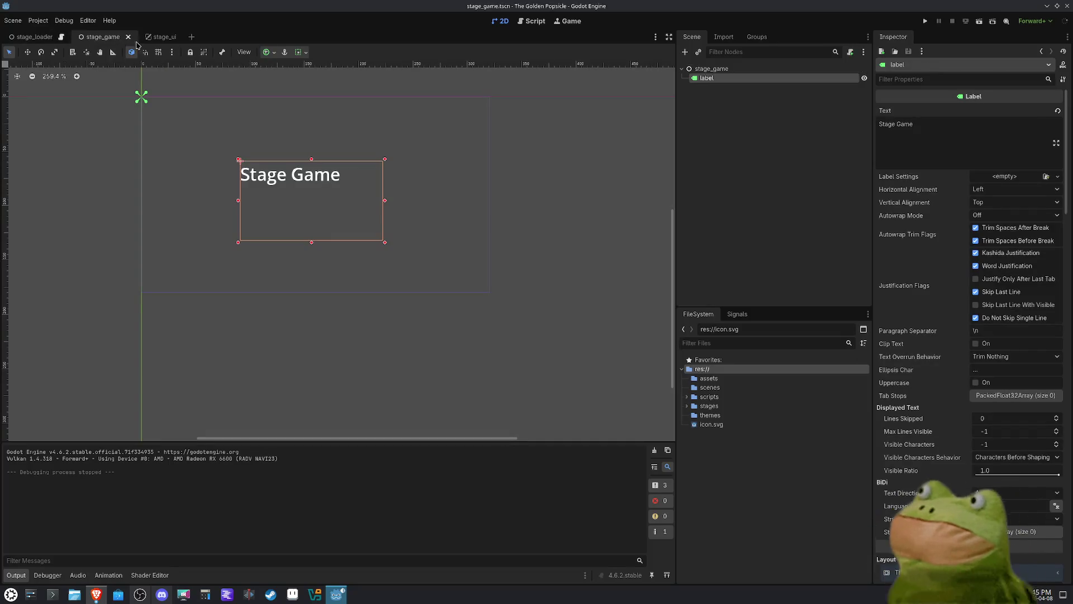
click(162, 37)
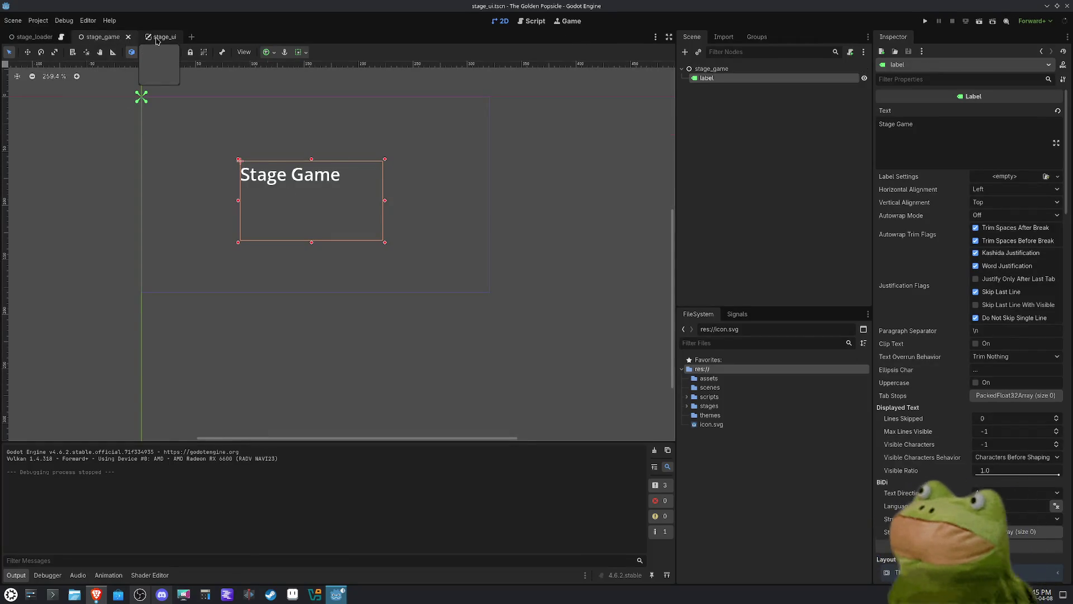
click(102, 36)
key(ctrl+s)
click(56, 41)
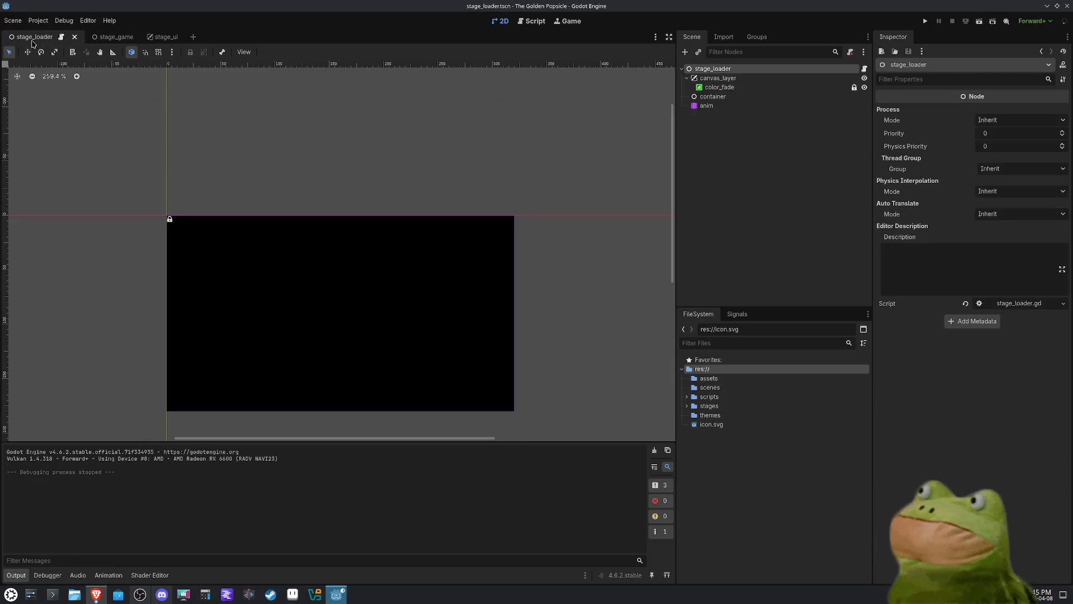
key(ctrl+F3)
click(28, 80)
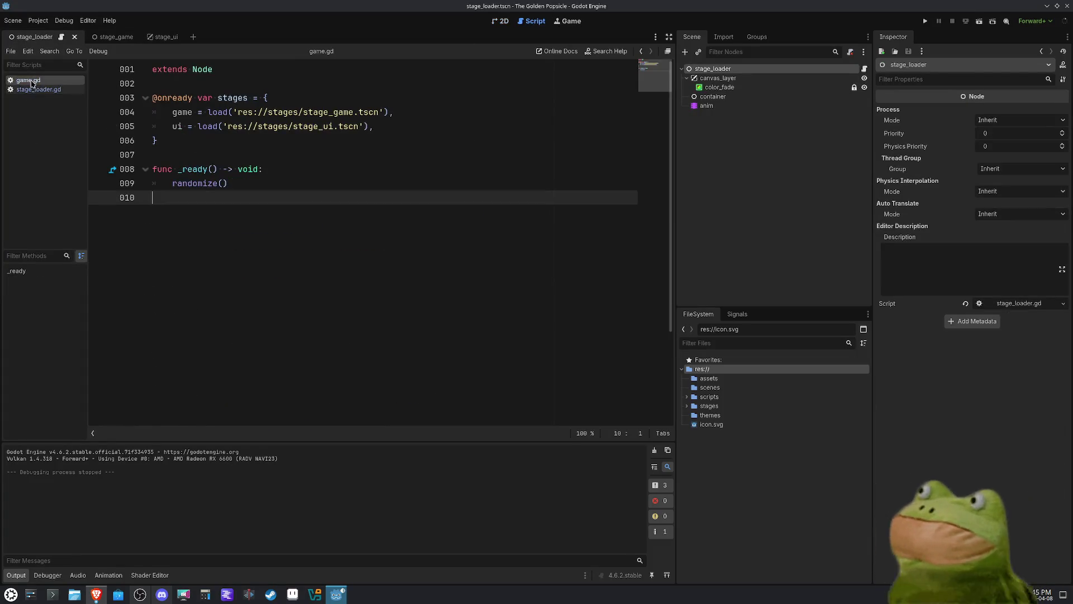
- Add a save dictionary below stages containing a level = { } entry
click(178, 146)
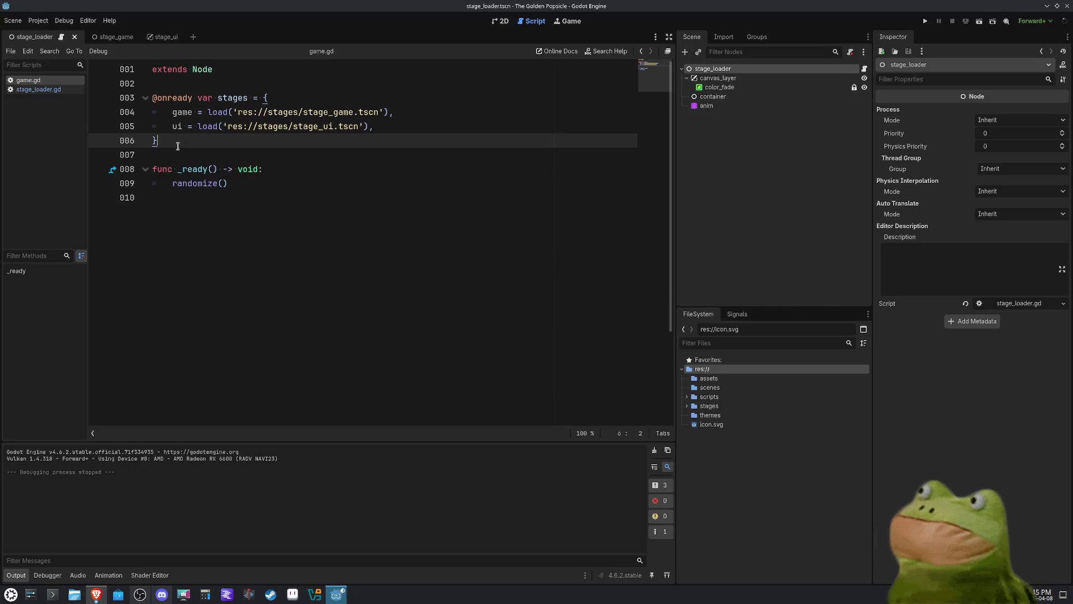
key(Return)
key(Return)
text(var save = {)
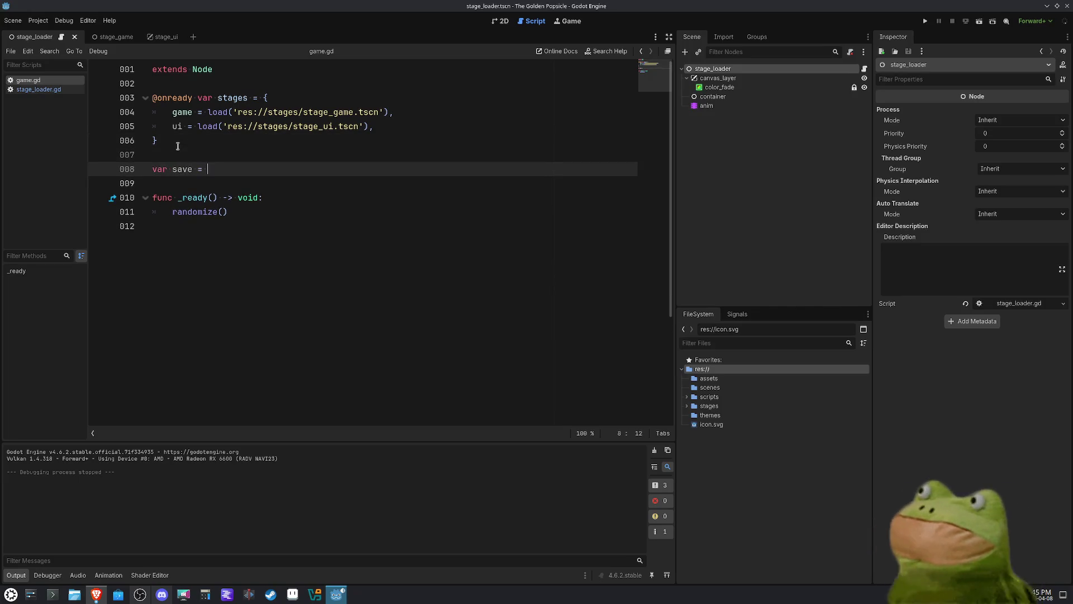
key(Return)
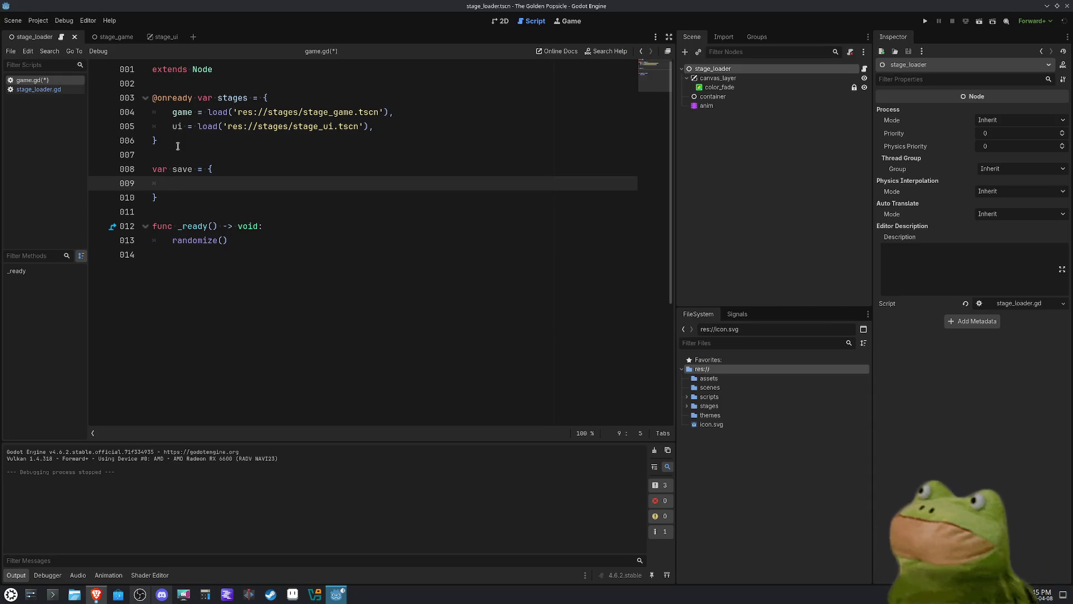
key(Return)
key(Return)
text(level = {)
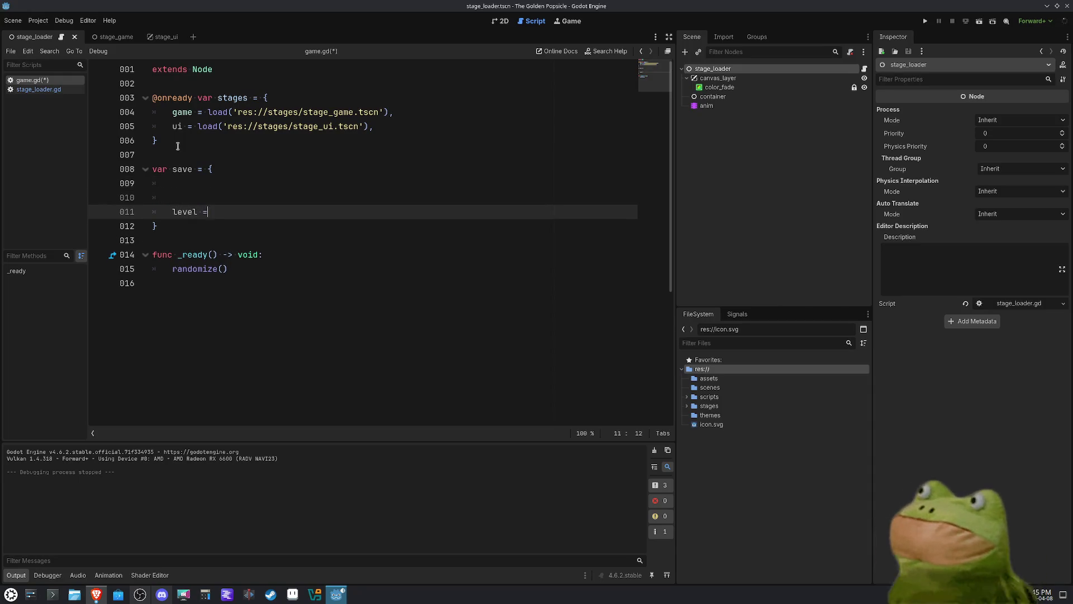
key(Return)
key(Up)
key(Up)
key(Up)
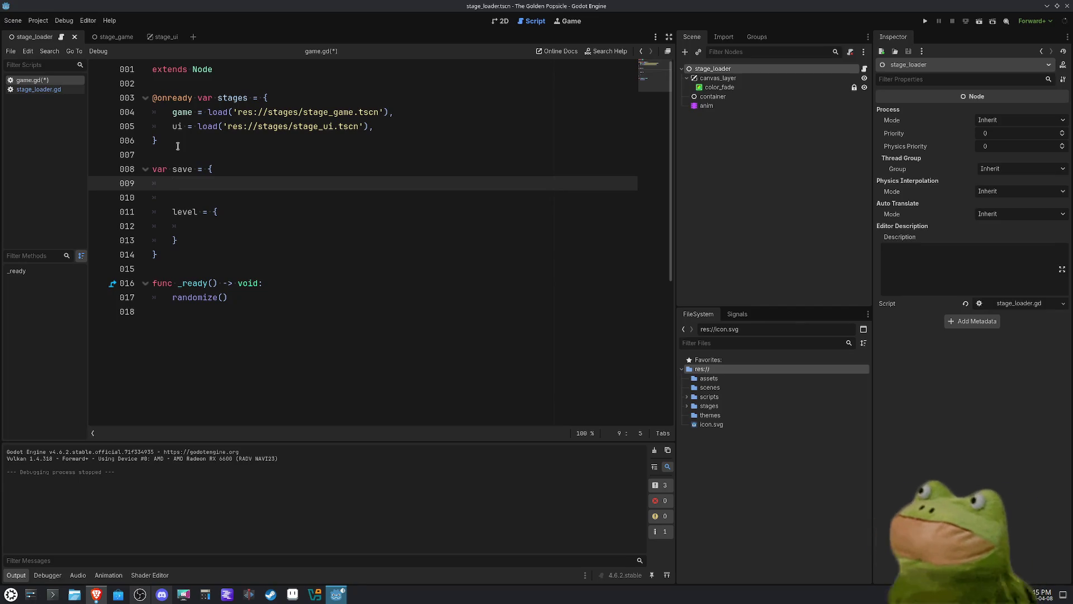
- Add a party = { }, entry above level with a #[location] comment inside it
text(party )
text(= {)
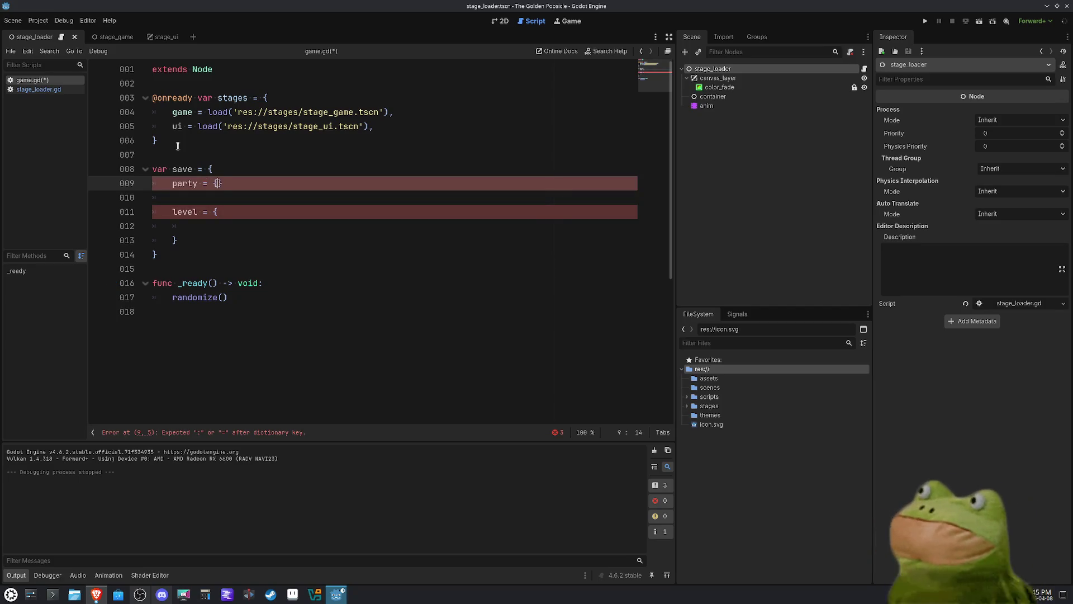
key(Return)
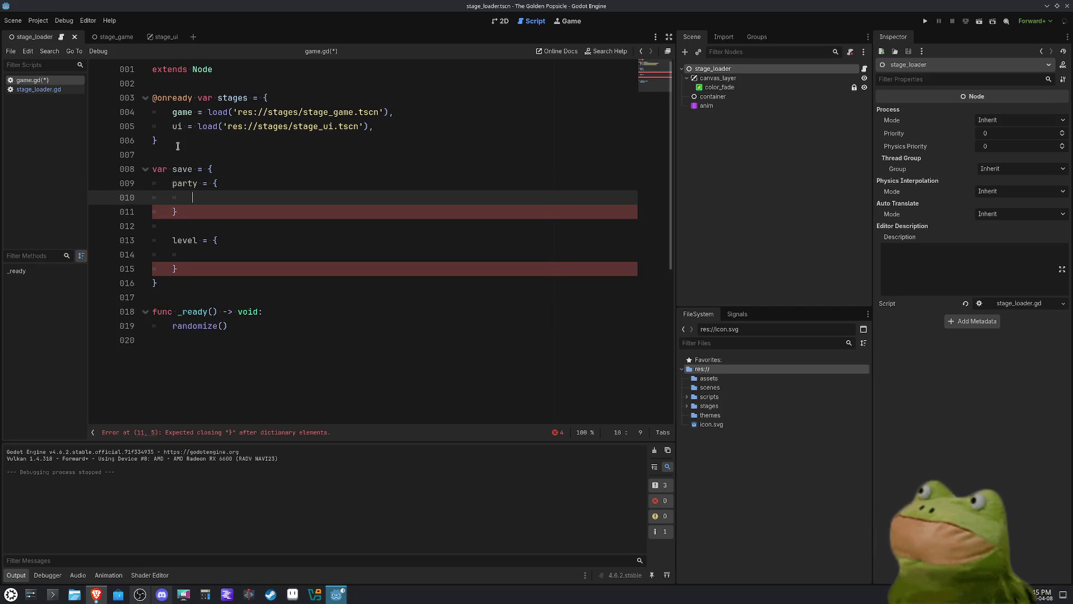
key(Down)
text(,)
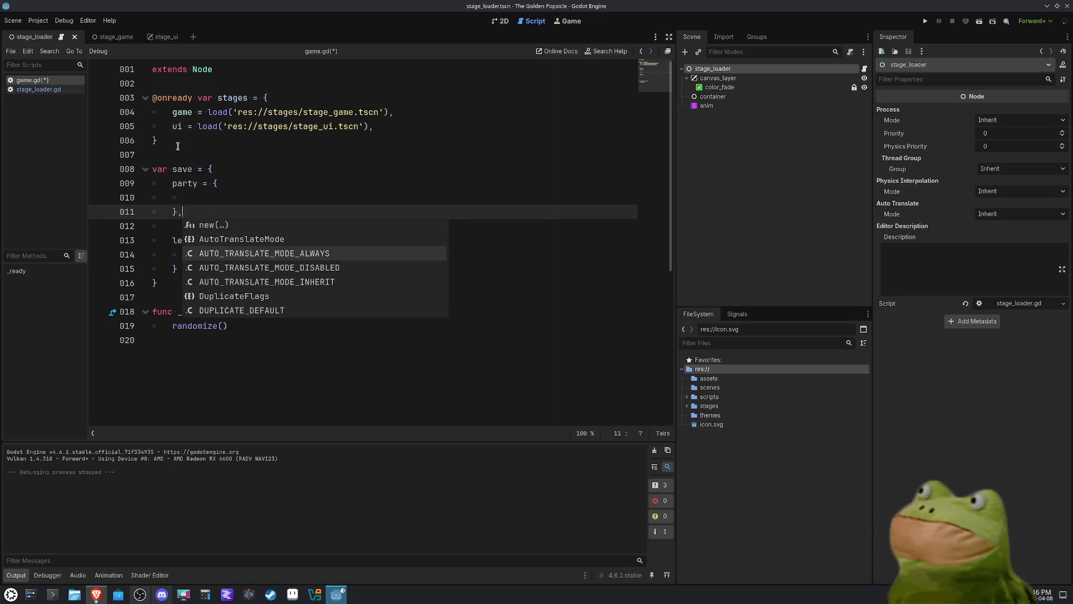
key(Escape)
key(Up)
key(Up)
key(Down)
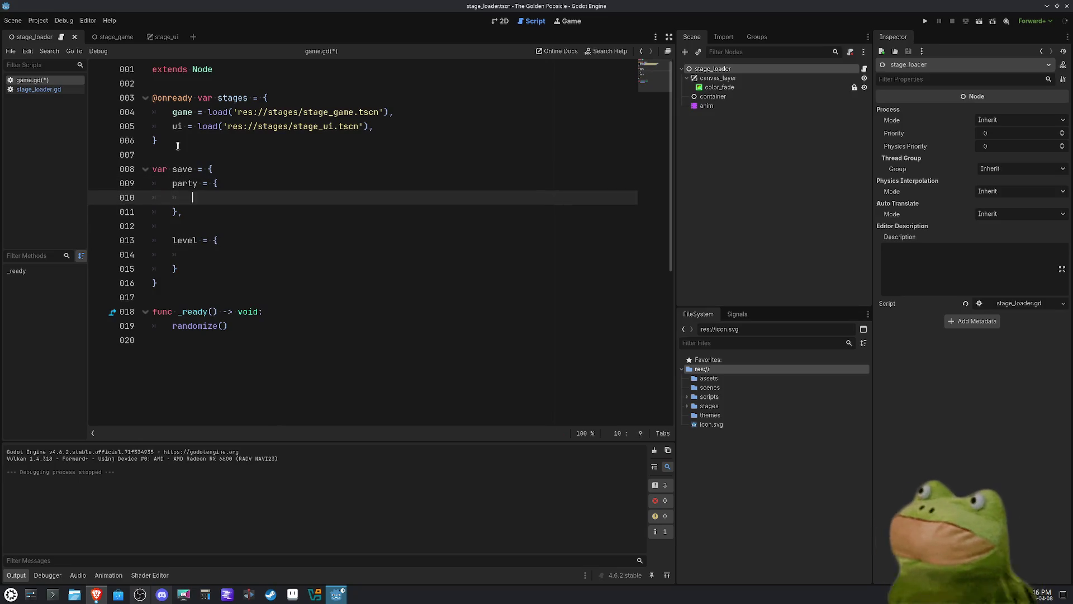
text(#)
text([)
text(location])
- Turn the comment into a commented #[location] = { … #} block
key(Return)
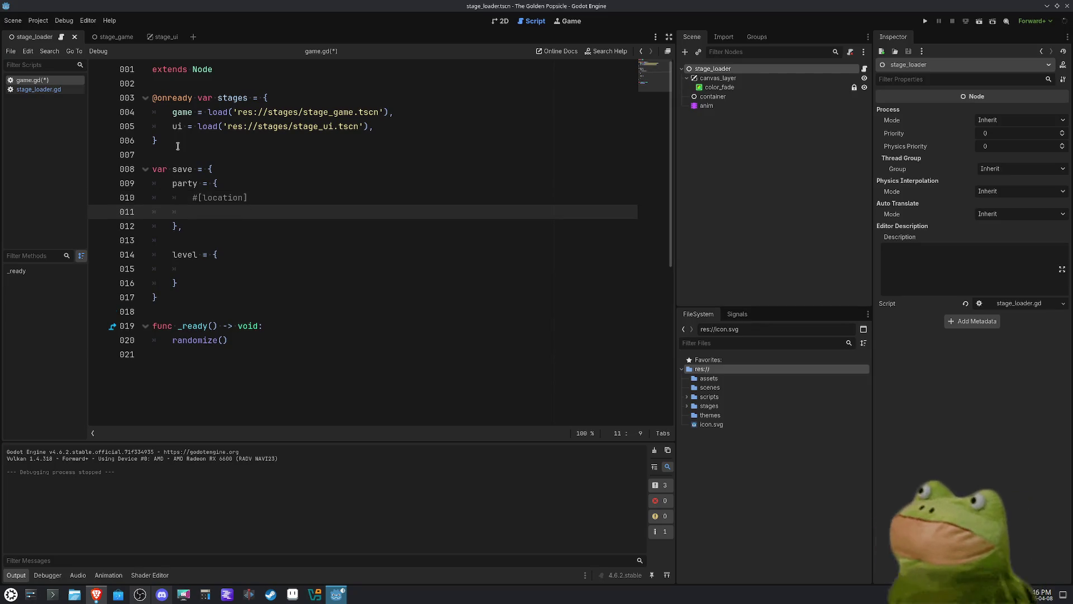
text(#{)
key(Return)
text(#)
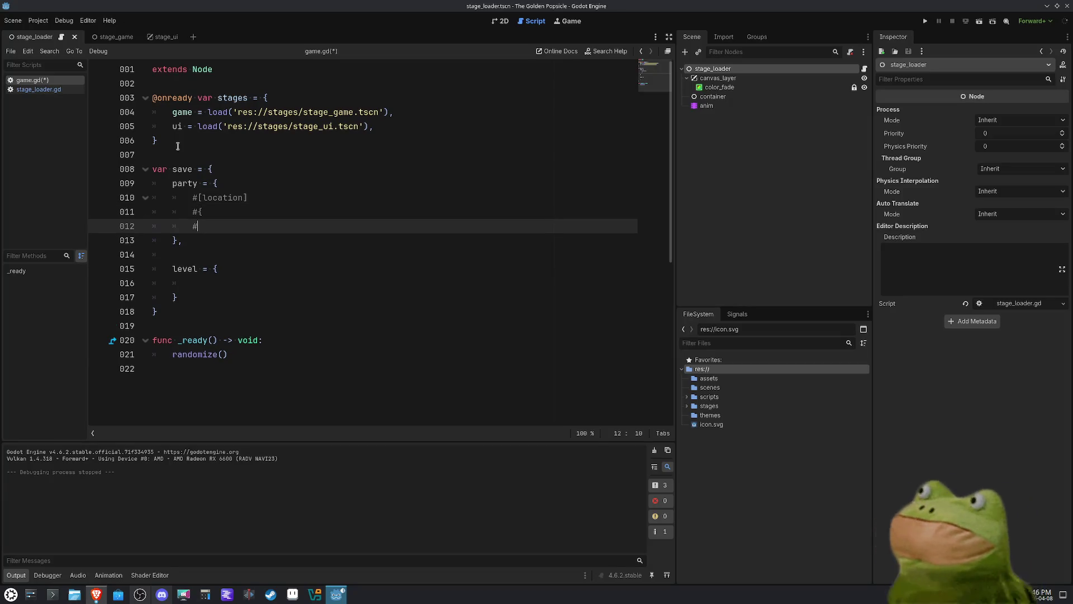
text(})
key(Up)
key(Up)
key(End)
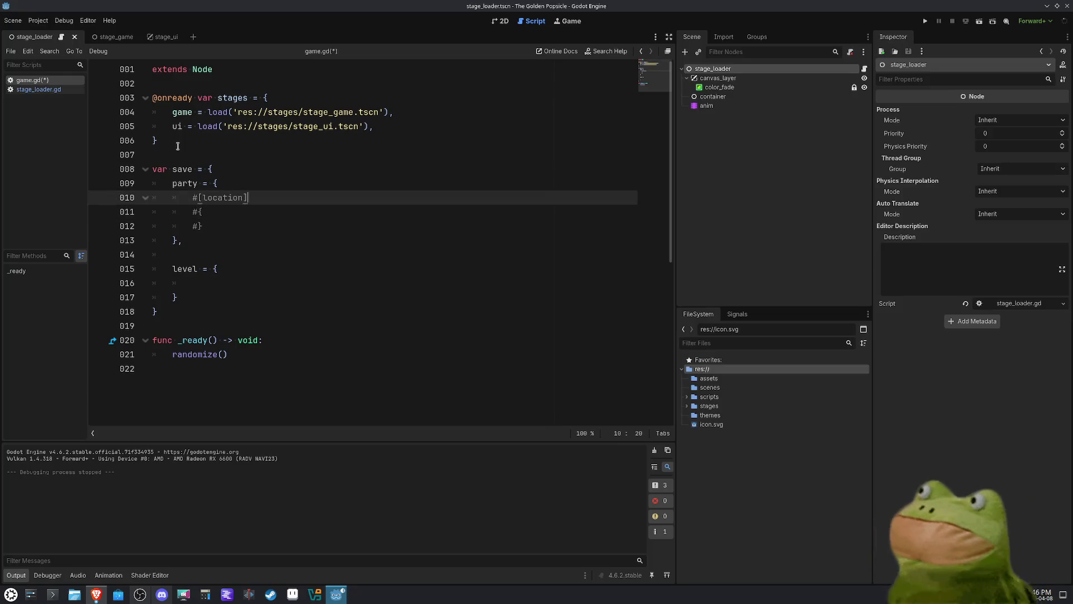
key(Delete)
key(Delete)
key(Delete)
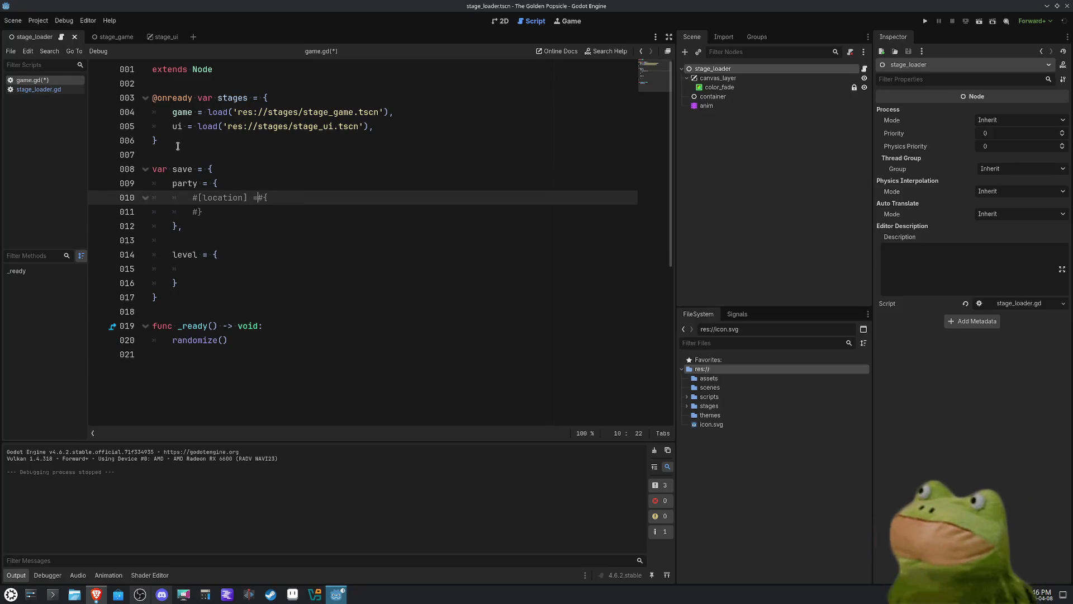
key(Delete)
key(End)
key(Return)
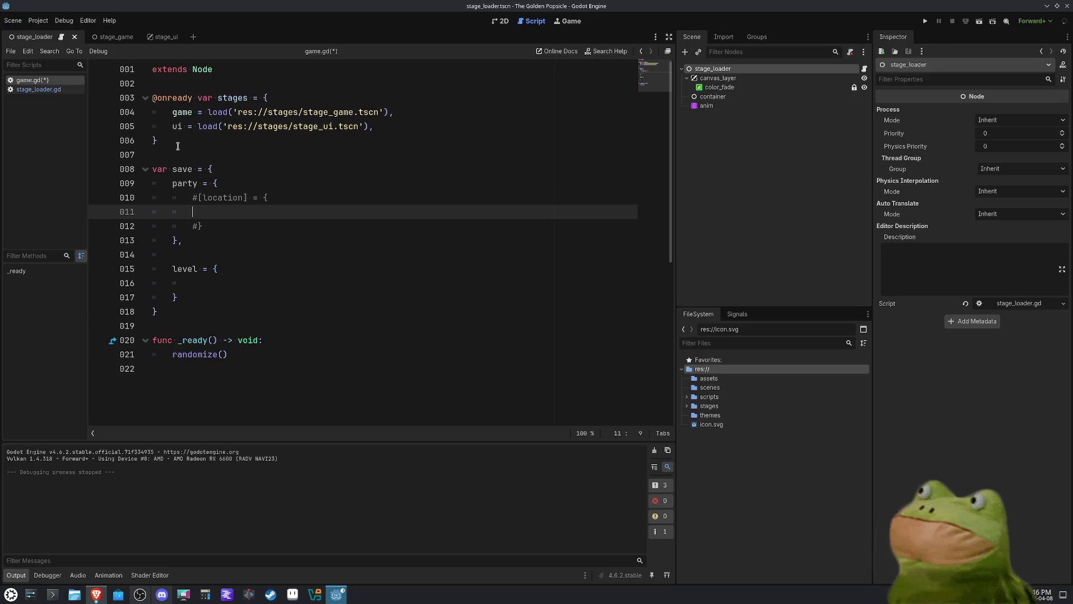
- Add commented Name = ., Level = and Hp/MaxHp lines inside the block
text(#	)
text(Name = )
text(.)
key(Return)
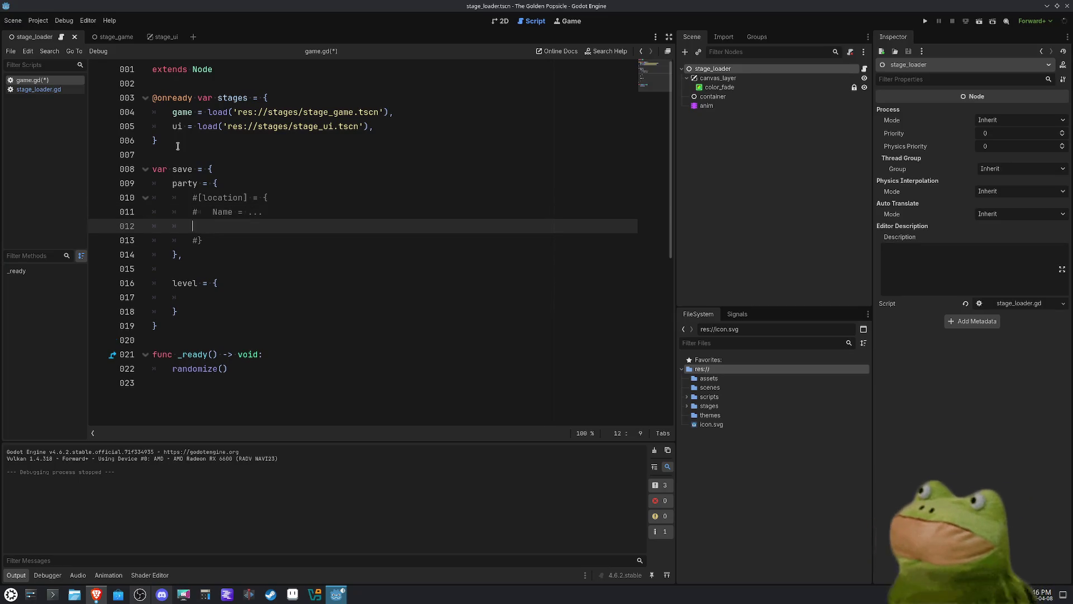
text(#)
text(Level =)
key(Return)
text(#	)
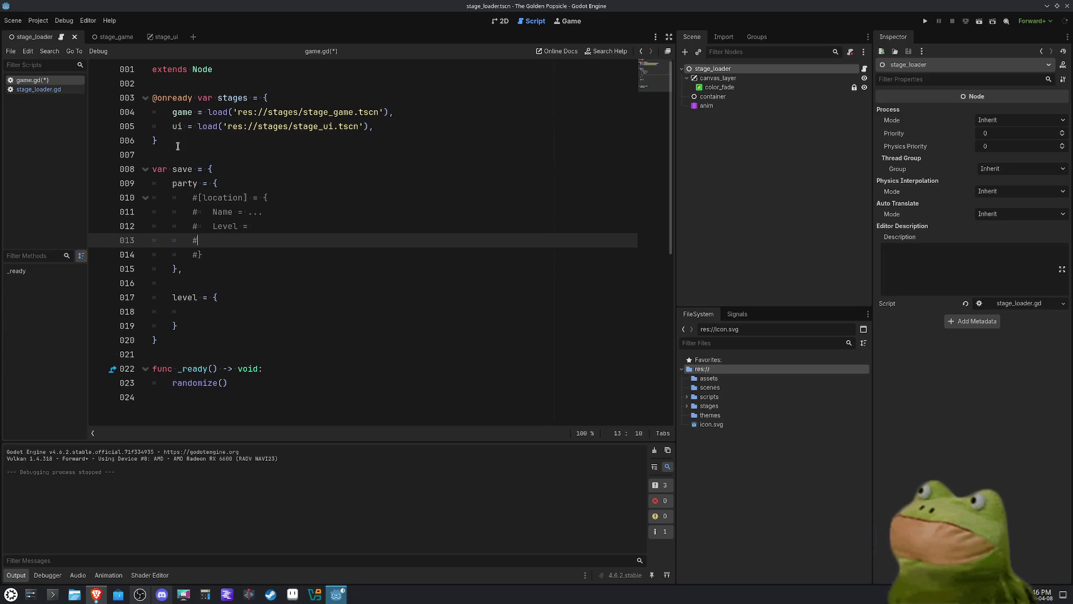
text(Hp/)
text(MaxHp)
- Add commented Mp/MaxMp and Str,StartStr, lines to the template
key(Return)
text(#	)
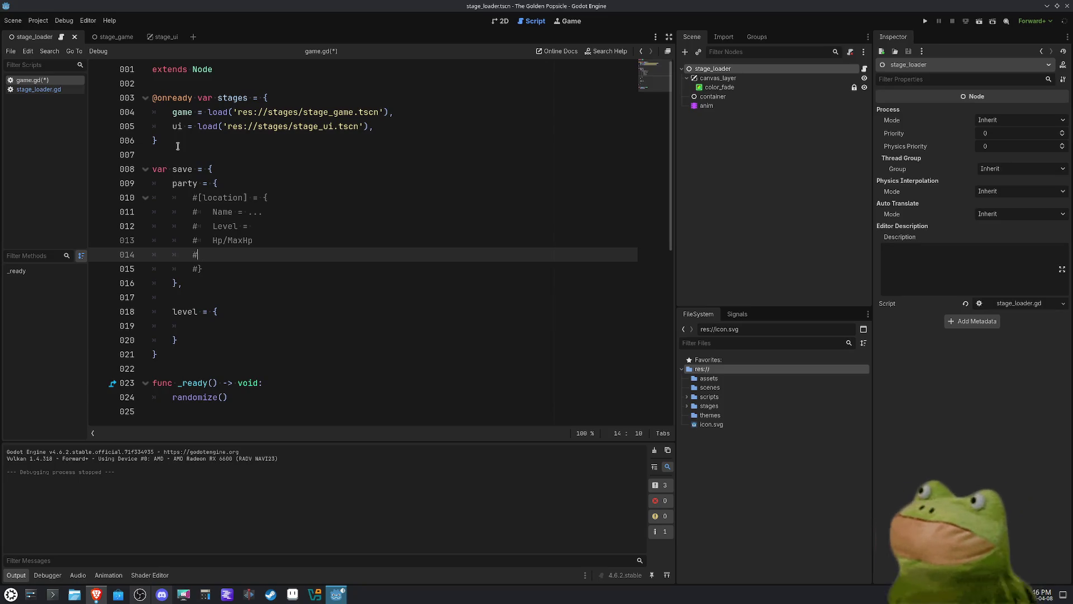
text(Mp/)
text(MaxMp)
key(Up)
key(Down)
key(Return)
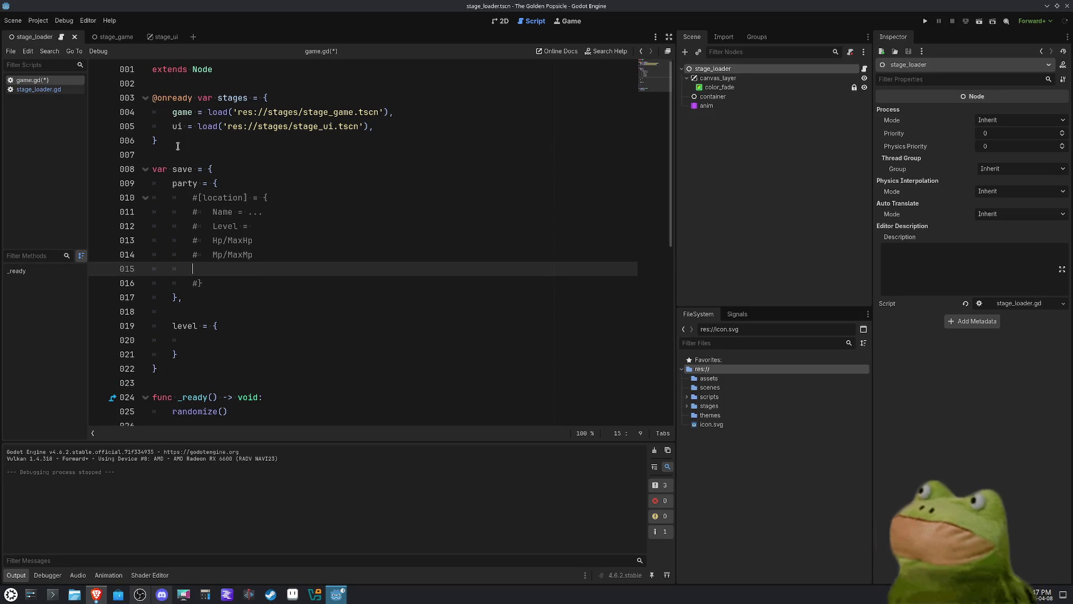
text(#)
key(Tab)
text(Str,ST)
text(ar)
key(BackSpace)
key(BackSpace)
key(BackSpace)
text(tar)
text(tStr,)
- Finish the Str line with BaseStr and add Dex, Intel and Vit stat triplet lines
text(BaseStr)
text(,)
key(BackSpace)
key(Return)
text(#	)
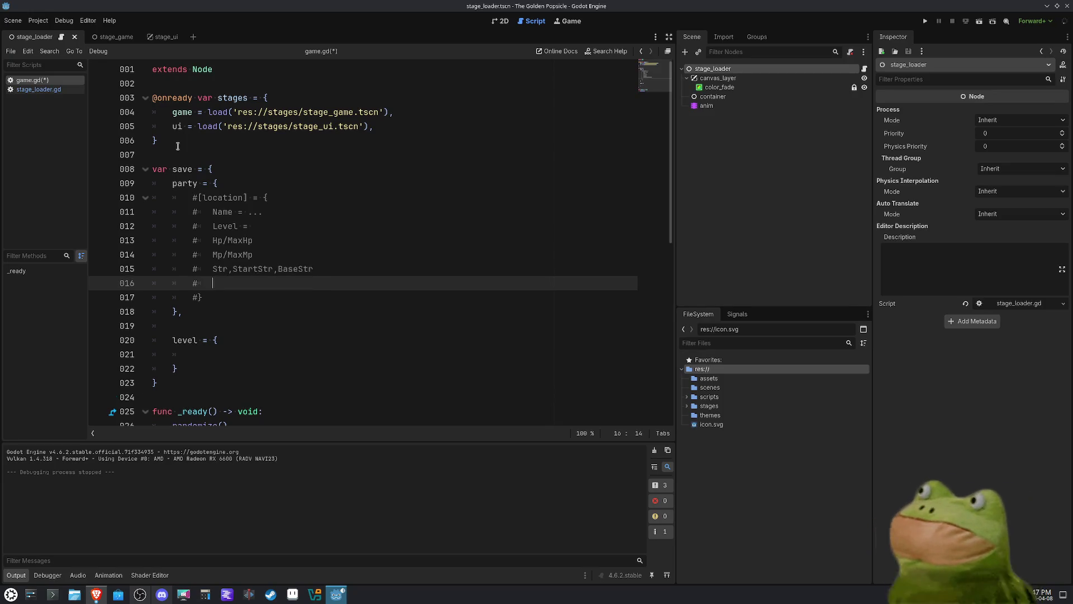
text(Dex,)
text(StartDex,B)
text(aseDe)
text(x,)
key(Return)
text(#	)
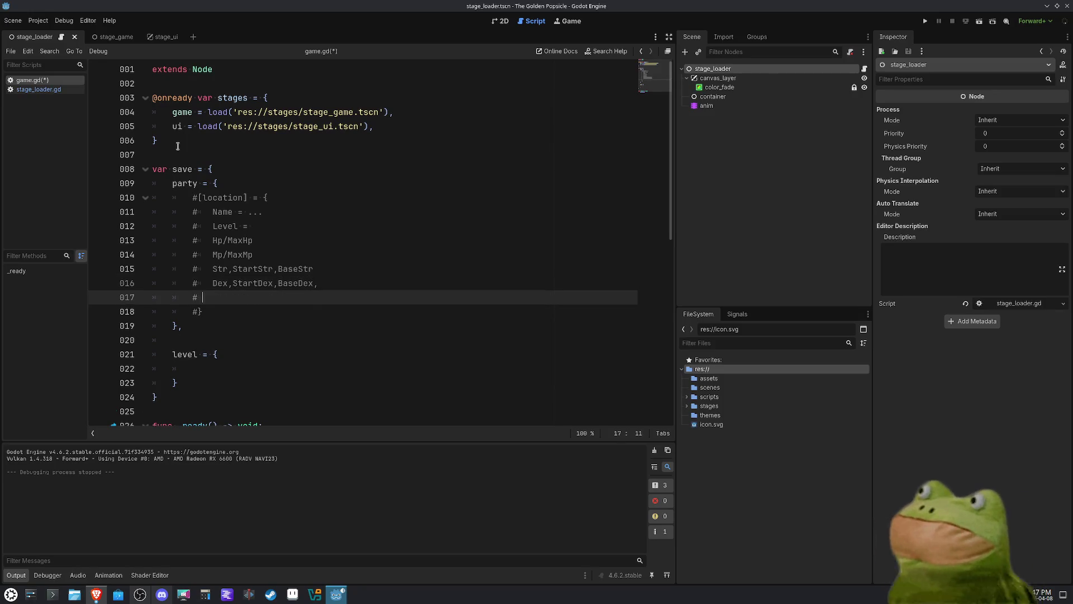
text(Intel)
text(,StartIntel,)
text(BaseIntel,)
key(Return)
text(#	)
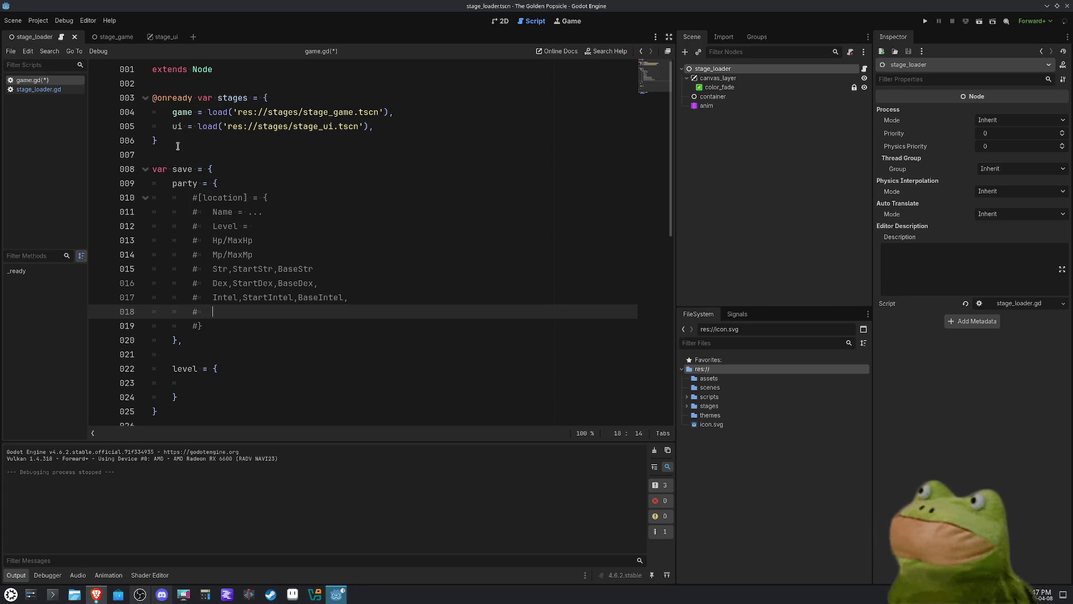
text(Vit,)
text(StartVit,)
text(BaseVit)
- Add a commented (Exp,MaxEx) = LevelUp, TotalExp line after Vit
key(Return)
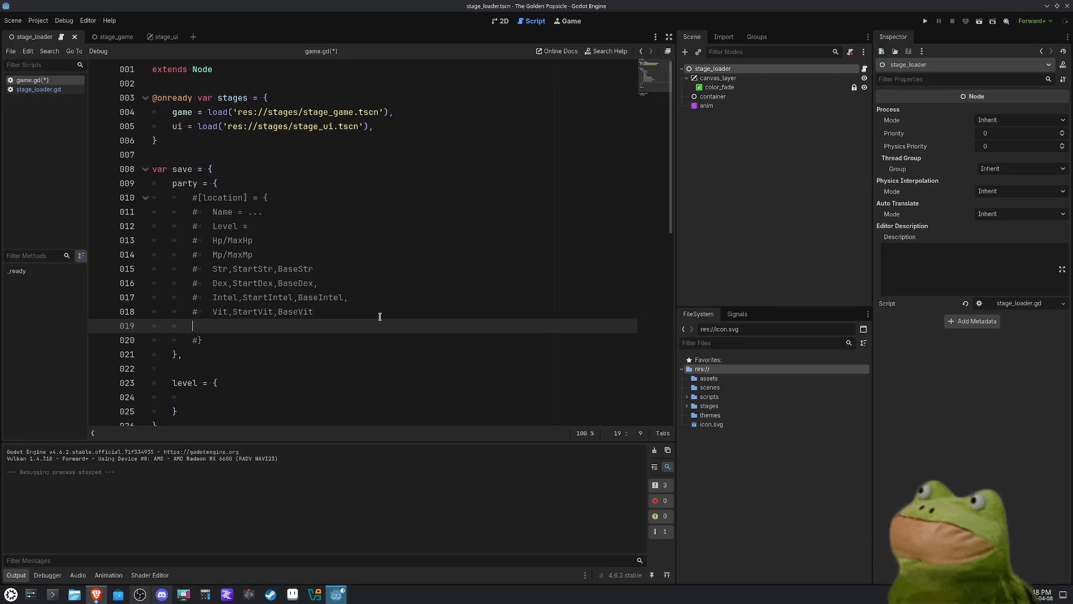
text(#	)
text(Exp,MaxE)
text(xp,)
key(BackSpace)
key(BackSpace)
key(ctrl+shift+Left)
key(ctrl+shift+Left)
text(()
key(End)
text(=)
text( LevelUp, )
text(TotalExp)
key(Return)
text(#)
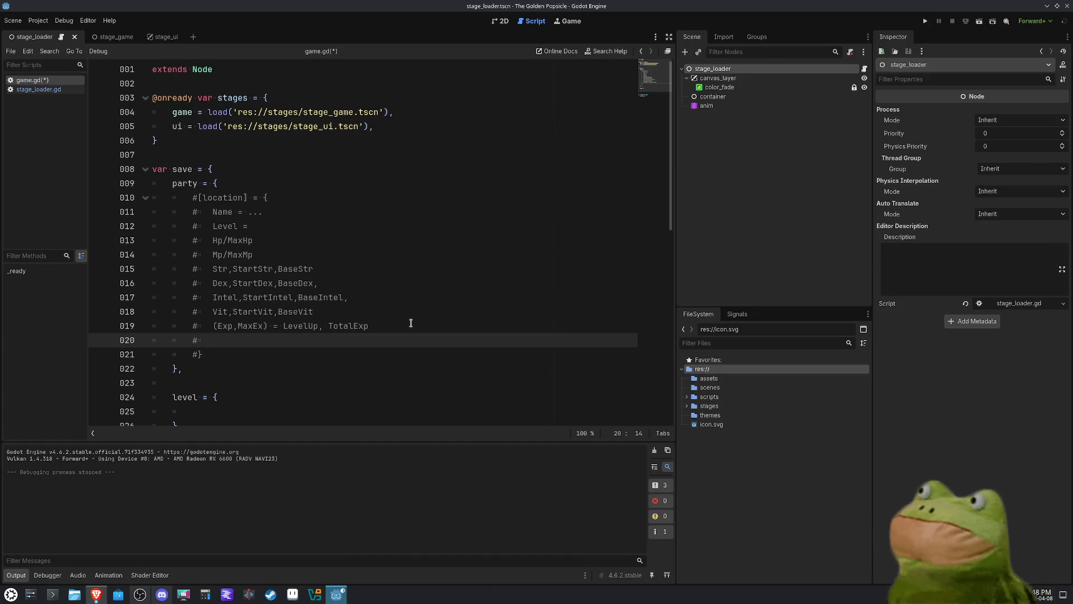
key(BackSpace)
key(BackSpace)
key(BackSpace)
- Insert a commented Abilities = Buffs/Debuffs, line after Mp/MaxMp
key(Up)
key(Up)
key(Up)
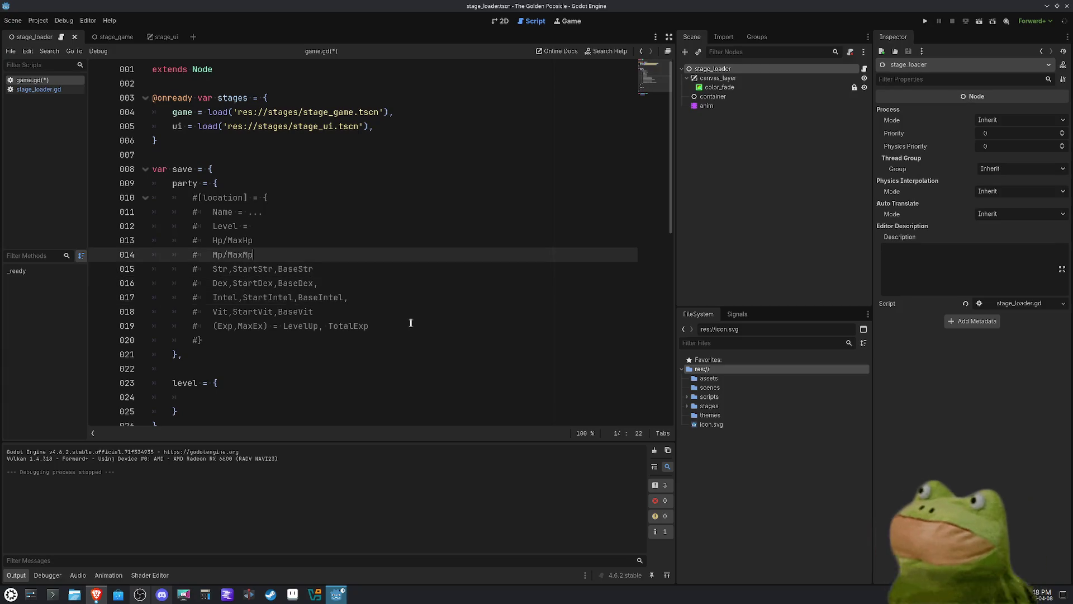
key(Return)
text(#)
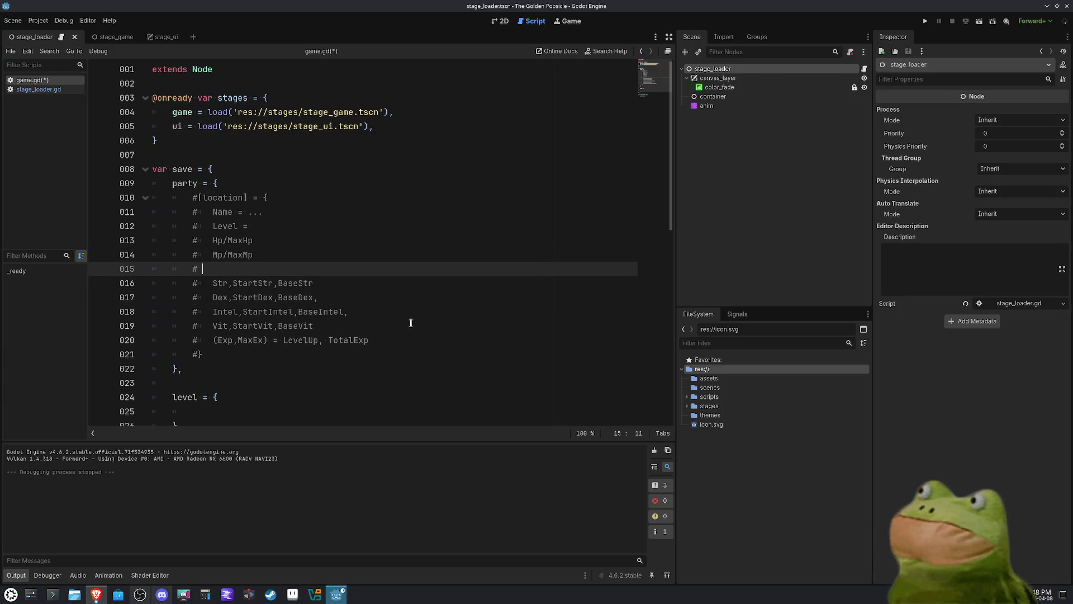
key(Tab)
text(Abilities)
text( = )
text(Buffs/Debuf)
text(fs,)
scroll(364, 346, down, 1)
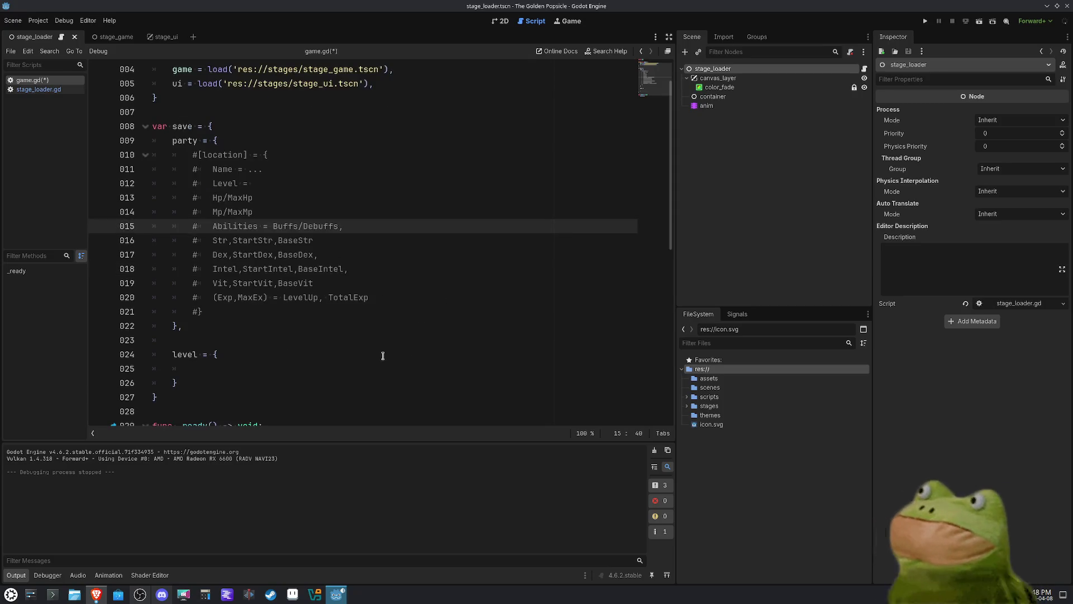
click(234, 312)
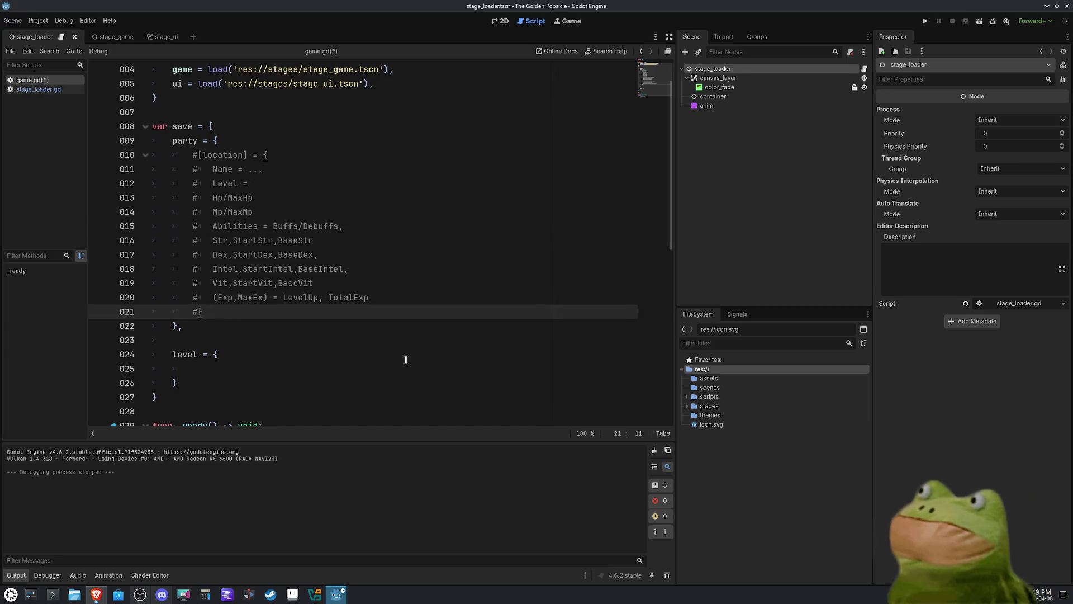
- Delete the [location] = key from the template's opening line
double_click(230, 153)
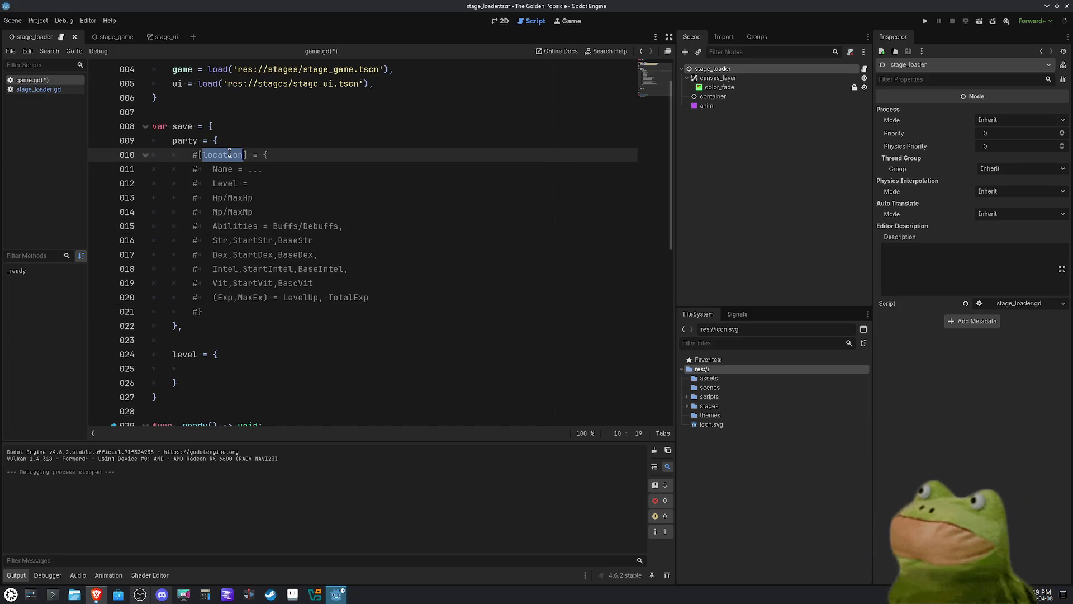
click(248, 154)
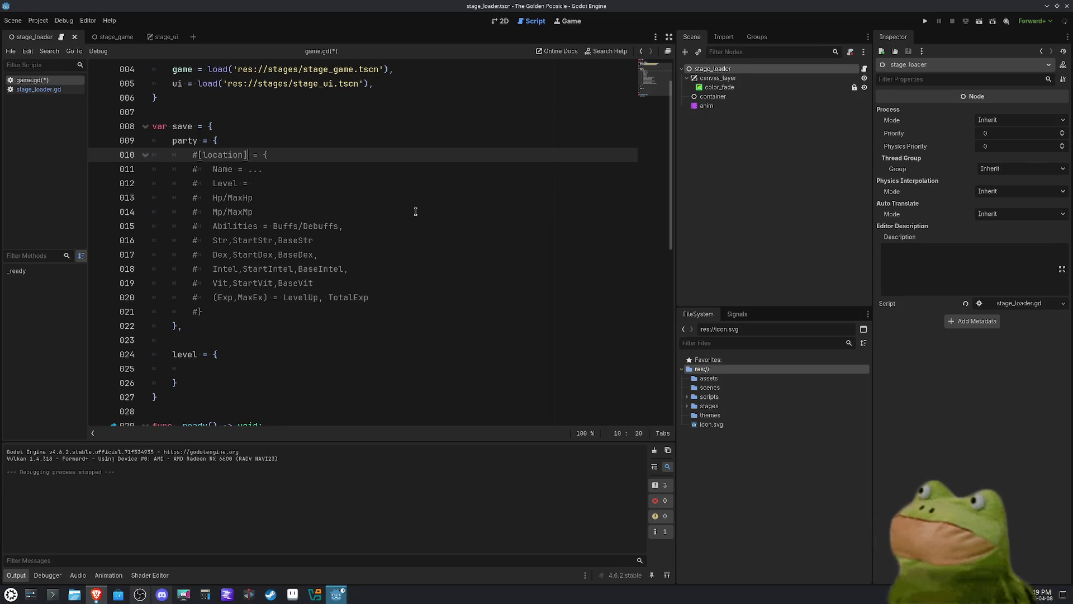
key(shift+Left)
key(shift+Left)
key(shift+Left)
key(shift+Left)
key(shift+Left)
key(shift+Left)
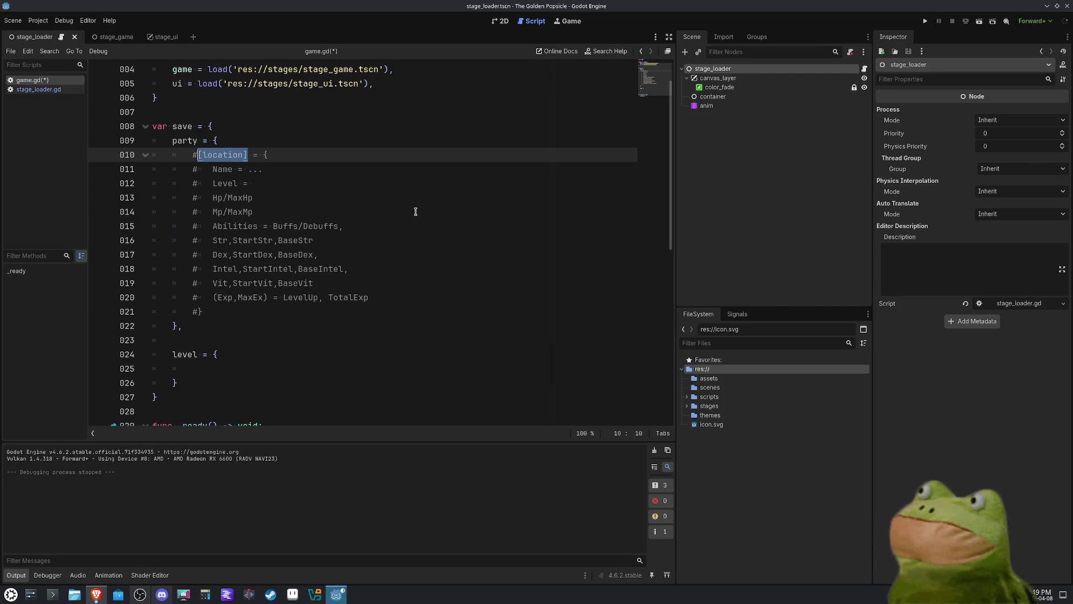
key(Delete)
key(Delete)
key(Delete)
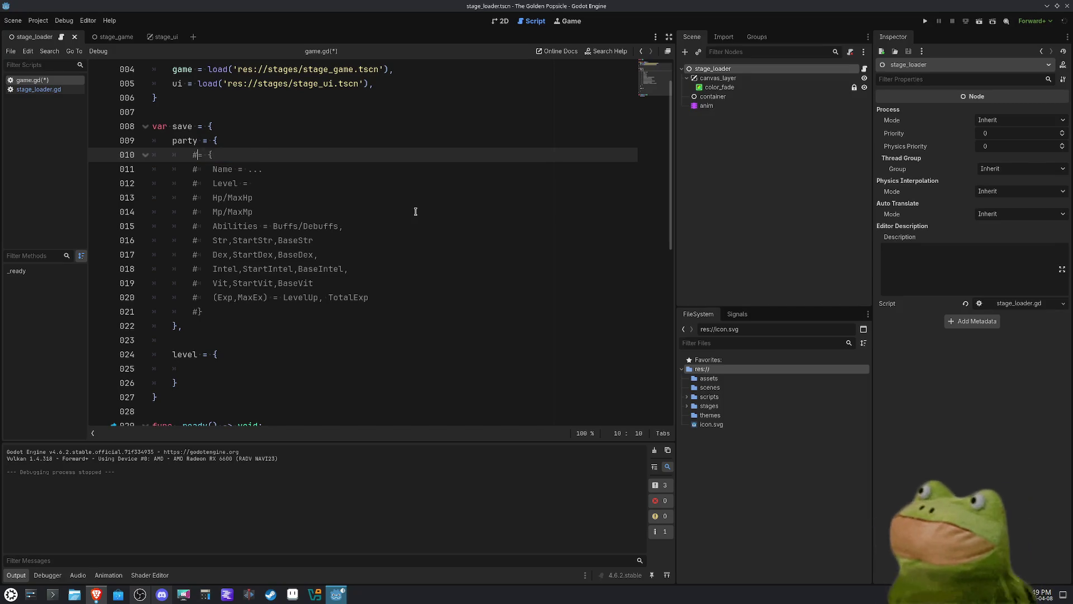
- Swap party's curly braces for square brackets to make it an array
key(Up)
key(End)
key(BackSpace)
text([)
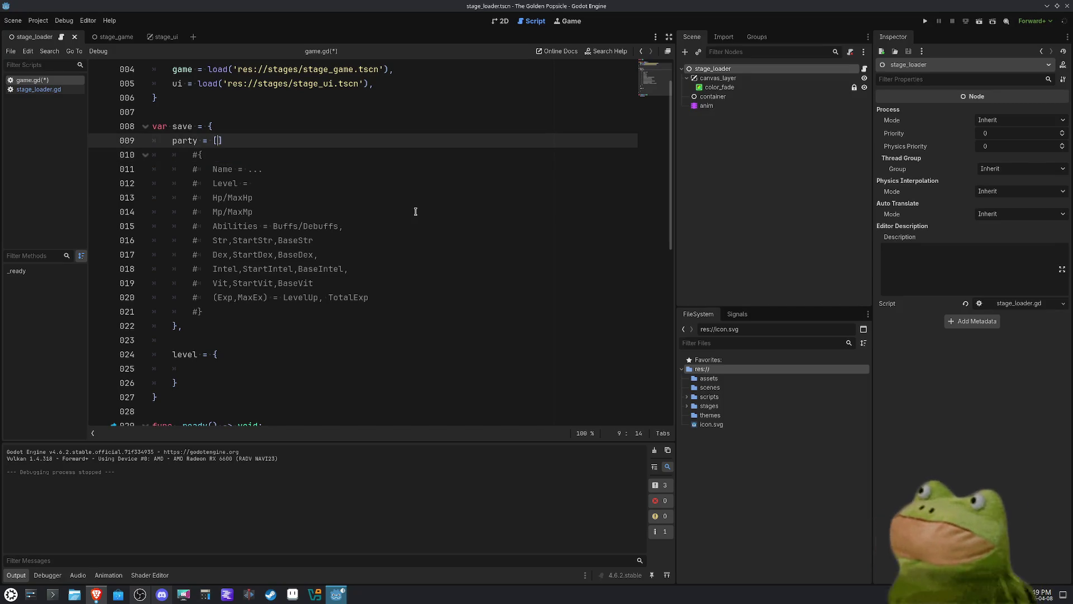
key(Down)
key(Down)
key(Down)
key(Down)
key(Down)
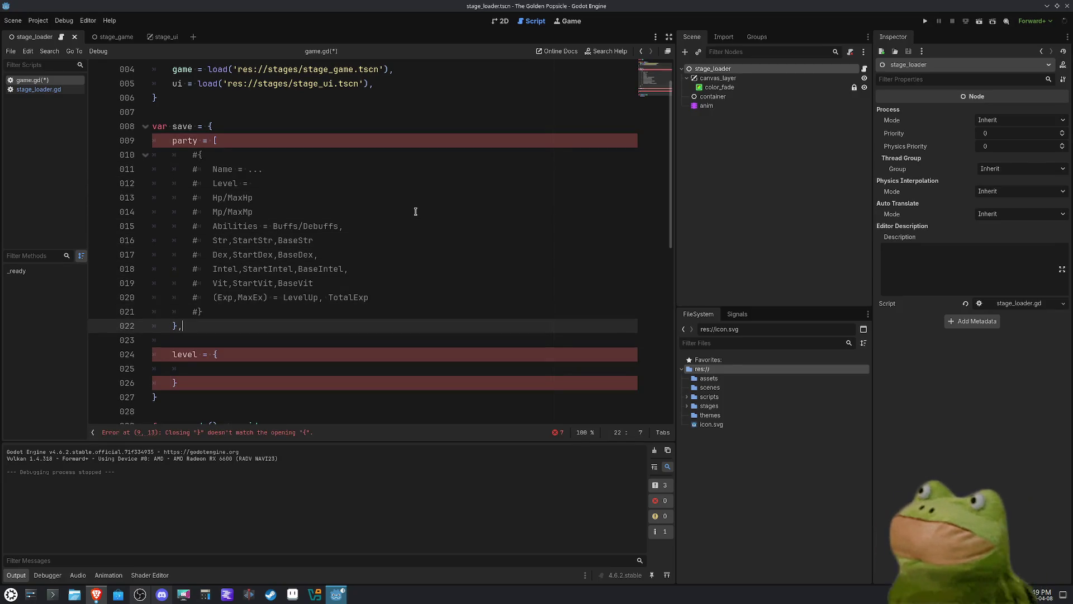
key(BackSpace)
text(])
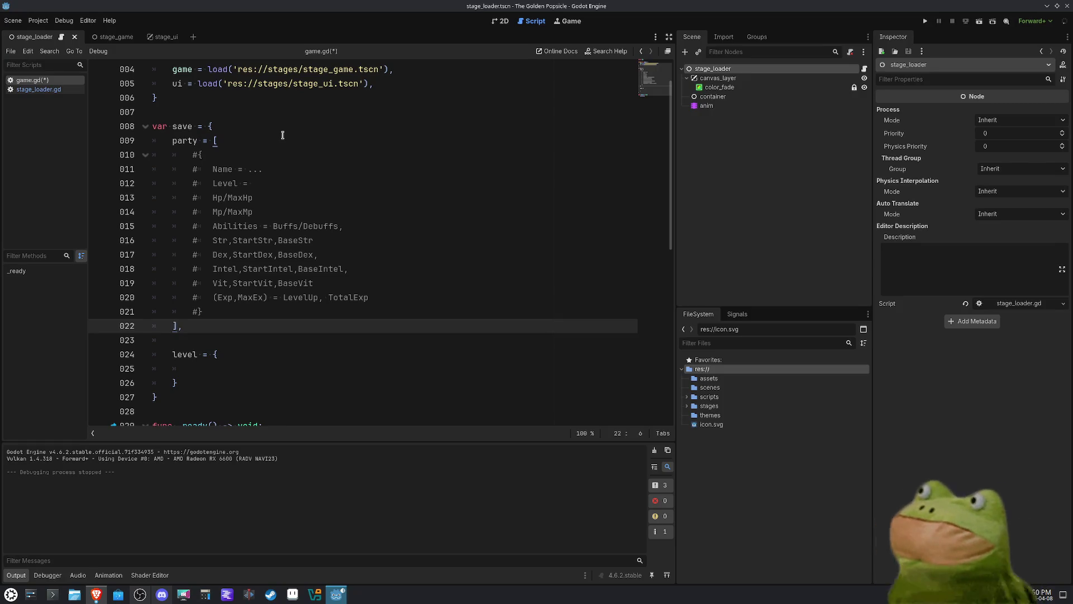
- Select the party list contents, then open a new indented line after #{ on line 10
click(221, 363)
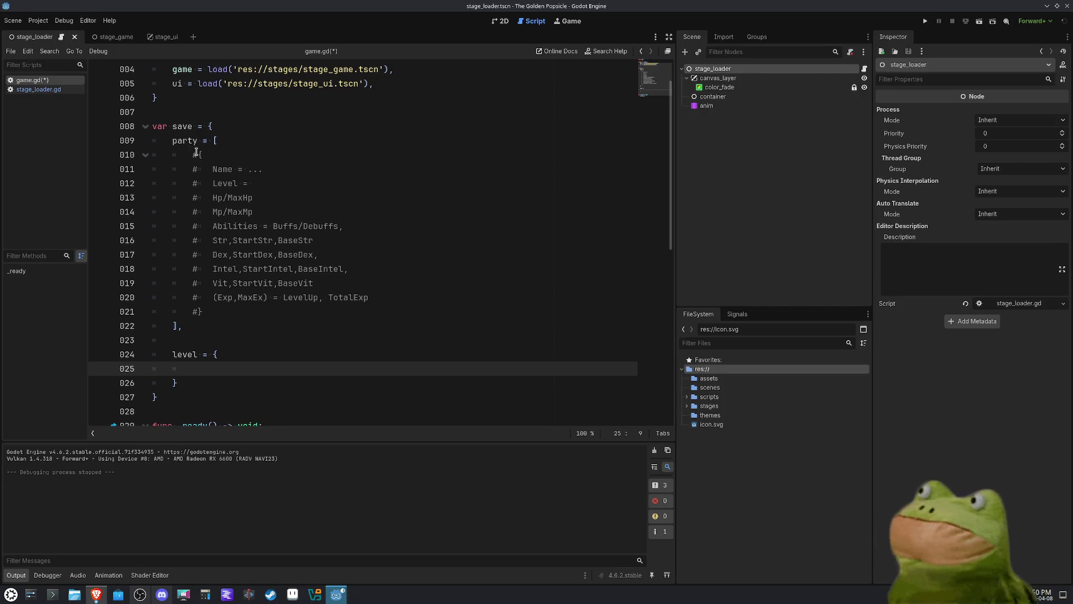
mouse_move(193, 154)
mouse_down()
mouse_move(241, 326)
mouse_move(244, 313)
mouse_up()
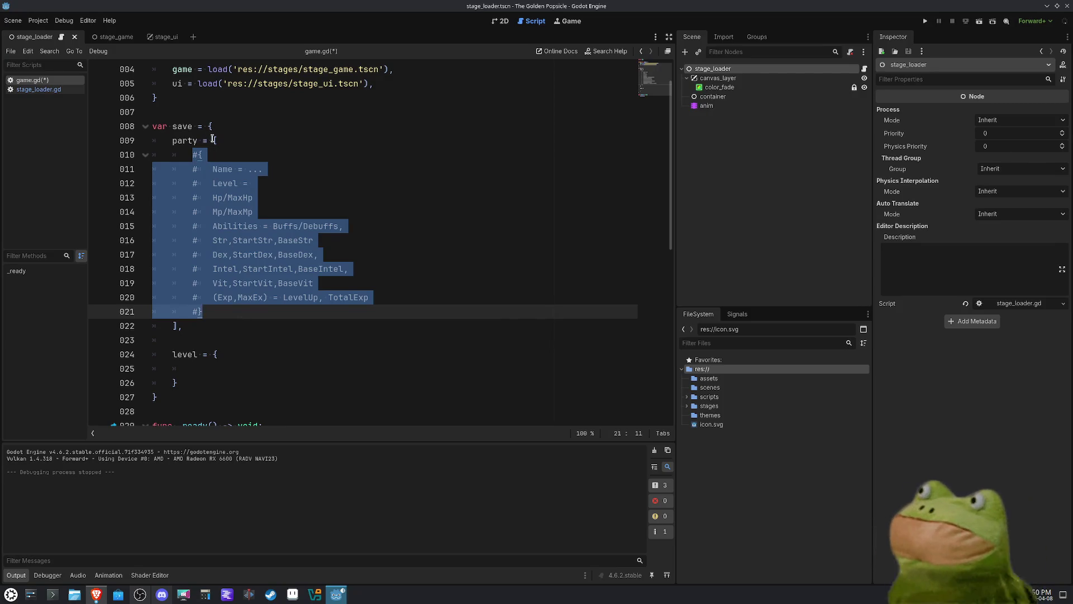
drag(213, 140, 223, 322)
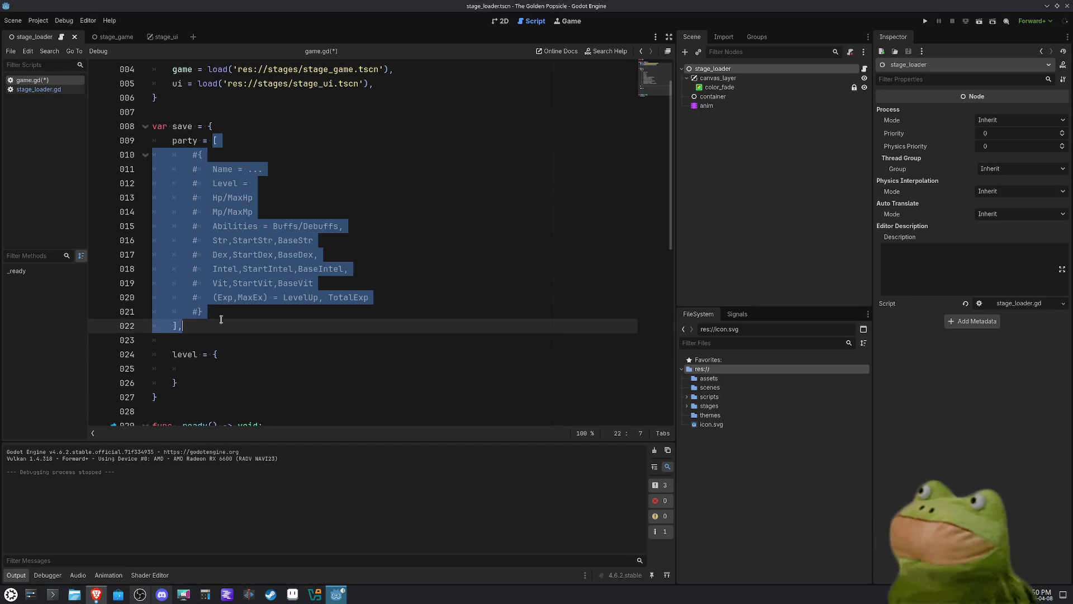
click(223, 159)
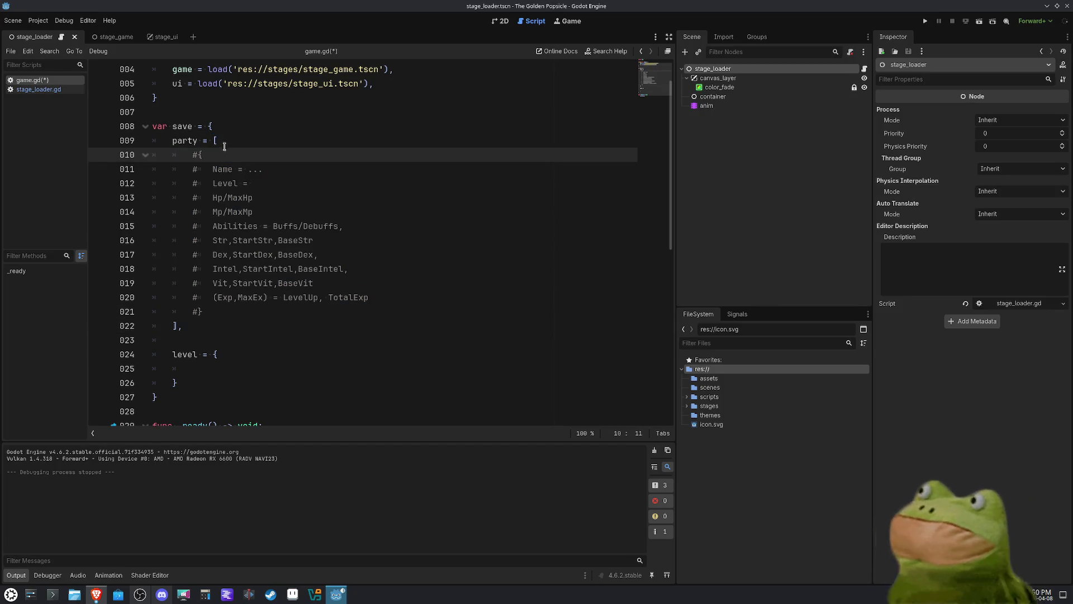
drag(213, 140, 214, 307)
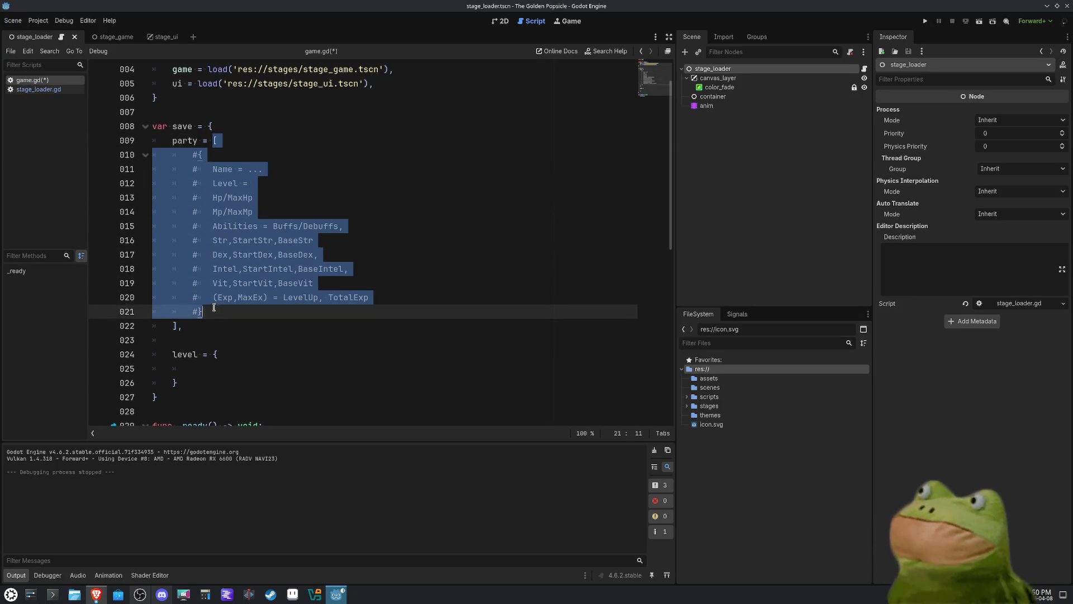
key(shift+Down)
key(Right)
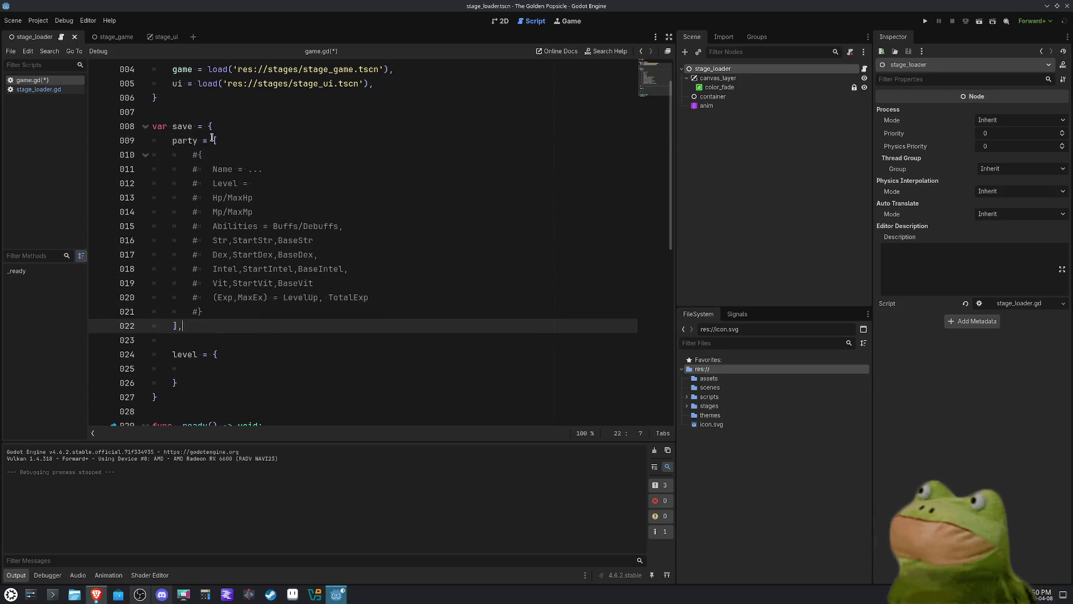
mouse_move(212, 138)
mouse_down()
mouse_move(234, 212)
mouse_move(202, 311)
mouse_move(182, 326)
mouse_up()
key(Right)
mouse_move(216, 139)
mouse_down()
mouse_move(204, 155)
mouse_move(235, 299)
mouse_move(183, 325)
mouse_up()
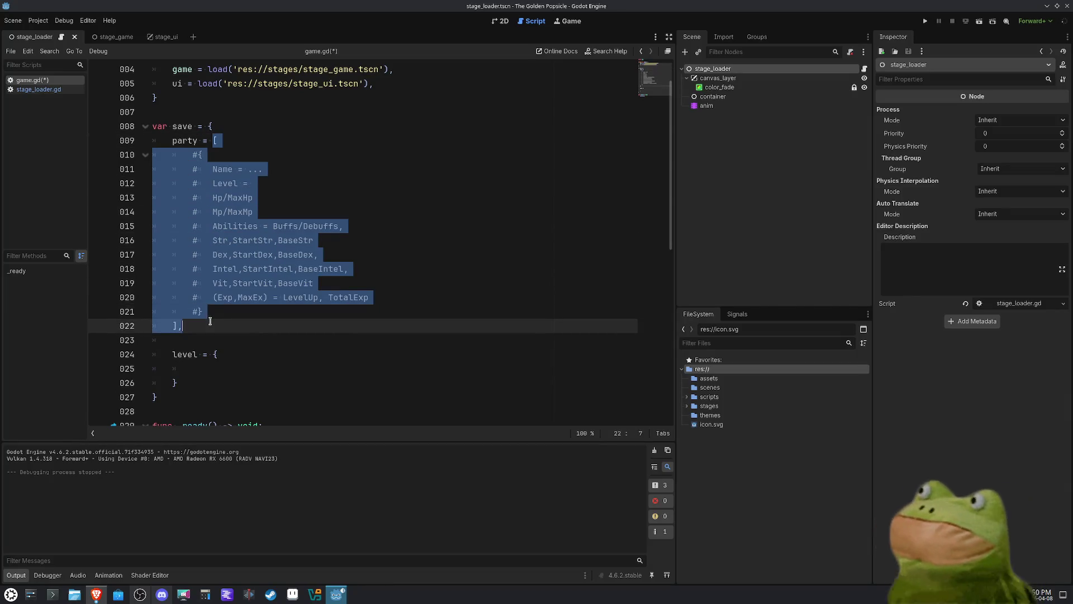
click(216, 309)
drag(214, 141, 207, 322)
click(317, 155)
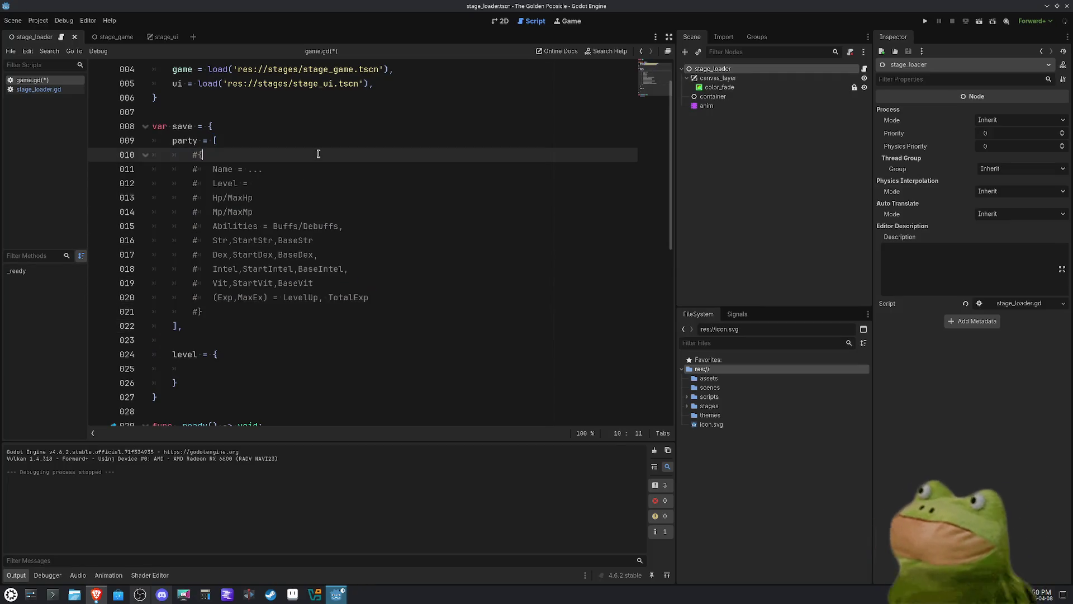
key(Return)
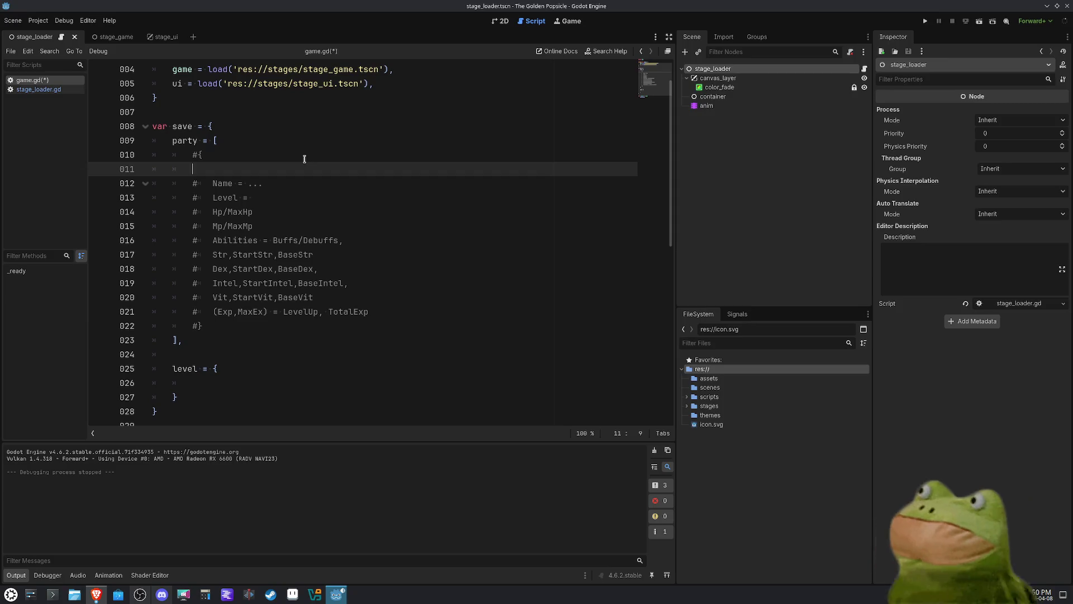
- Type @ on the new line, then search the help for uucd and guid
text(@)
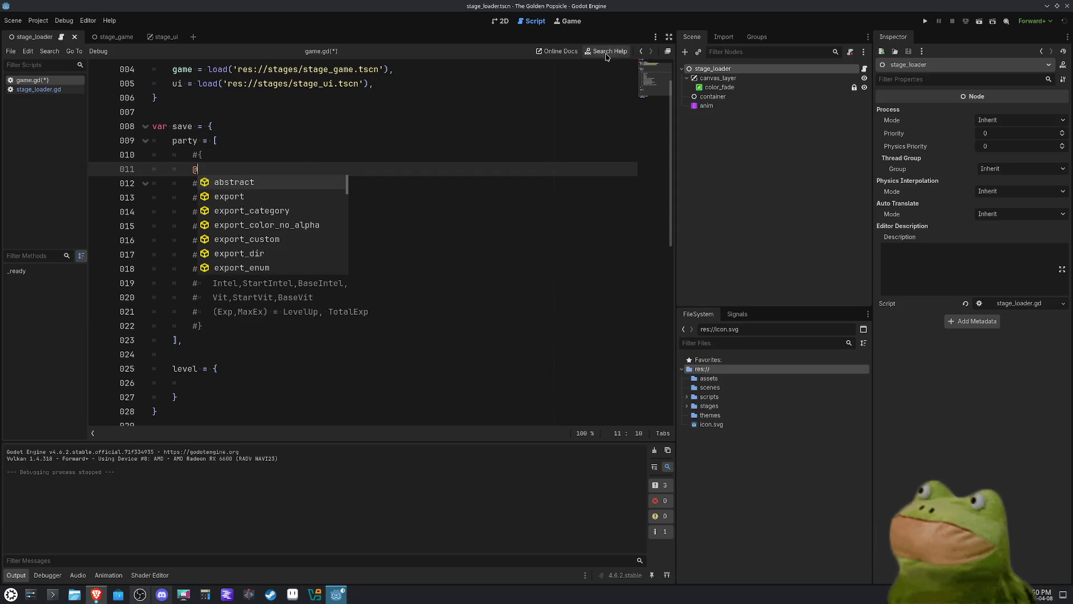
click(605, 51)
text(uuc)
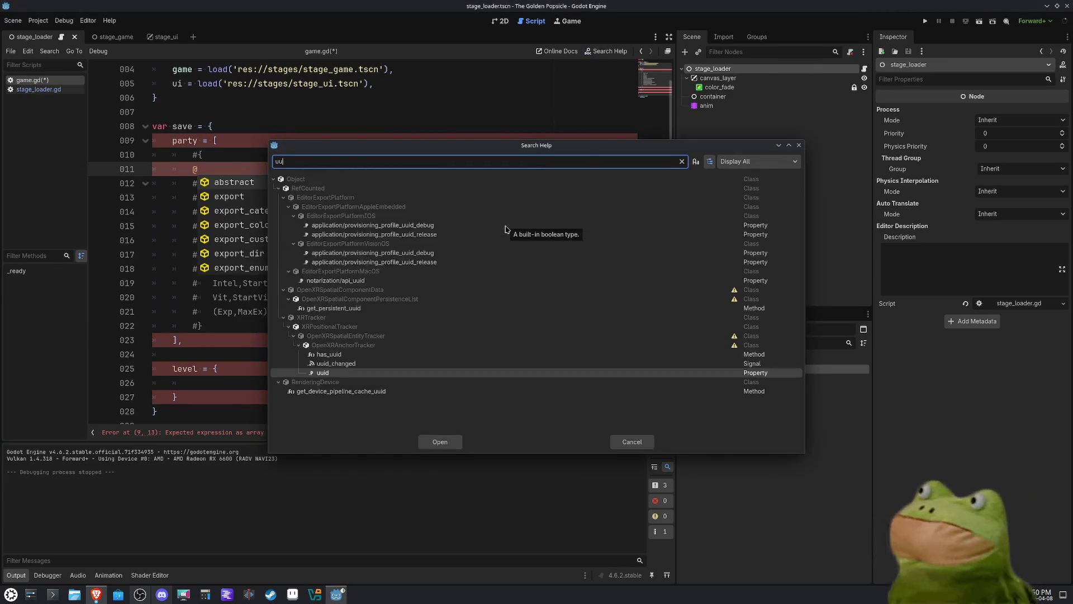
text(d)
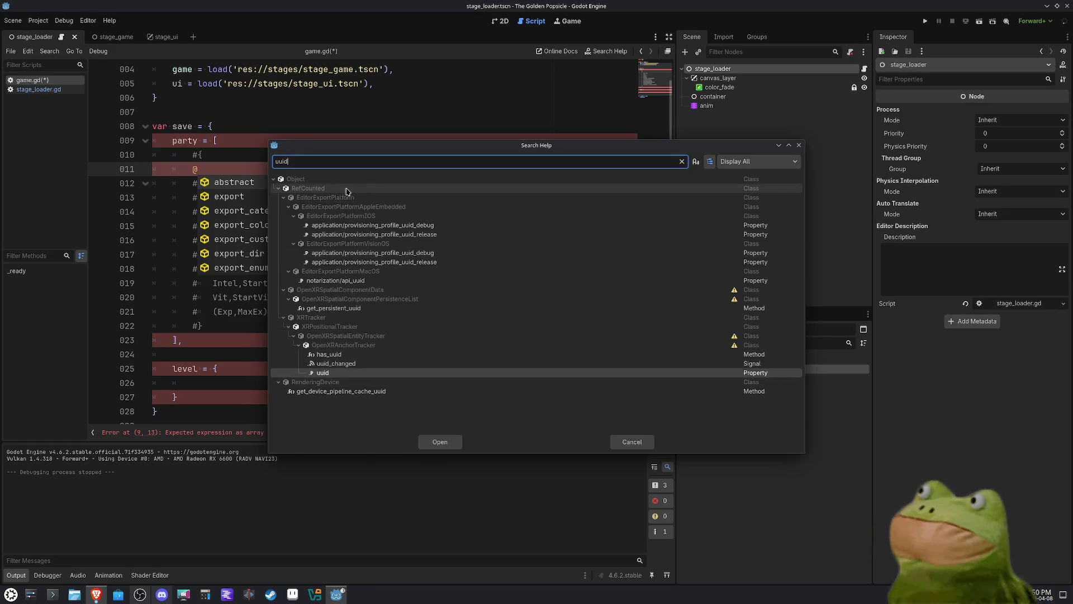
double_click(293, 162)
text(gud)
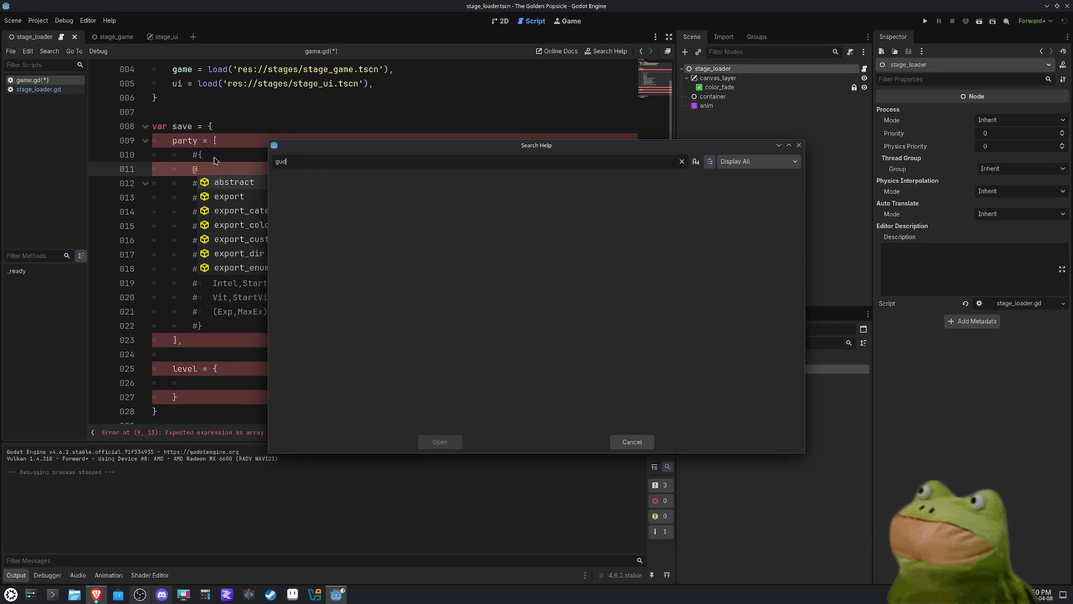
key(BackSpace)
text(id)
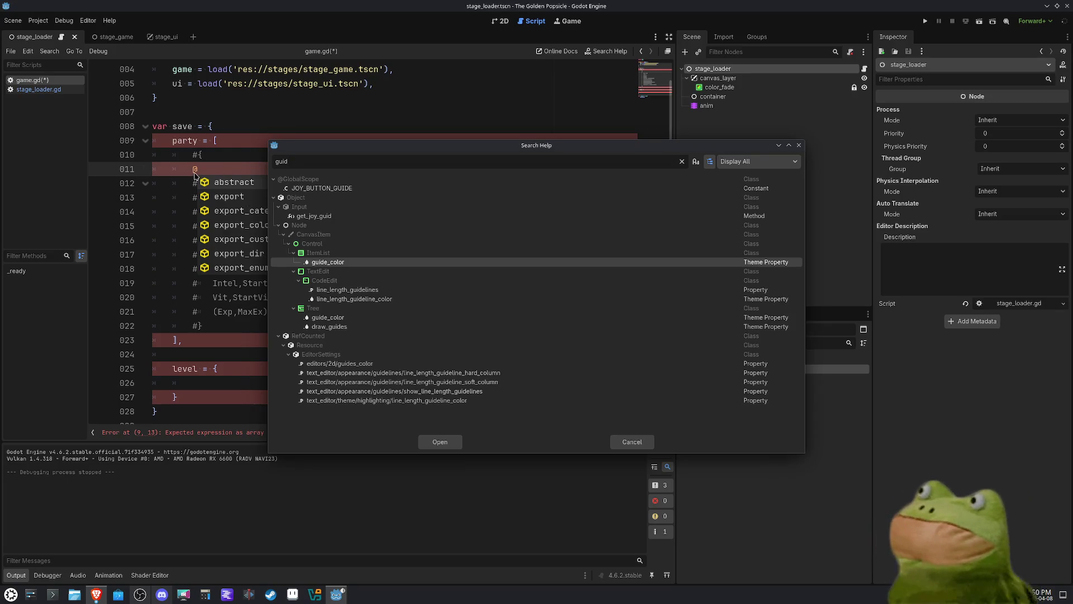
- Search the help for uid and open the OpenXRAnchorTracker uuid property
key(BackSpace)
key(BackSpace)
key(BackSpace)
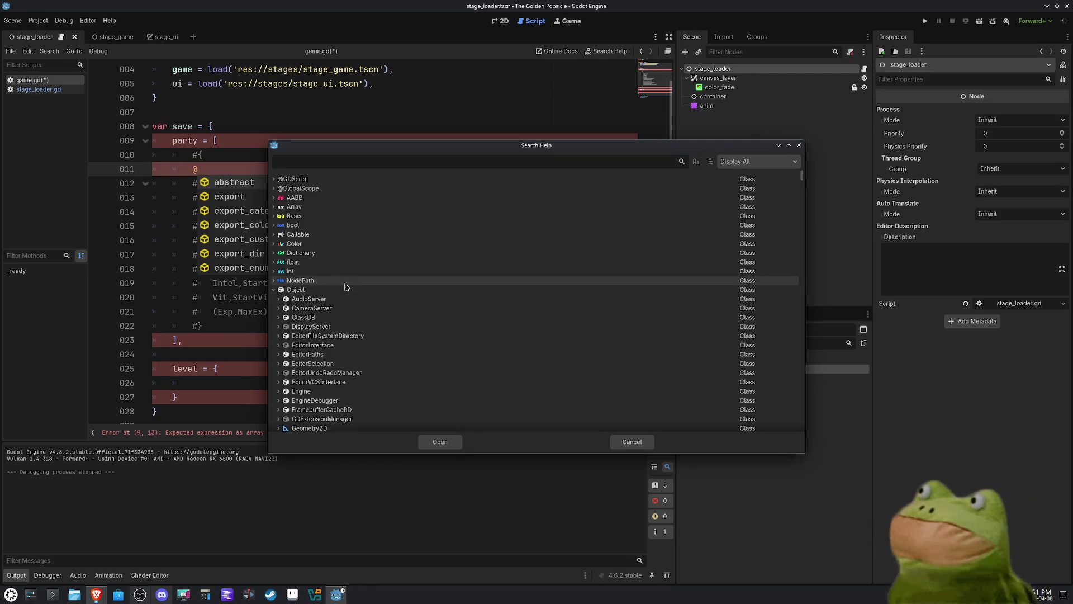
text(u)
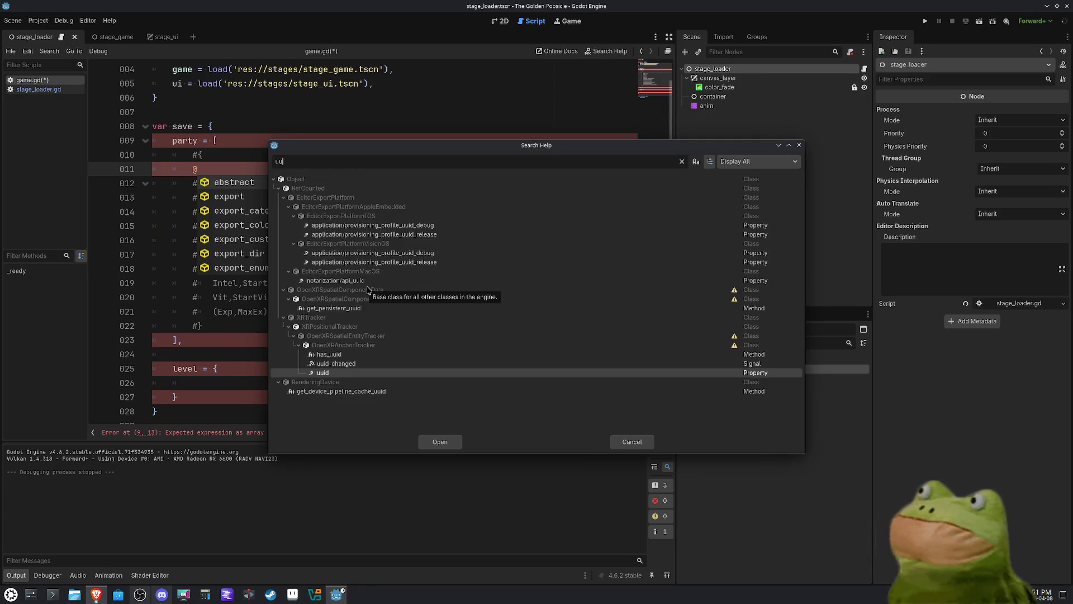
text(id)
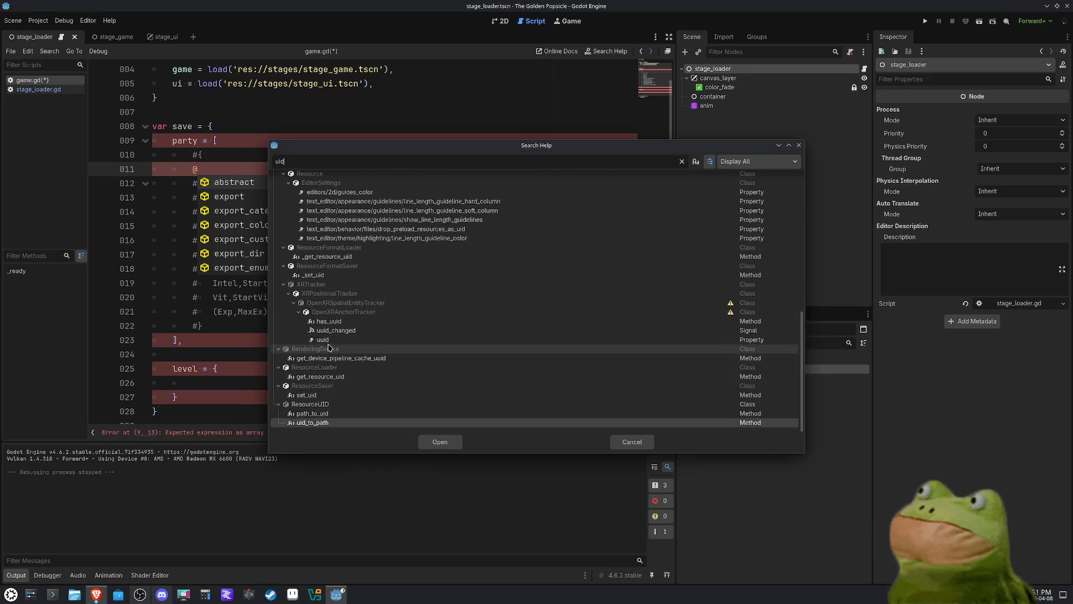
click(328, 342)
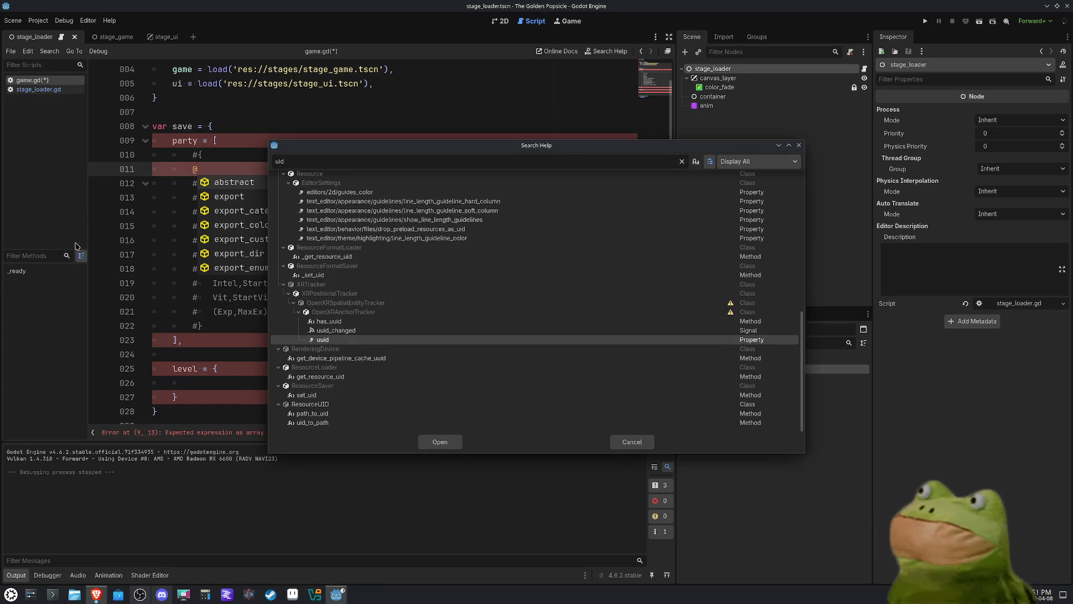
double_click(325, 341)
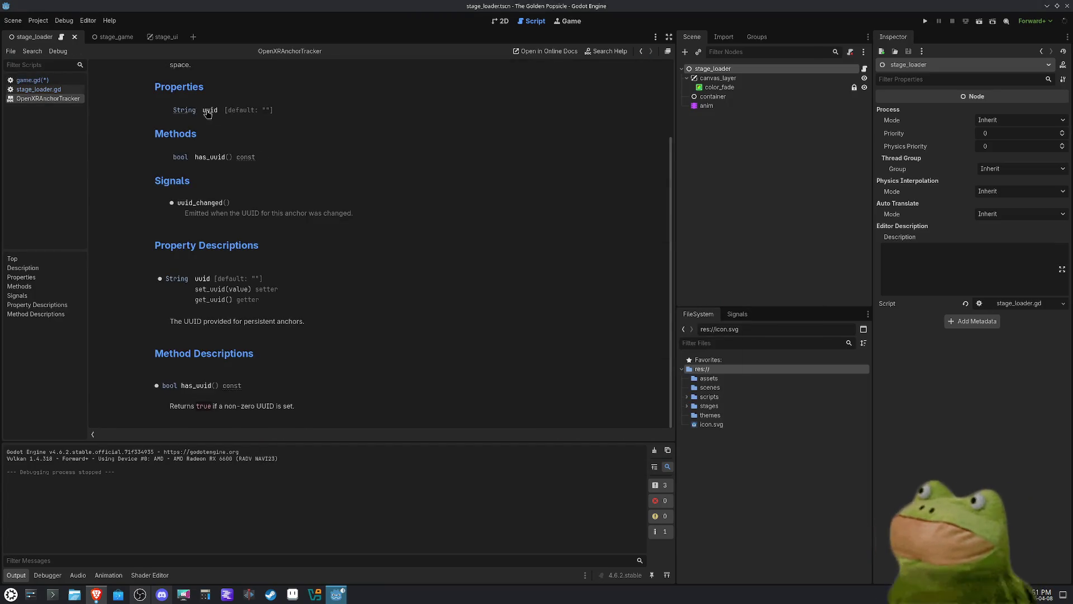
- Follow OpenXRAnchorTracker's Inherits link to RefCounted and scroll through its method descriptions
scroll(206, 114, up, 3)
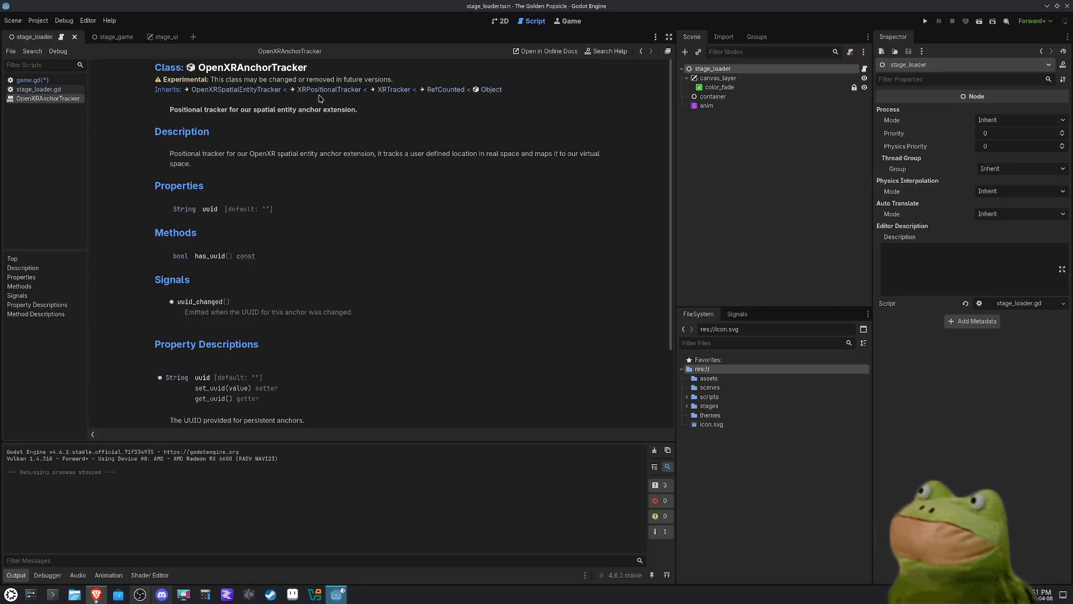
click(447, 91)
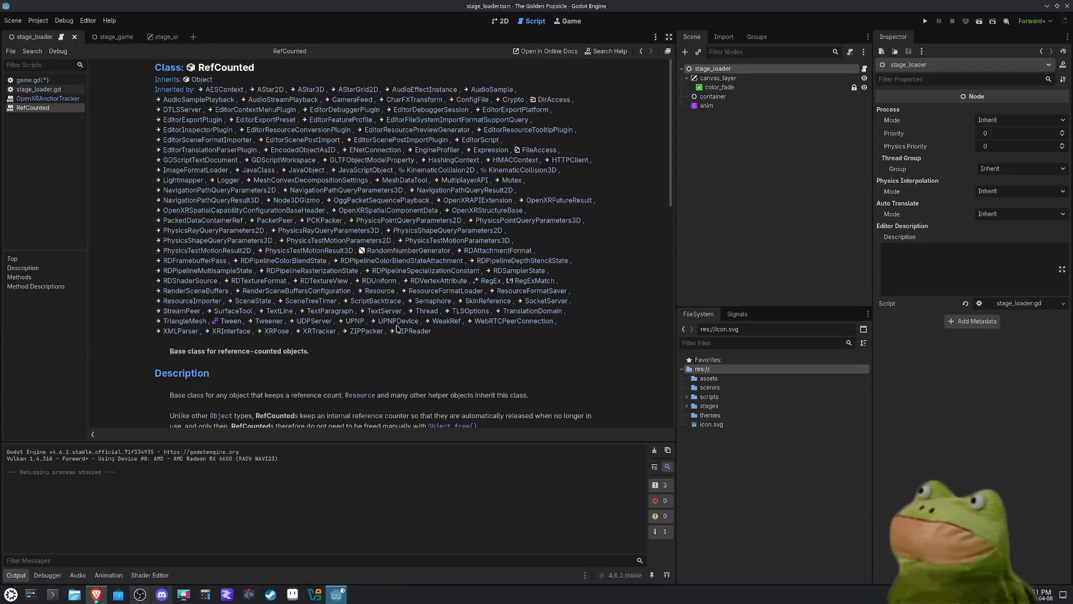
scroll(397, 329, down, 5)
scroll(396, 329, down, 2)
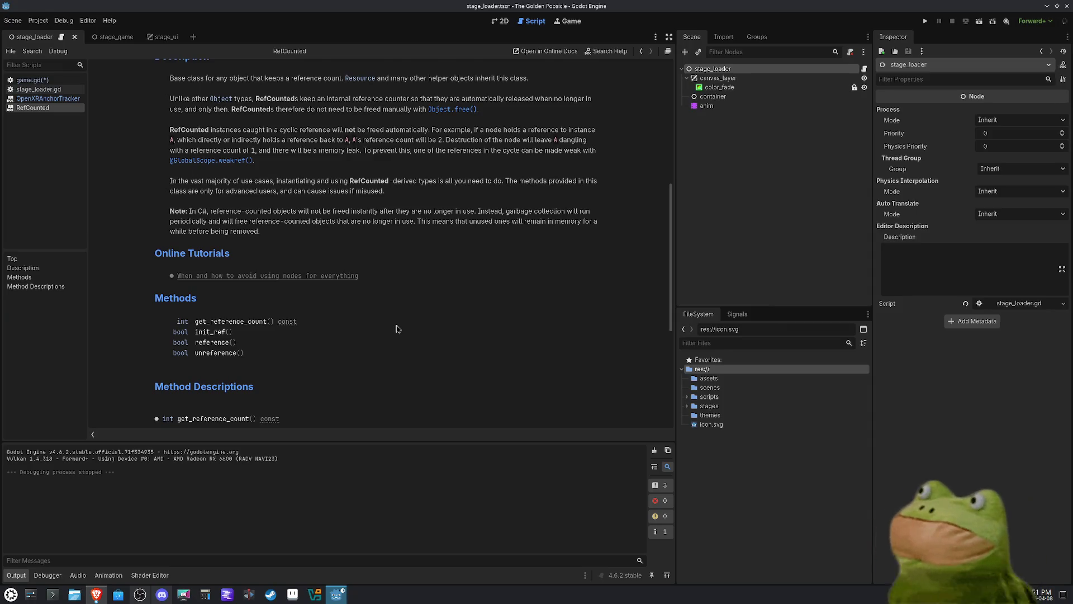
scroll(397, 329, down, 10)
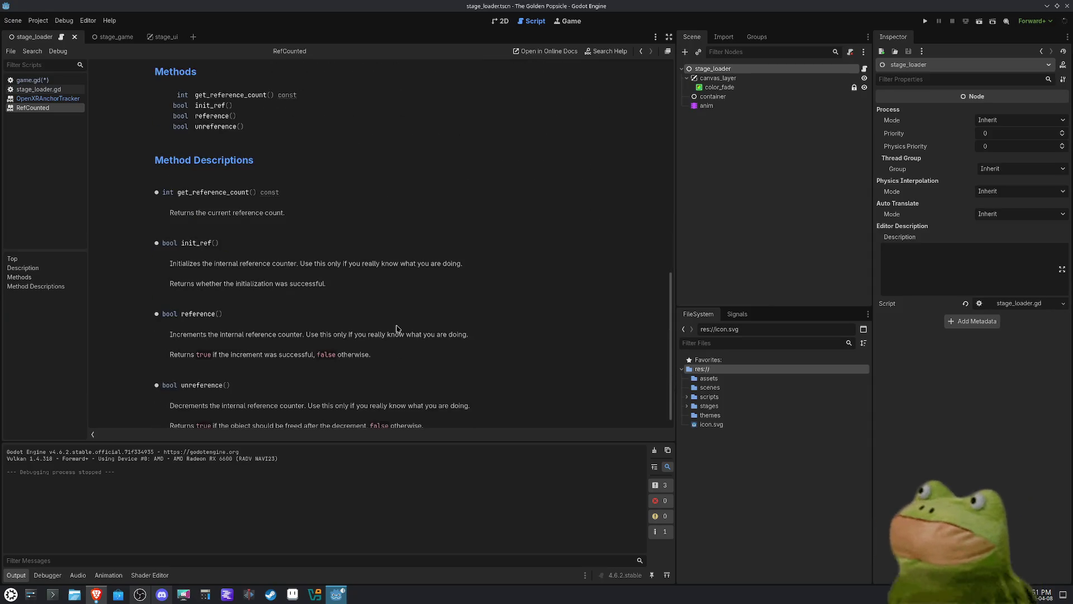
scroll(397, 329, up, 15)
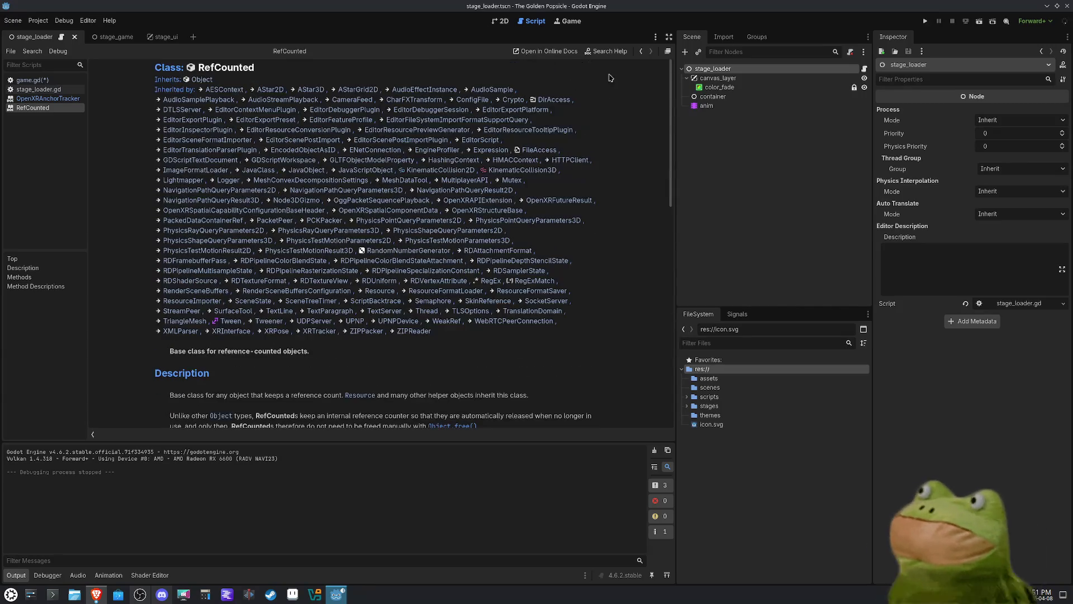
- Search the help for 'network' and scroll through the matching results
click(607, 51)
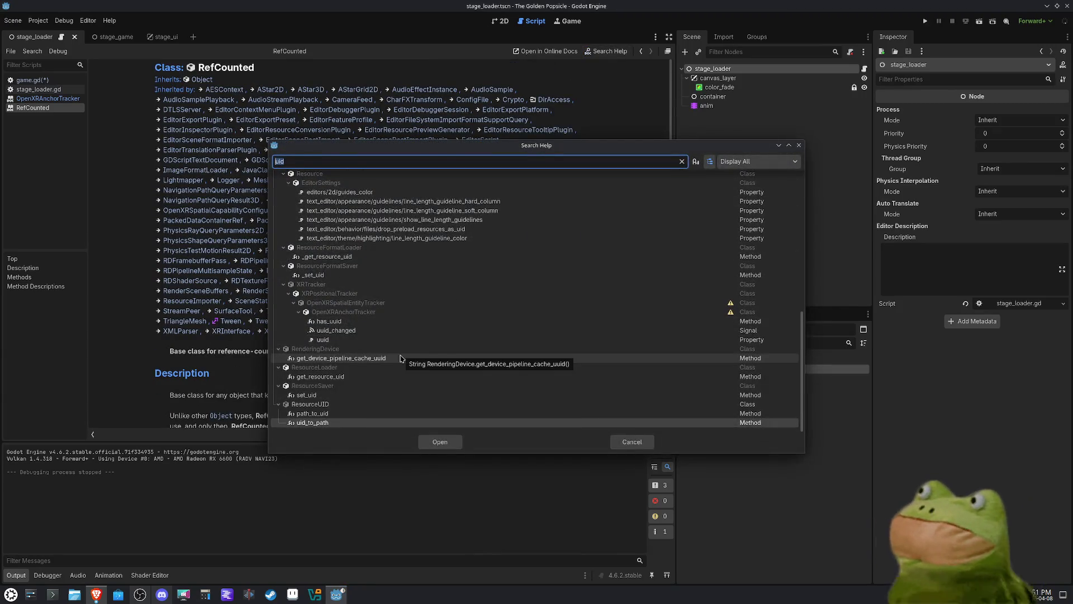
text(network)
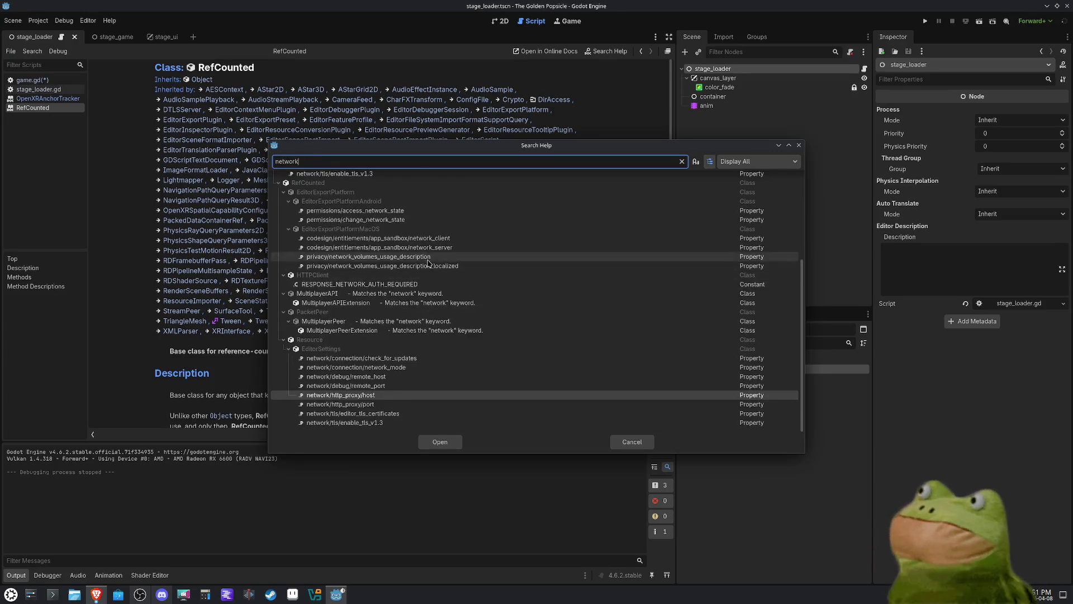
scroll(429, 268, up, 3)
scroll(429, 267, down, 5)
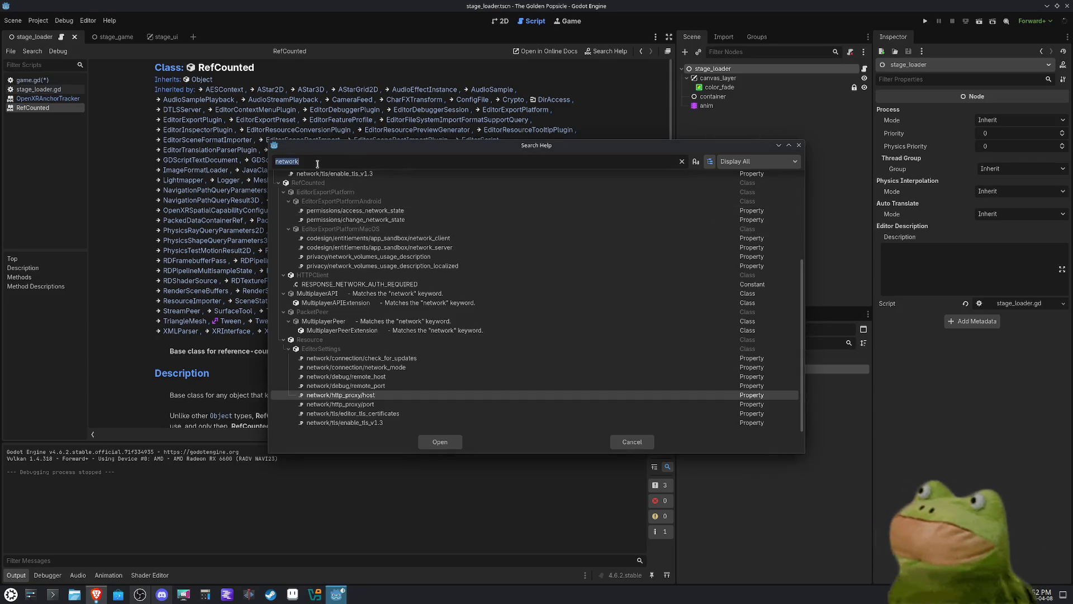
- Search the help for 'UUID' and browse the XR tracker and macOS export results
text(UUID)
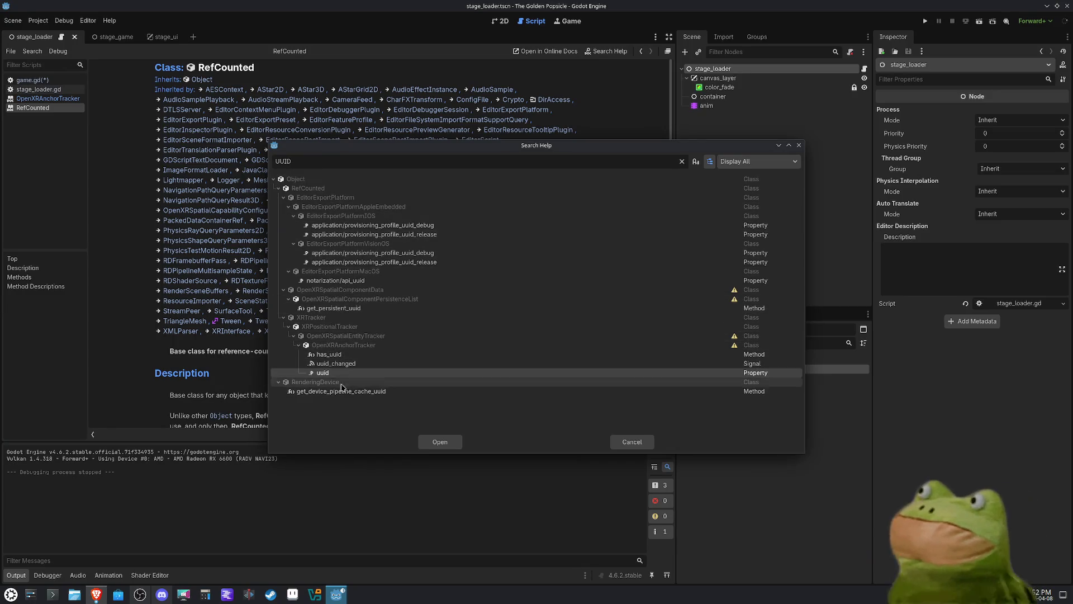
click(344, 346)
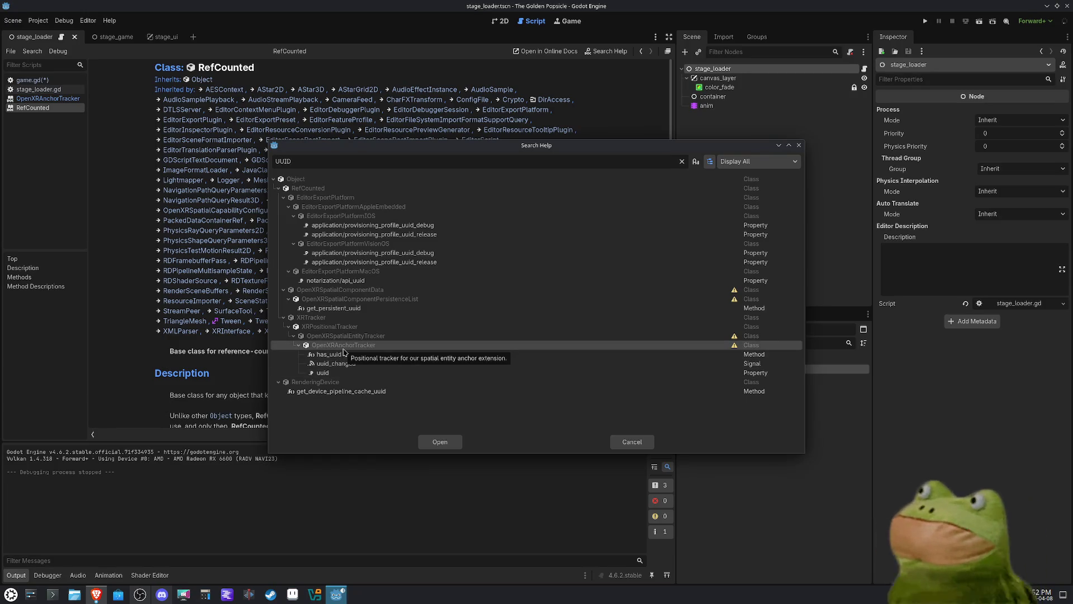
click(324, 319)
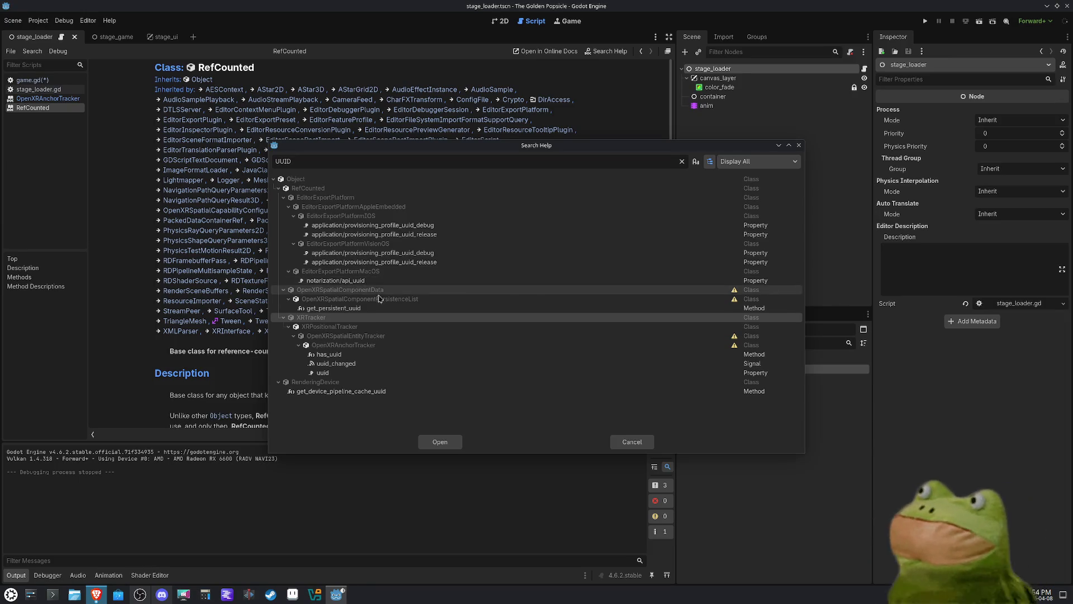
click(367, 281)
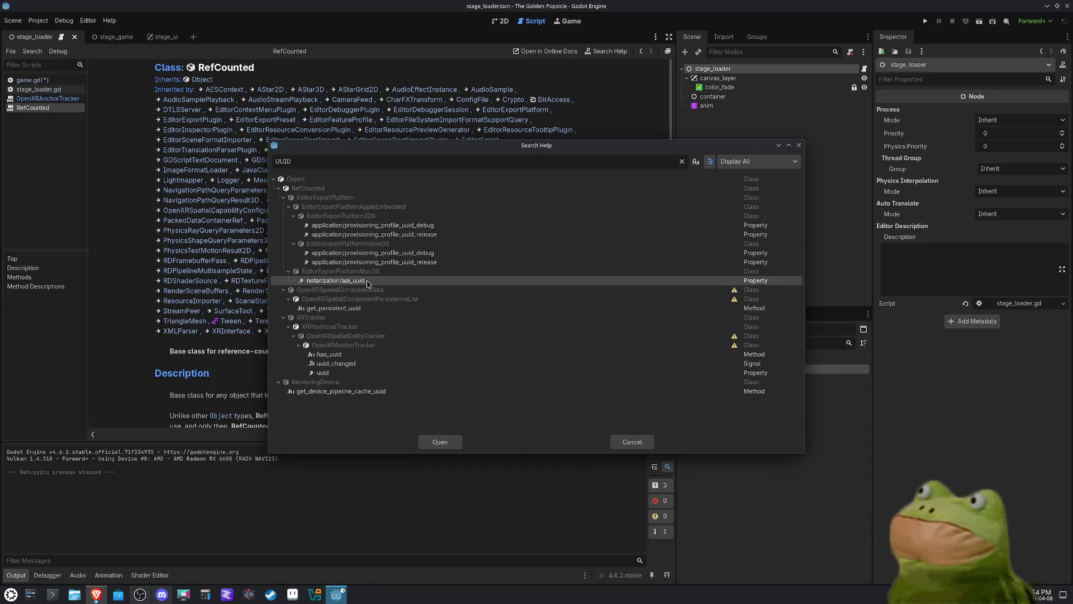
click(367, 275)
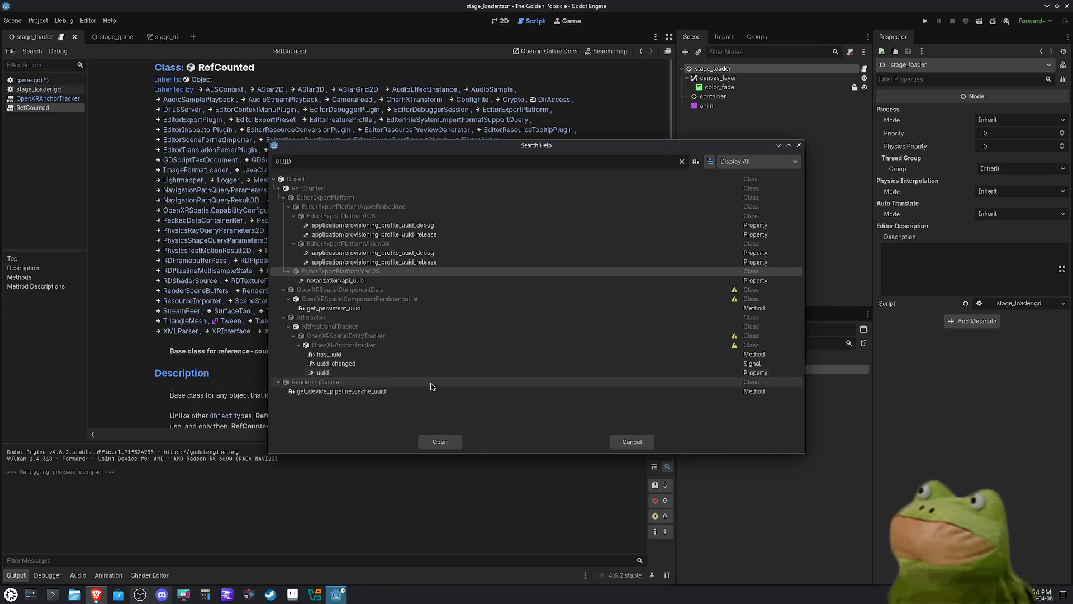
click(419, 254)
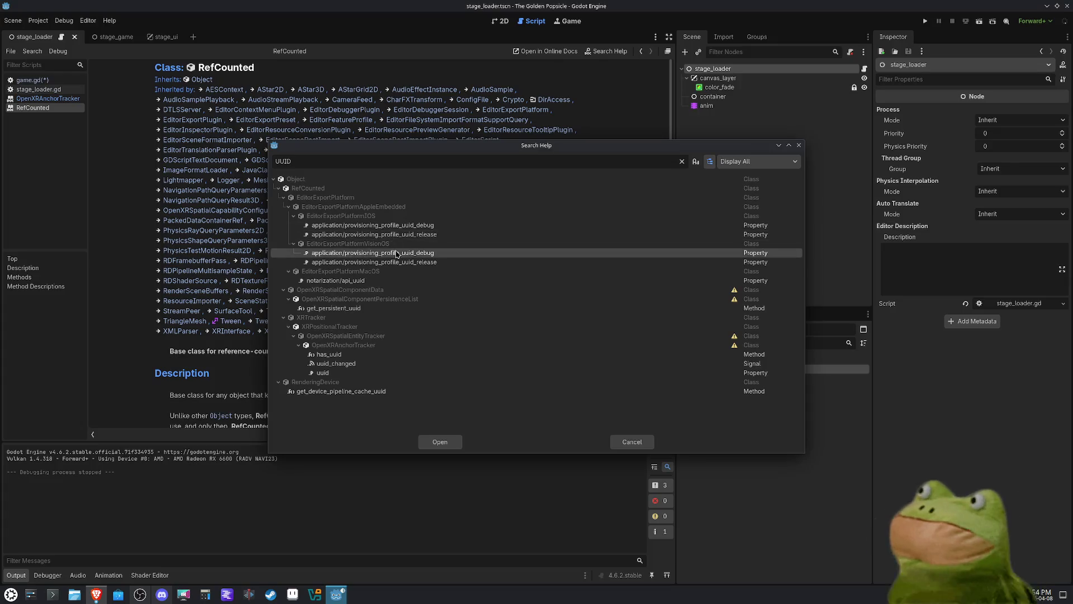
- Inspect the provisioning profile UUID results, then open the RefCounted class documentation
mouse_move(397, 255)
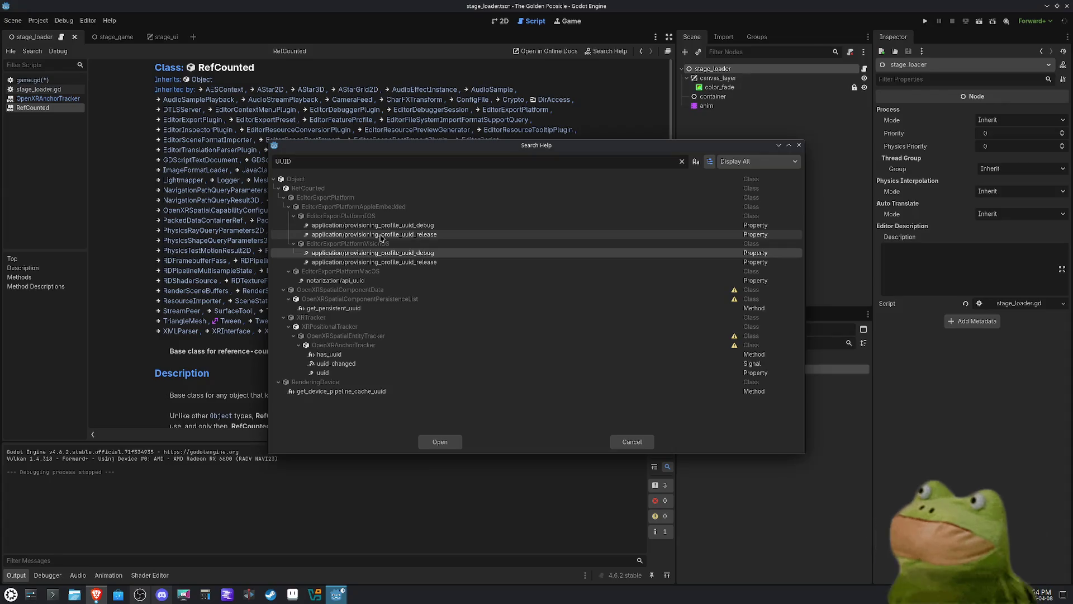
click(380, 229)
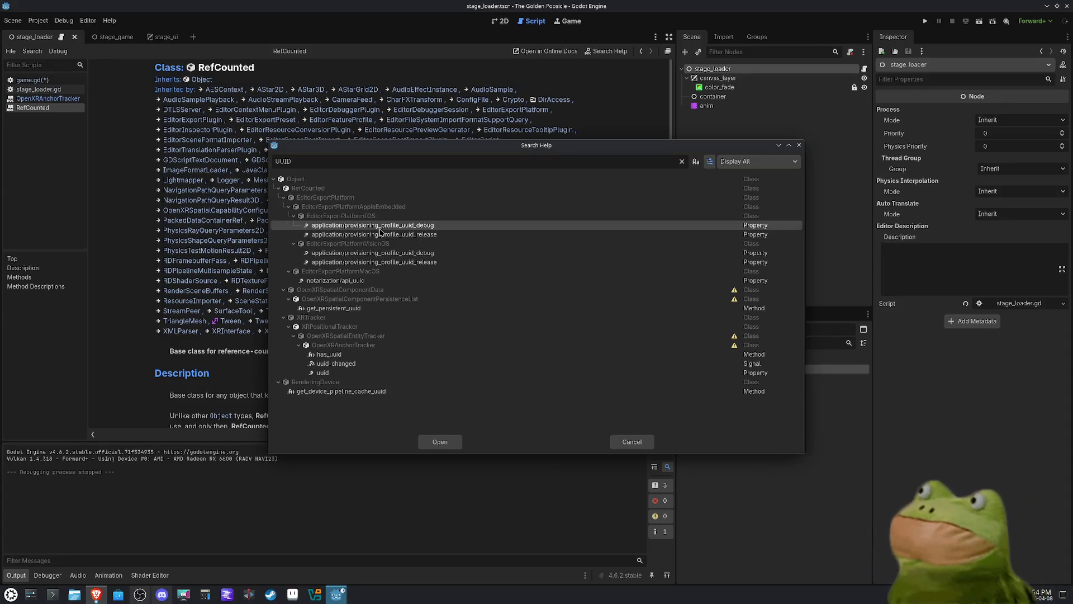
click(371, 235)
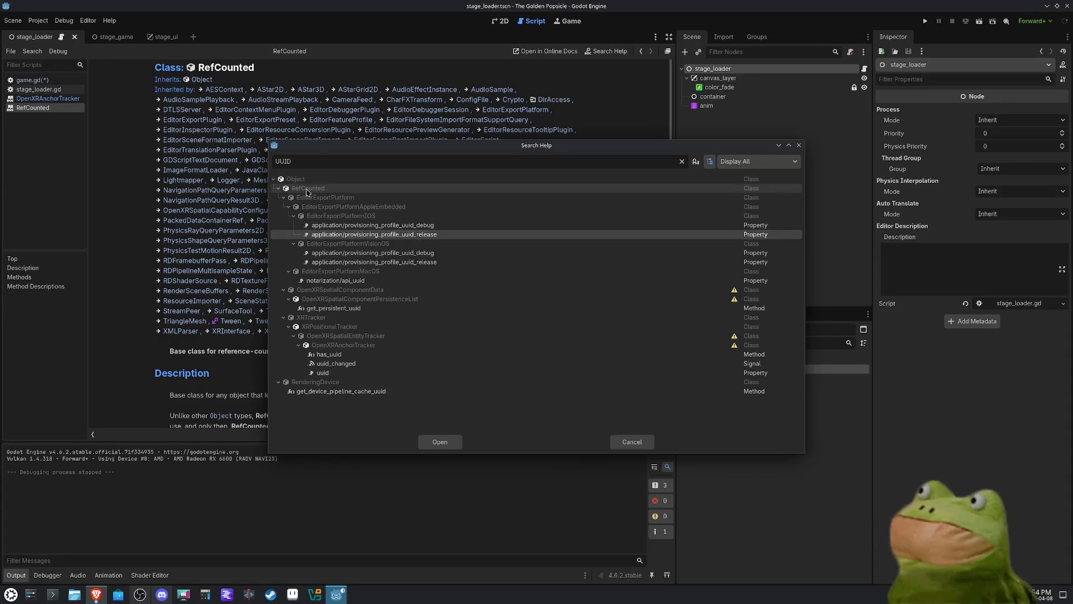
double_click(307, 188)
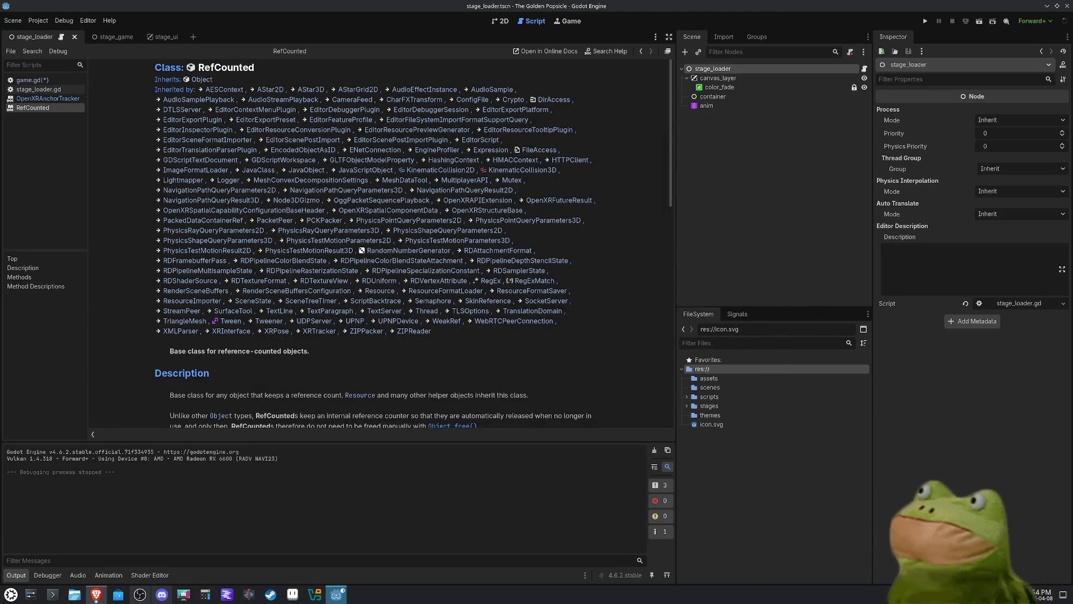
click(601, 51)
- Search help for 'ResourceUid', open the ResourceUID class docs and jump to create_id()
text(ResourceUid)
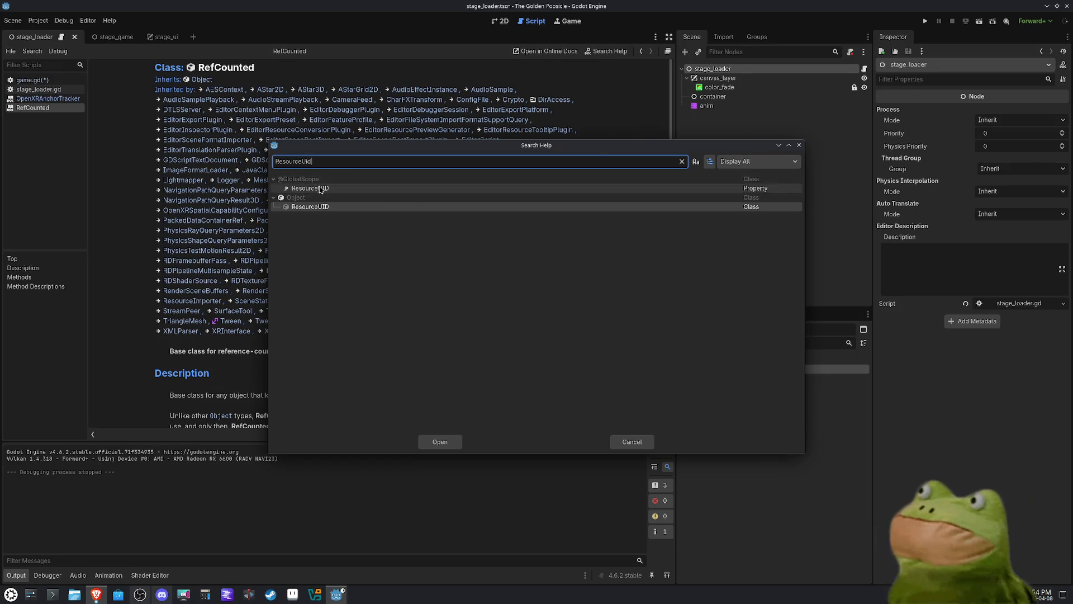
double_click(503, 206)
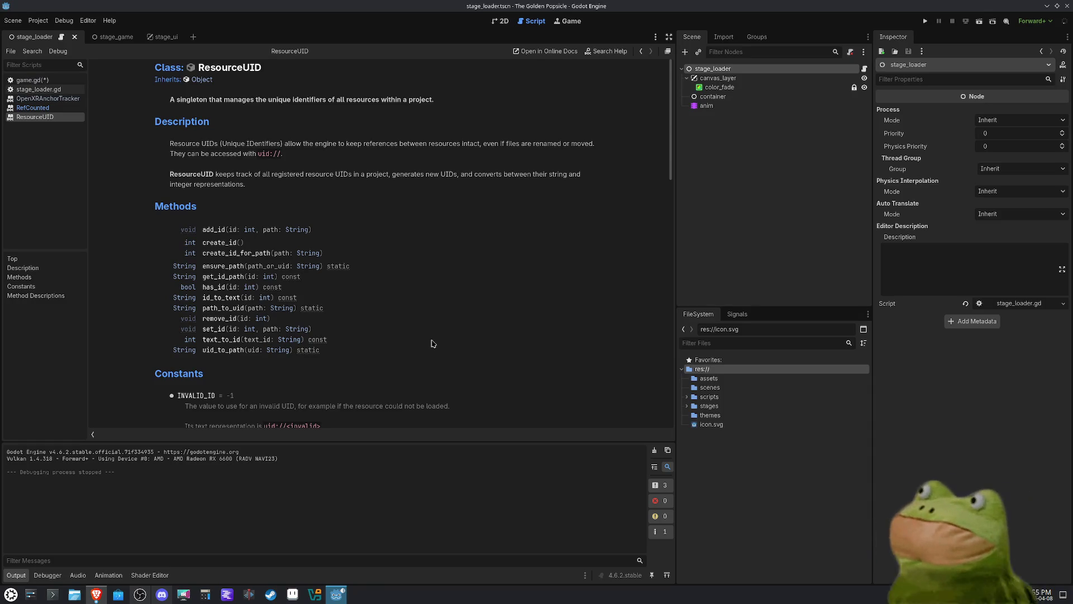
click(225, 240)
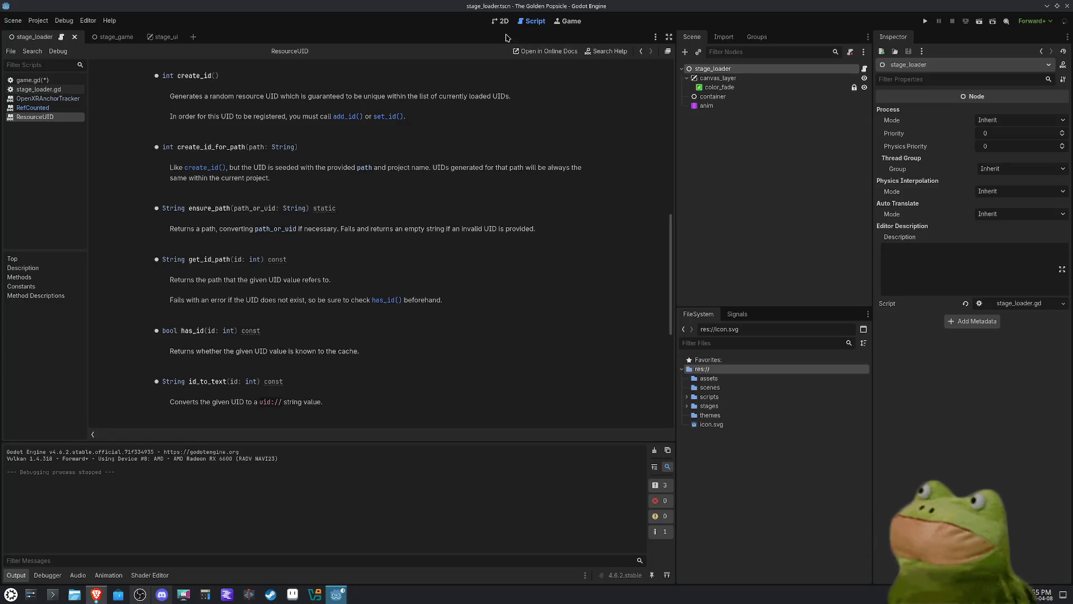
click(568, 22)
click(534, 21)
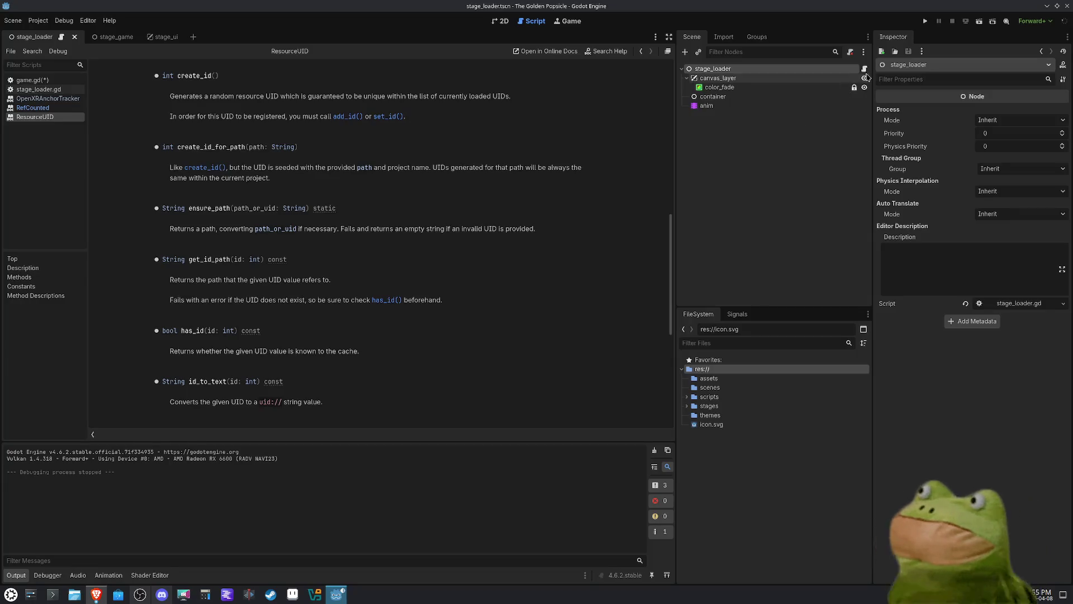
click(40, 87)
- In game.gd, delete the stray @ and add 'id = 0,' atop the save dictionary, then save
click(40, 81)
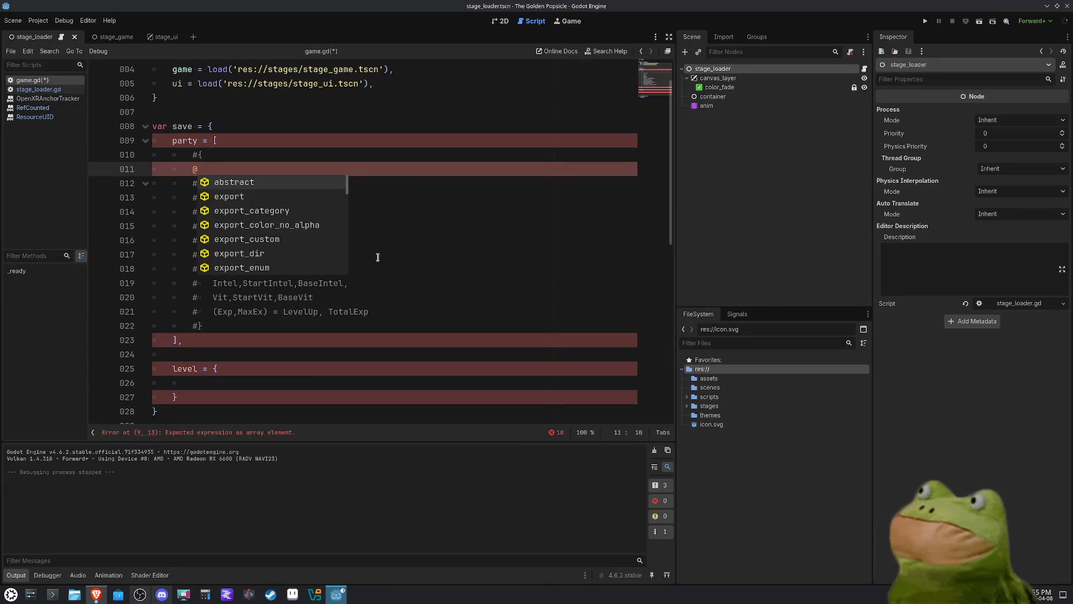
click(209, 169)
key(BackSpace)
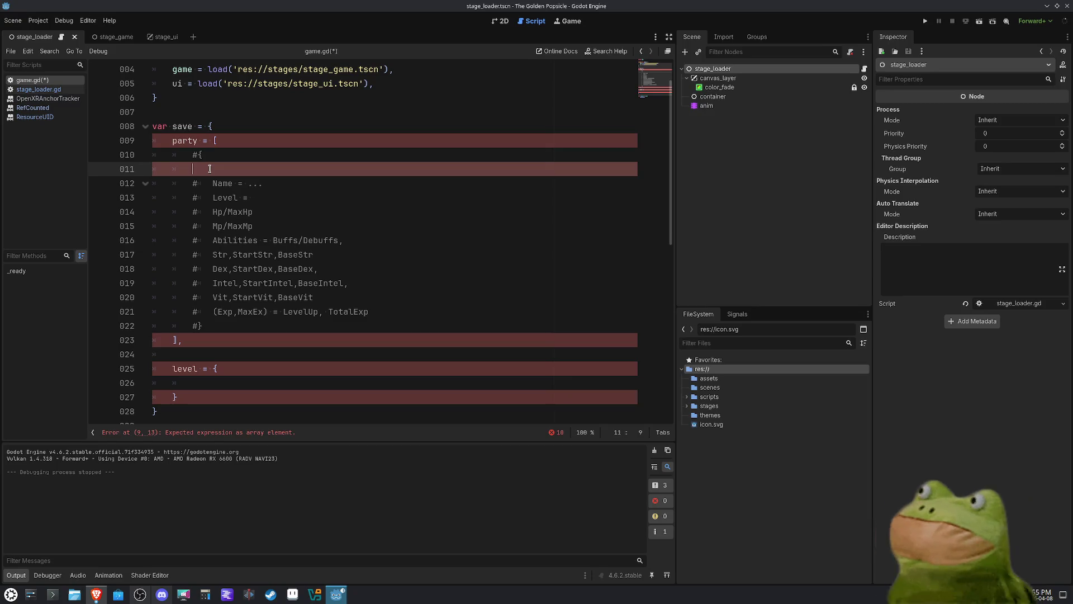
click(253, 126)
key(Return)
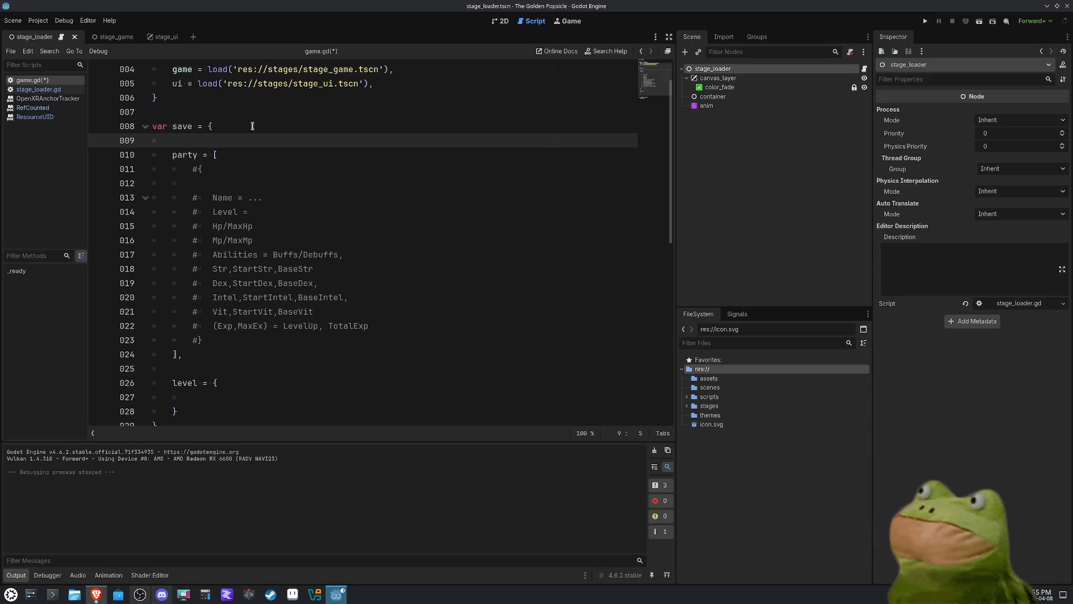
text(id = 0,)
key(Escape)
key(ctrl+s)
scroll(295, 153, down, 2)
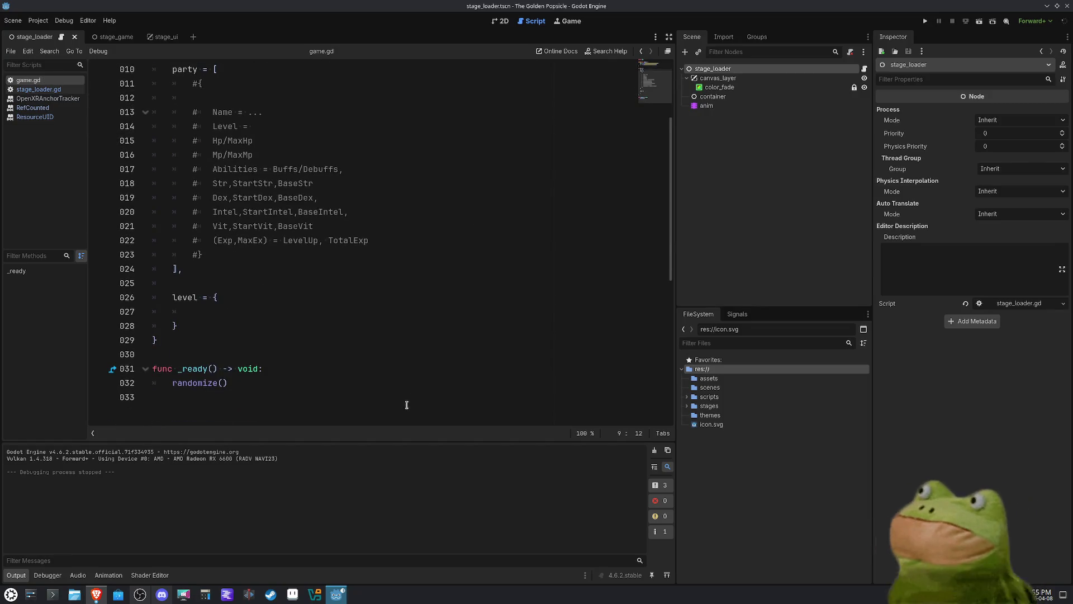
scroll(406, 405, up, 3)
- Add a commented '# id =' line to the party template above Name
click(278, 226)
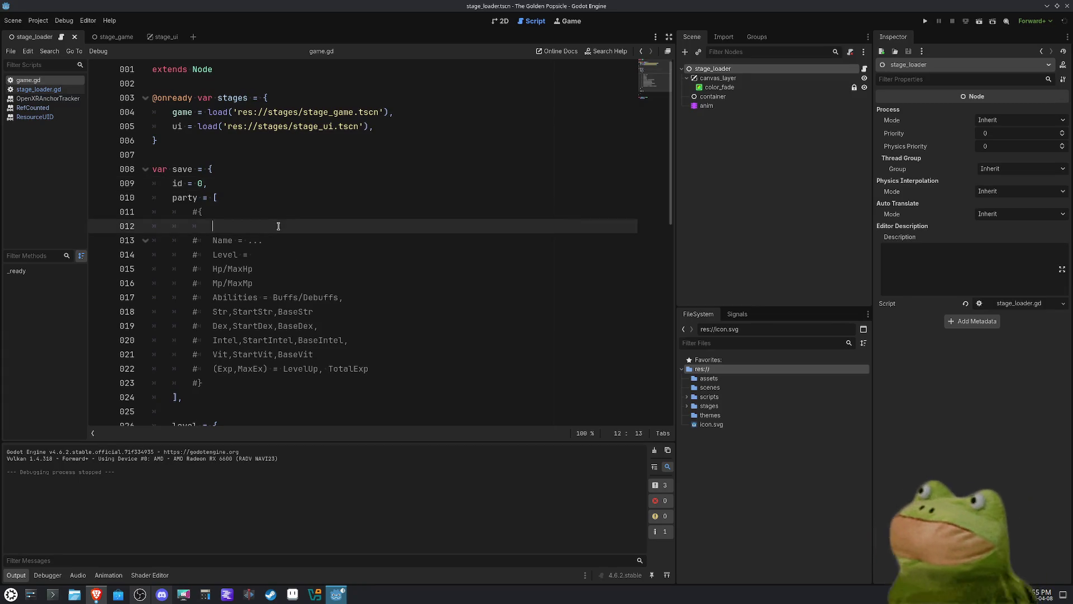
text(id)
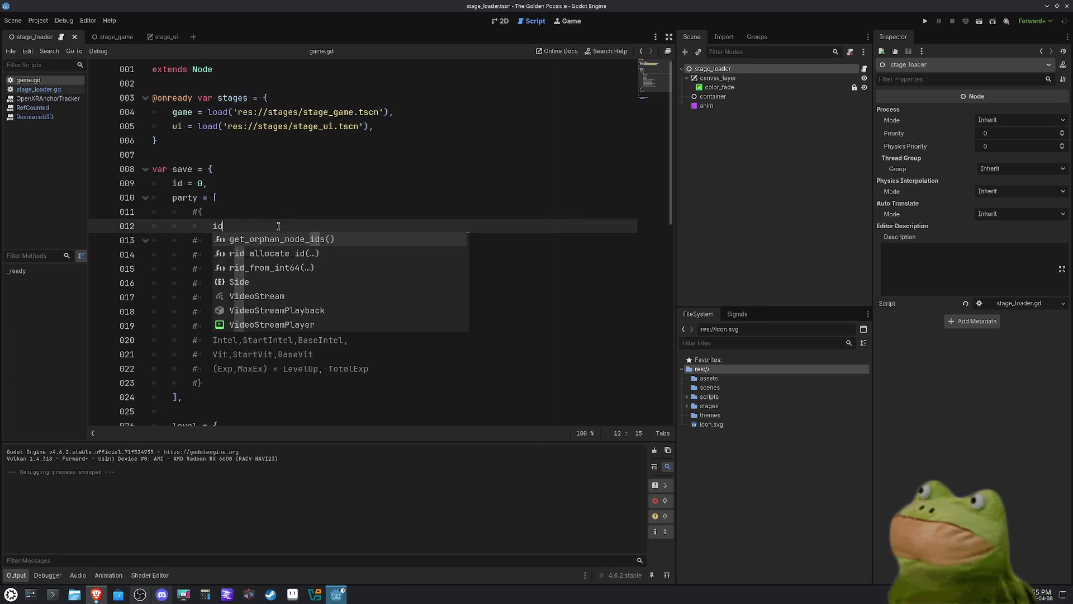
key(BackSpace)
key(BackSpace)
text(#	)
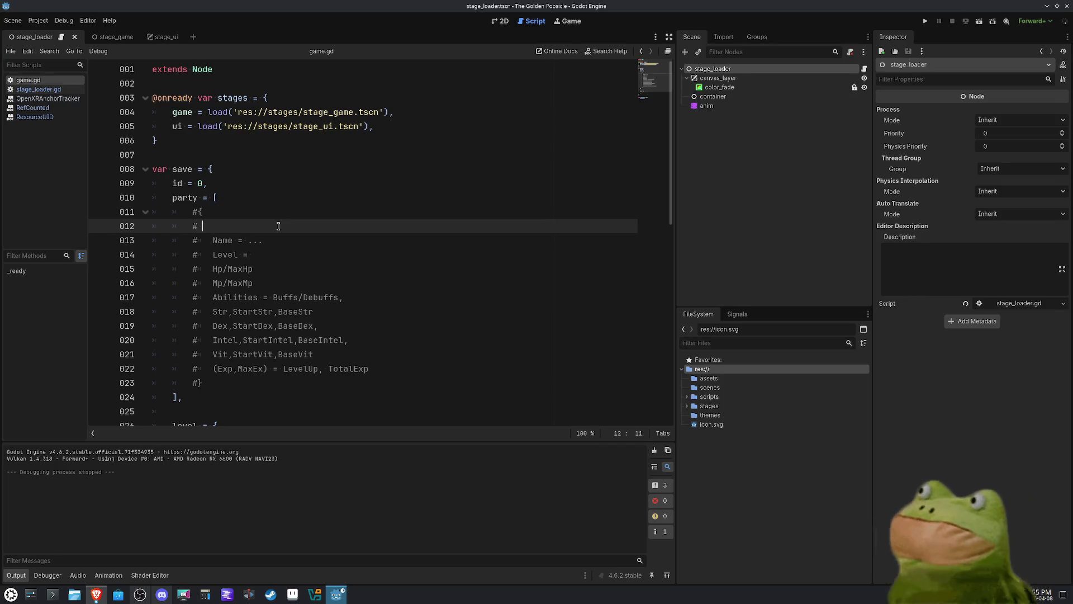
text(id =)
scroll(386, 344, down, 2)
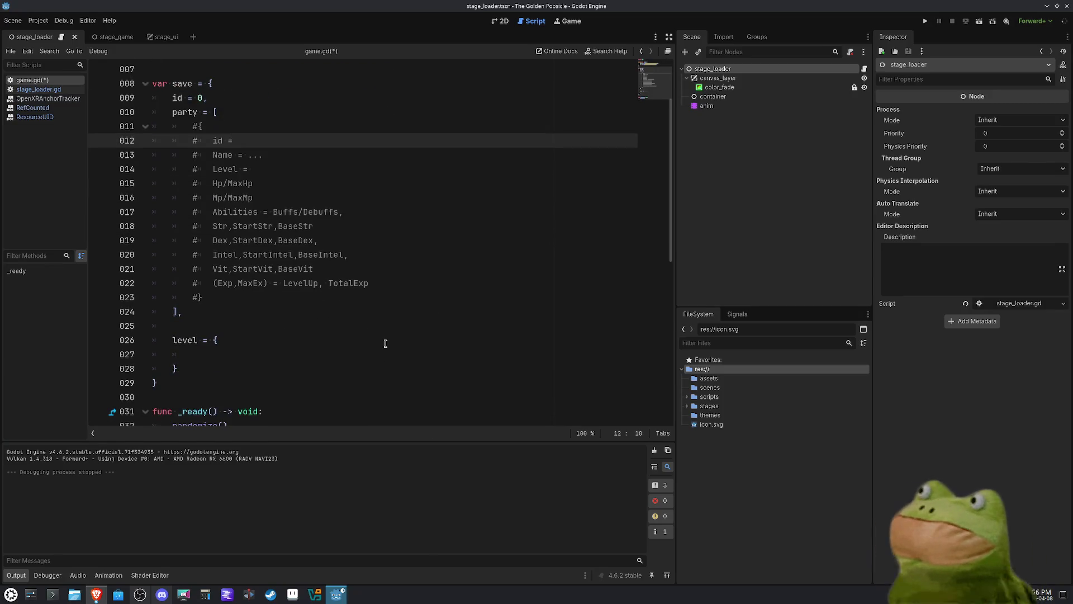
click(237, 343)
click(263, 365)
click(290, 360)
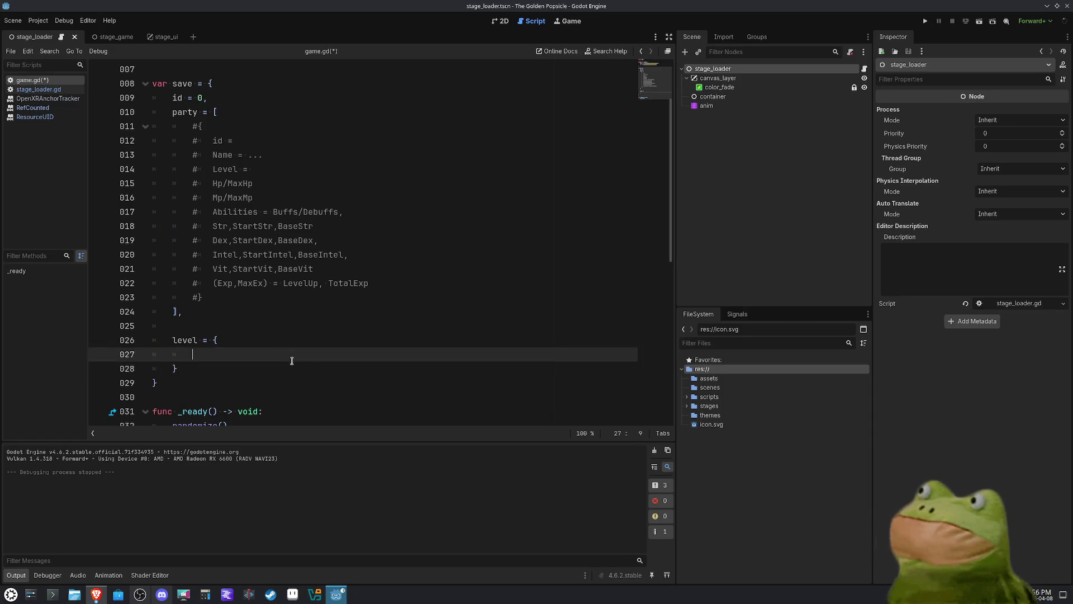
scroll(437, 328, up, 2)
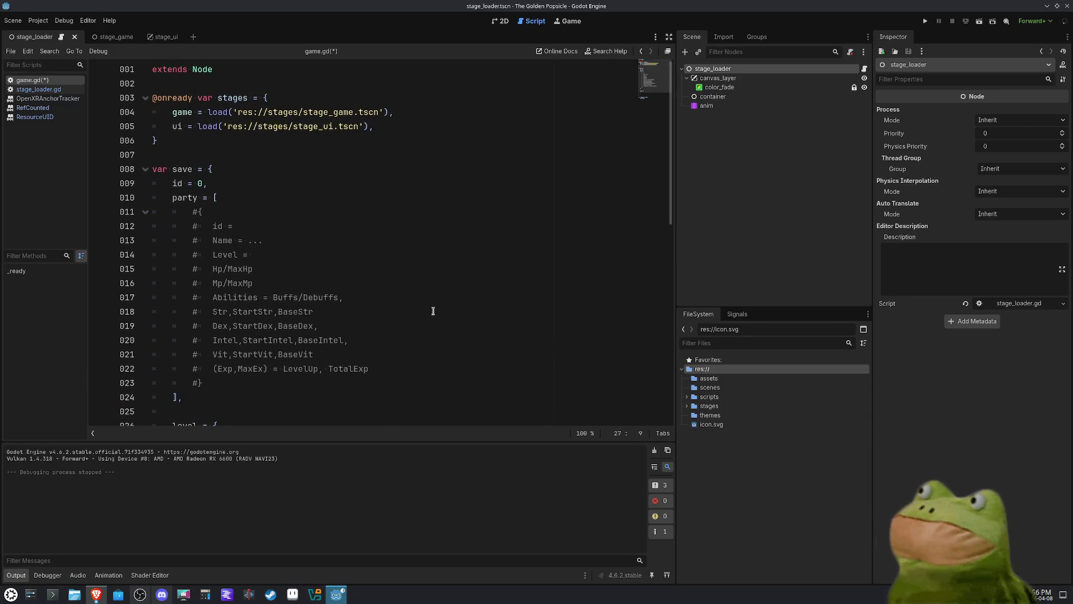
- Delete the placeholder Stage Ui label from the stage_ui scene
click(503, 22)
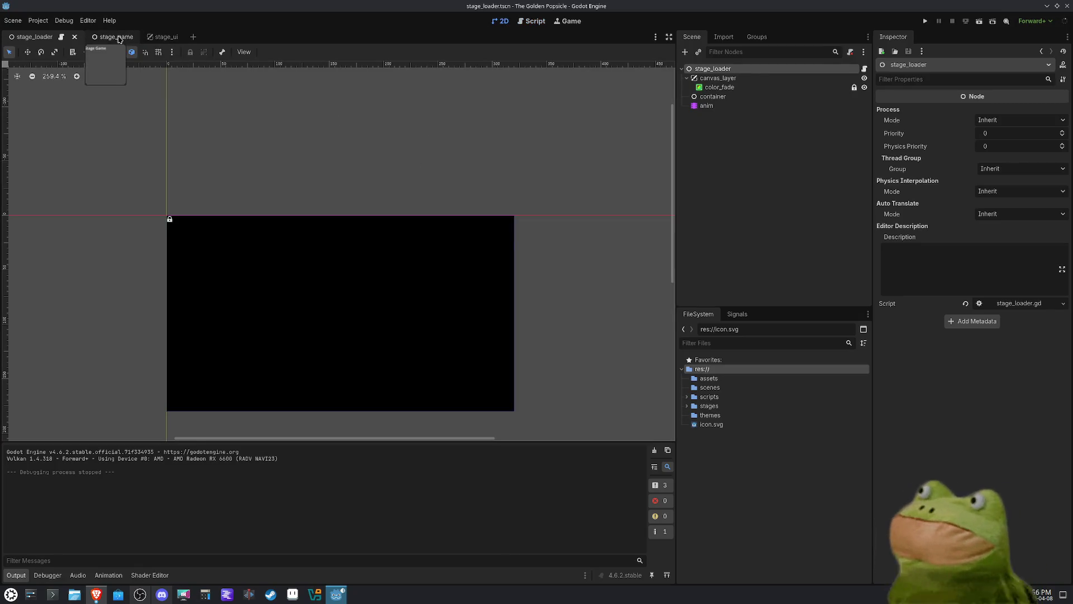
click(119, 38)
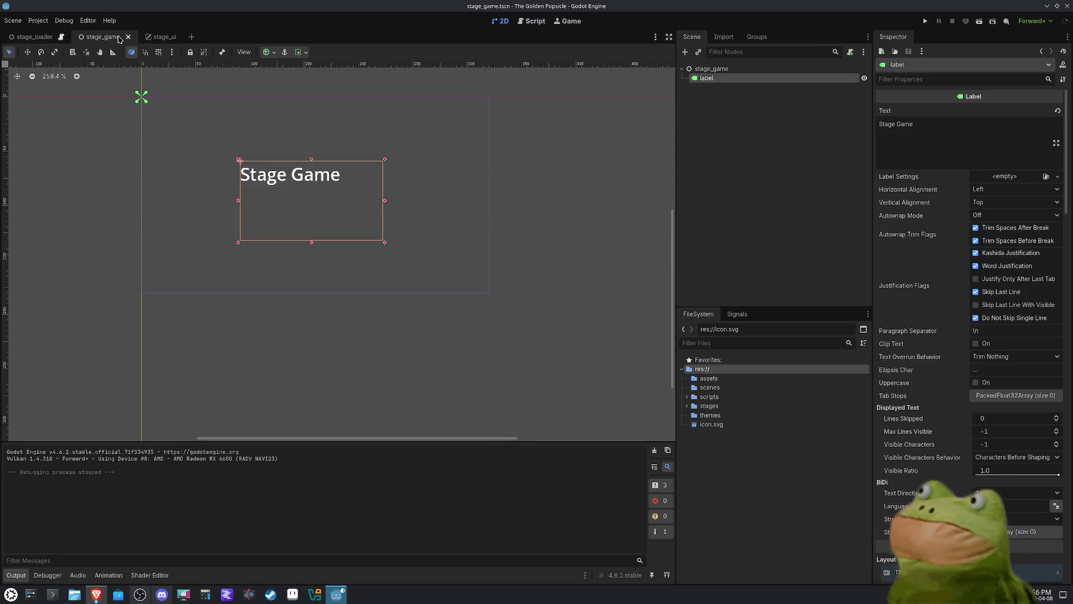
click(161, 37)
drag(258, 166, 306, 187)
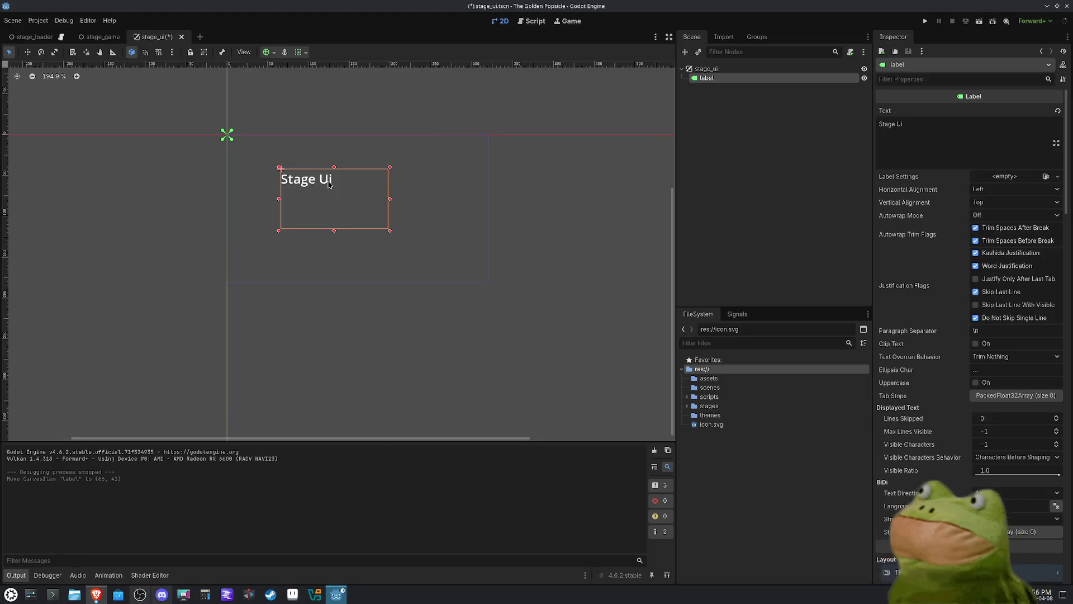
key(Delete)
click(520, 316)
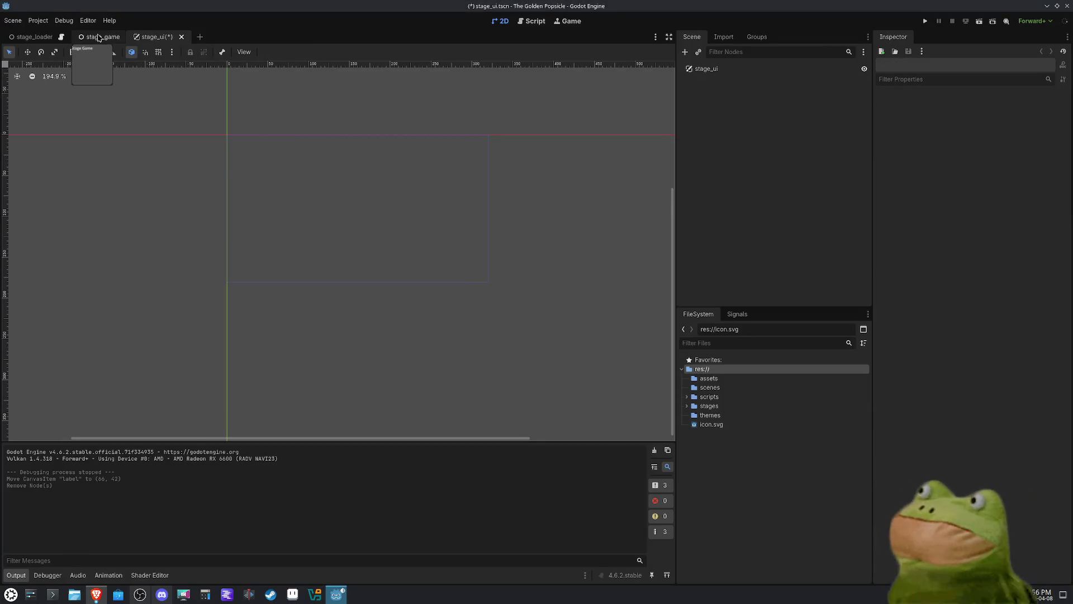
- Delete the Stage Game label from stage_game and run the project
click(101, 37)
key(Delete)
click(512, 309)
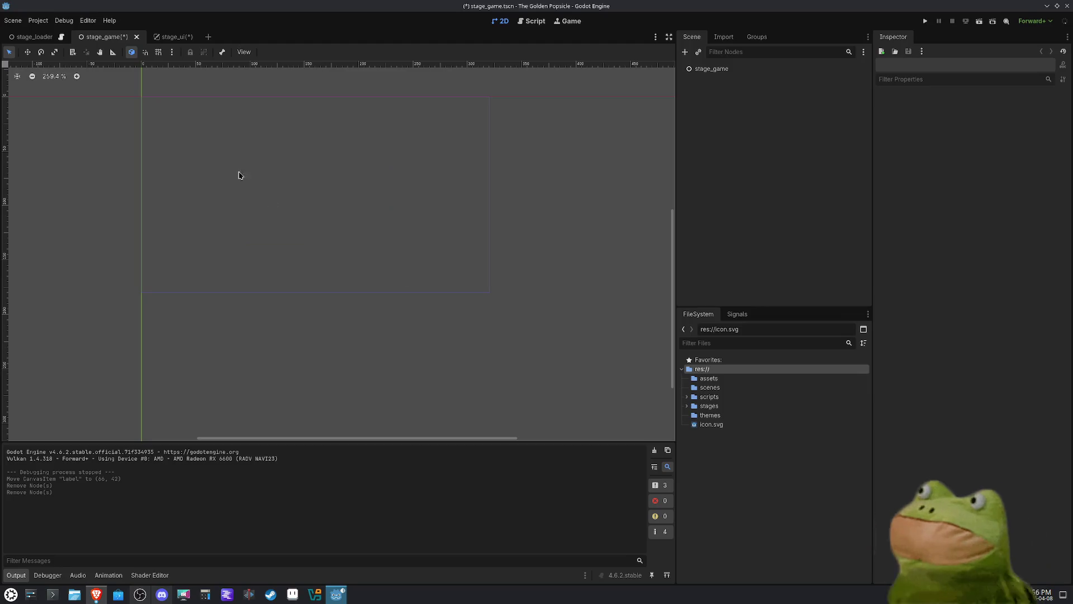
click(922, 21)
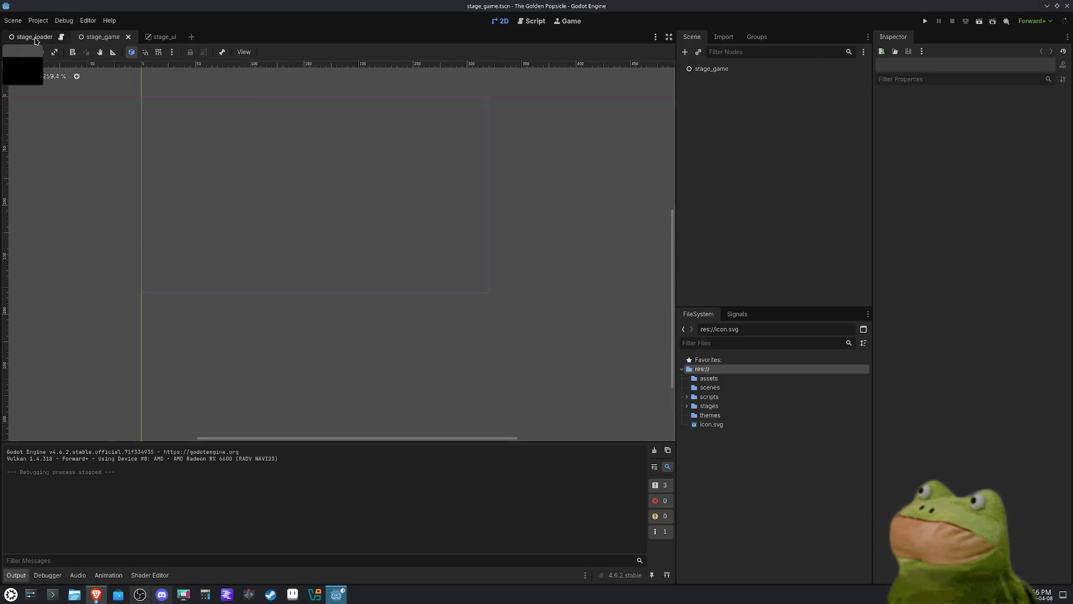
click(35, 38)
click(110, 42)
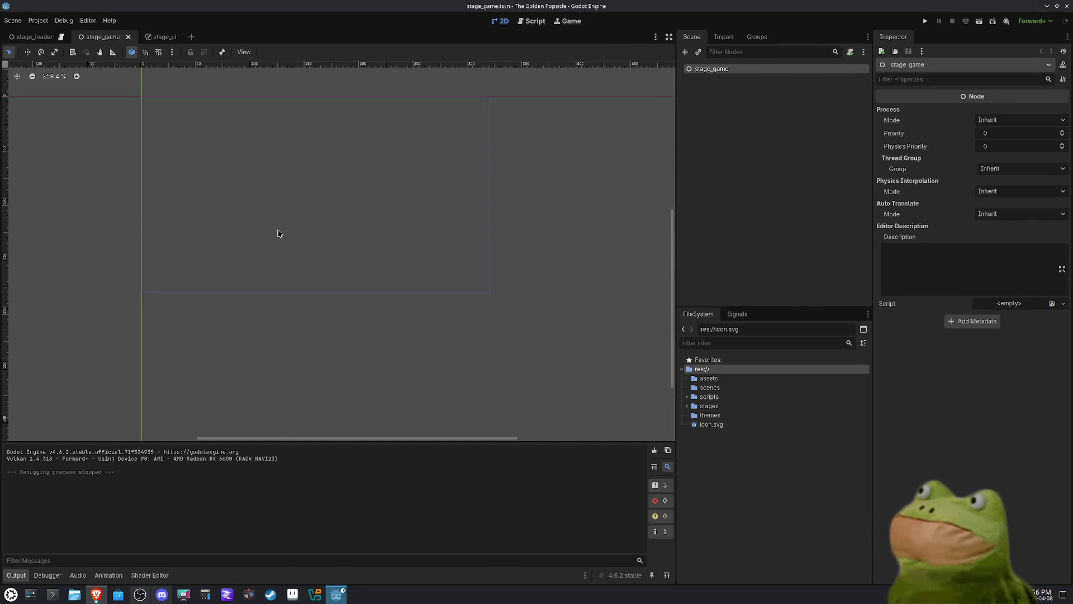
mouse_move(374, 271)
mouse_down()
mouse_move(403, 292)
mouse_move(379, 344)
mouse_up()
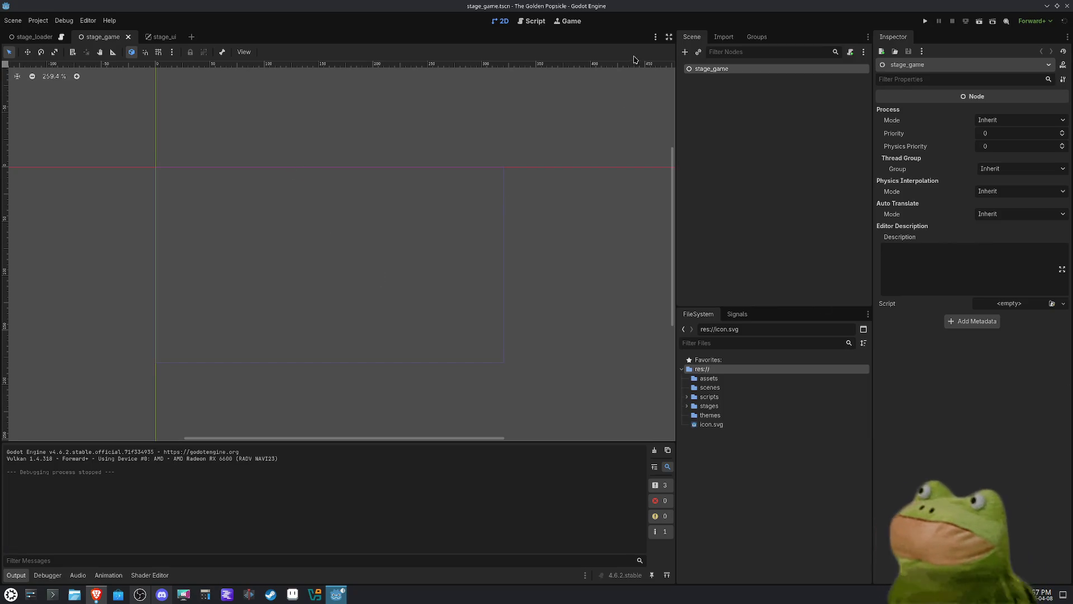
- Create a new folder named 'data' under res://
click(533, 21)
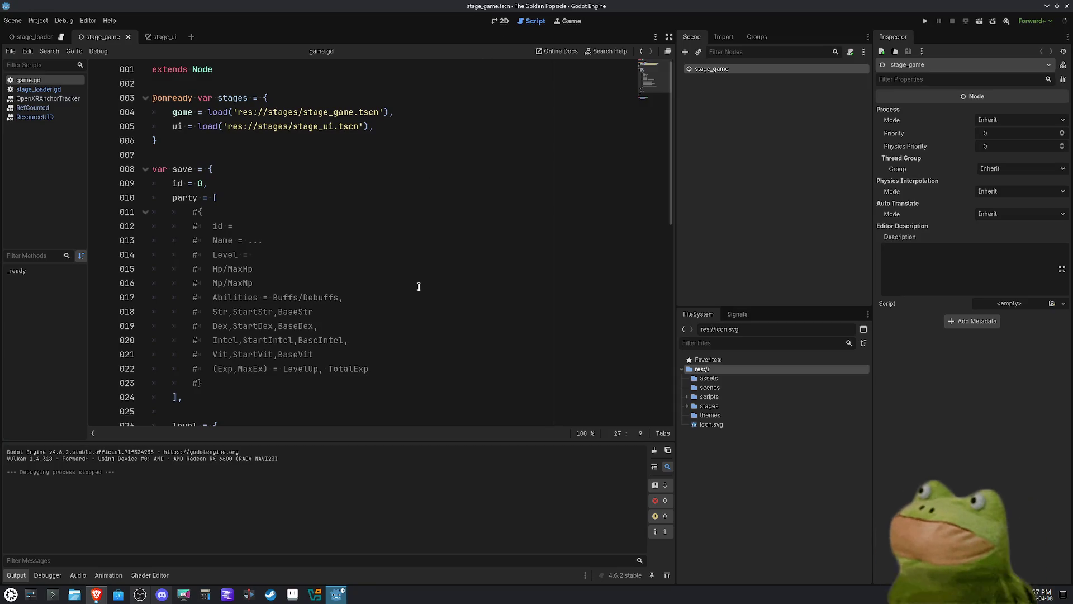
scroll(419, 287, down, 4)
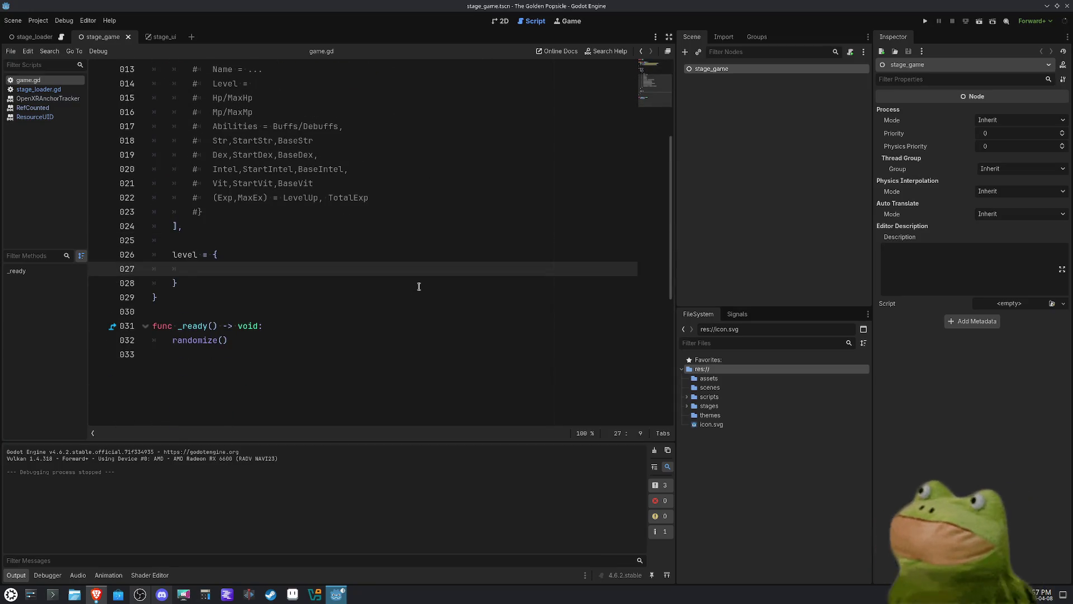
scroll(418, 286, up, 4)
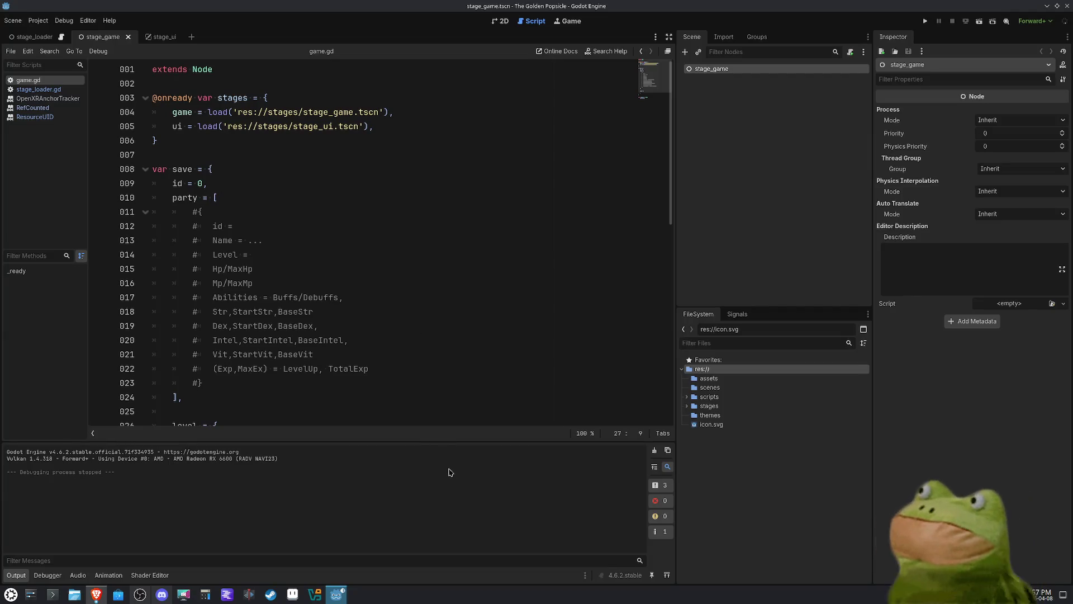
scroll(374, 315, down, 1)
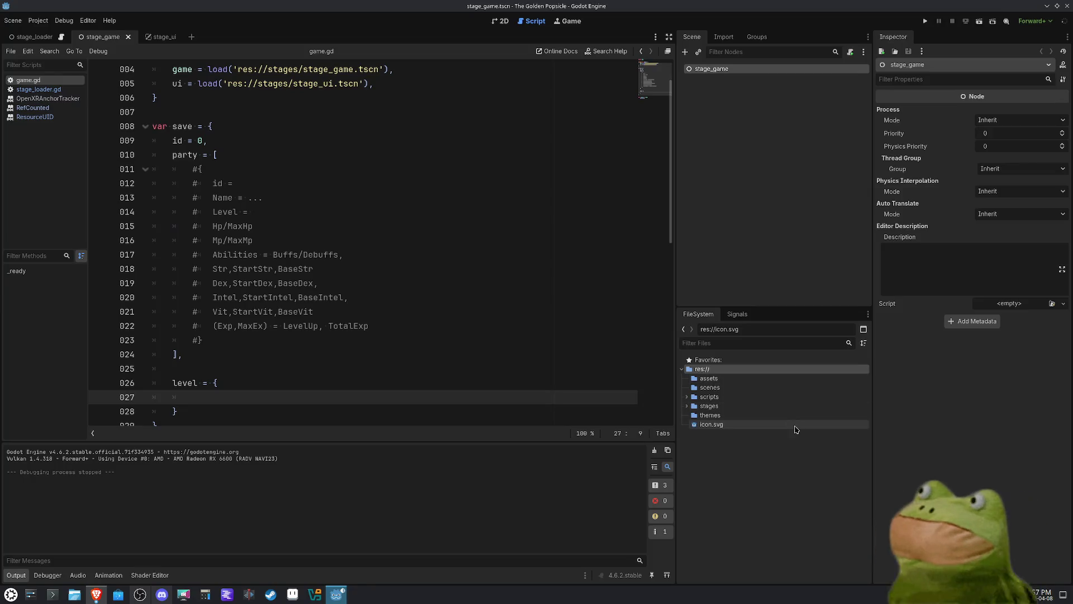
right_click(702, 369)
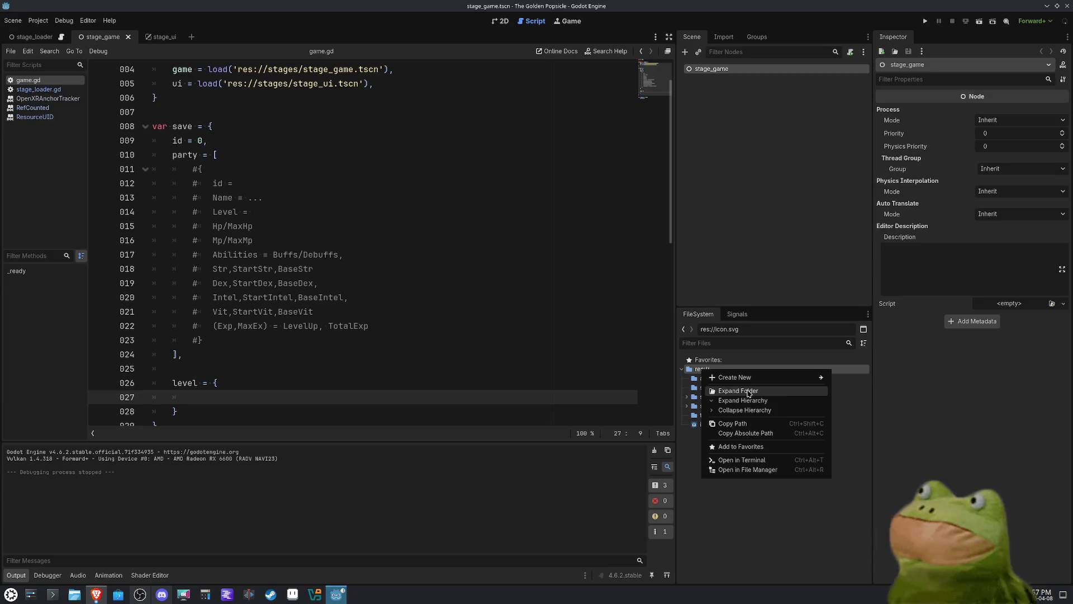
click(750, 513)
right_click(708, 369)
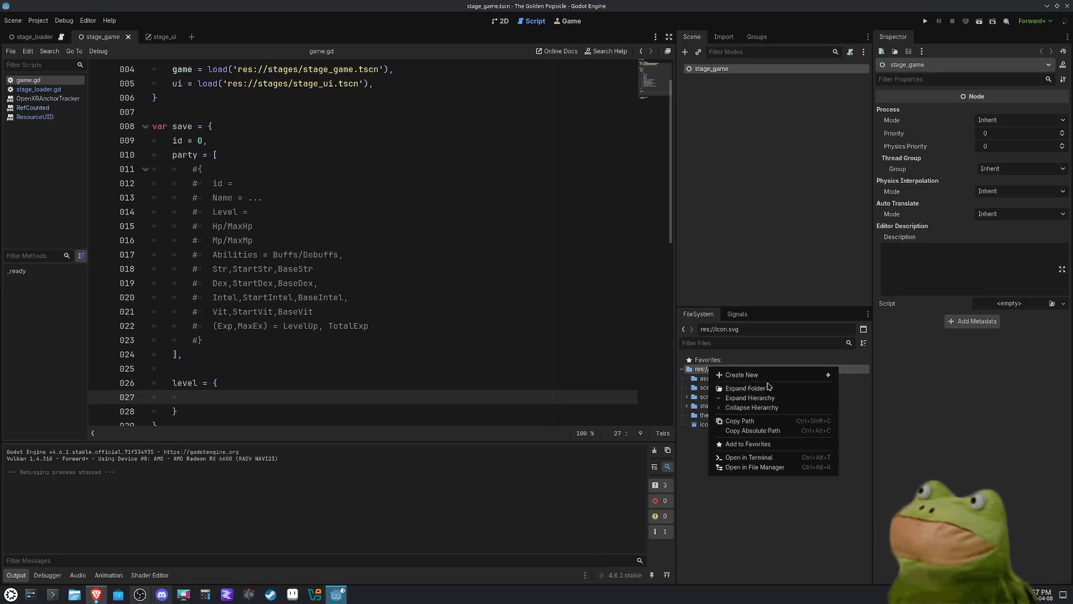
mouse_move(800, 375)
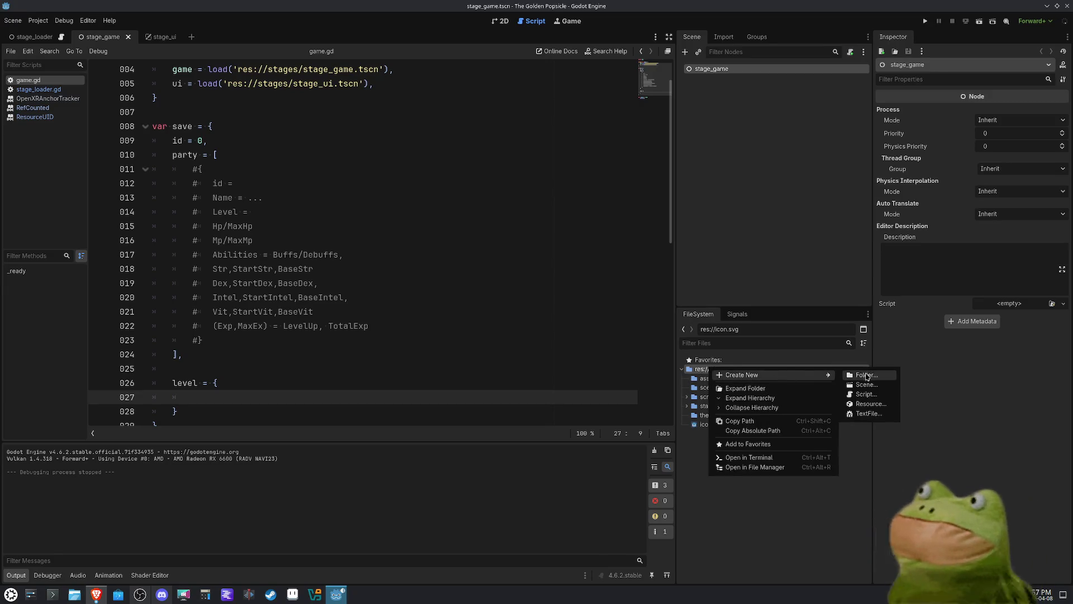
click(867, 377)
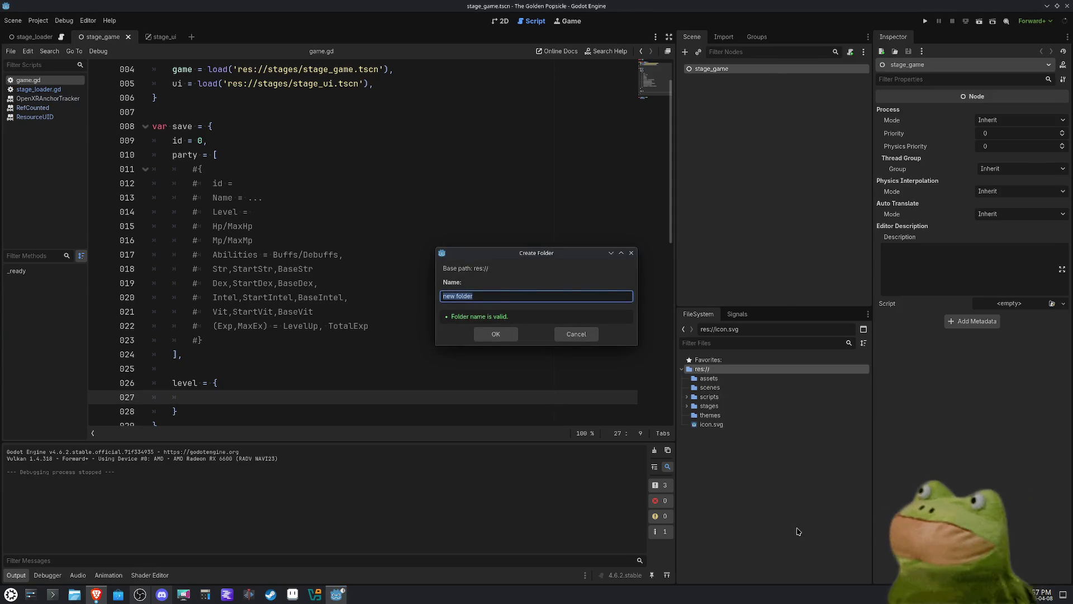
text(data)
key(Return)
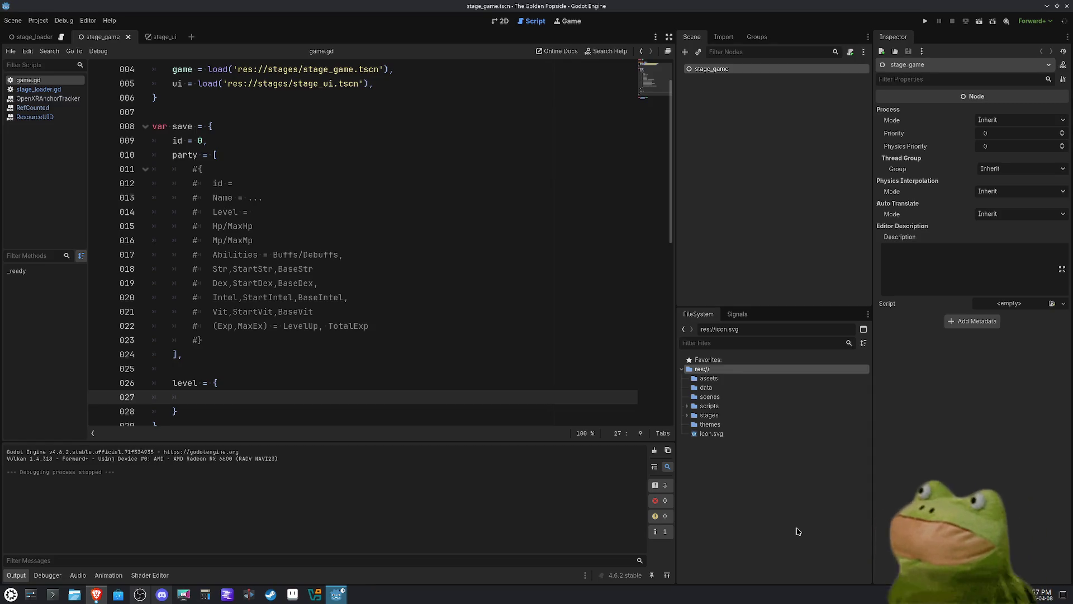
- Create a new script CharData.gd in the stages folder
right_click(714, 416)
mouse_move(746, 427)
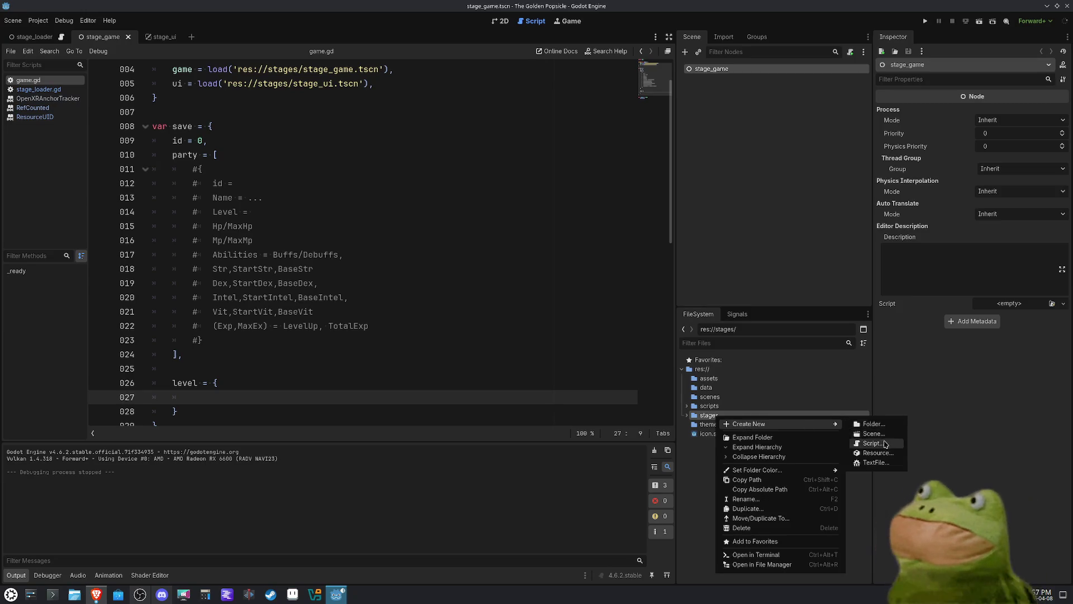
click(869, 445)
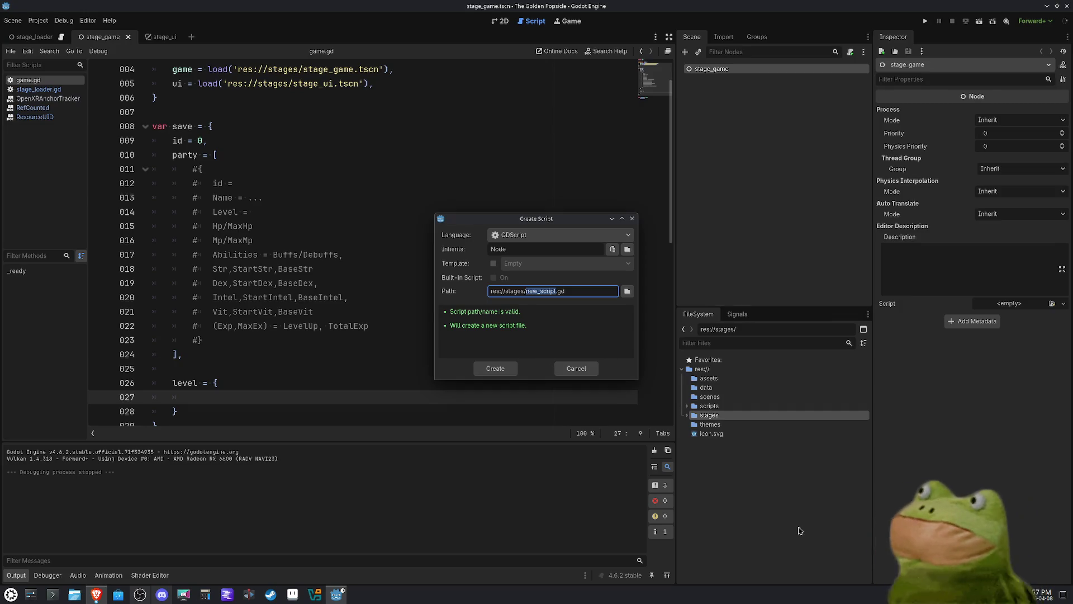
text(CharData)
click(504, 369)
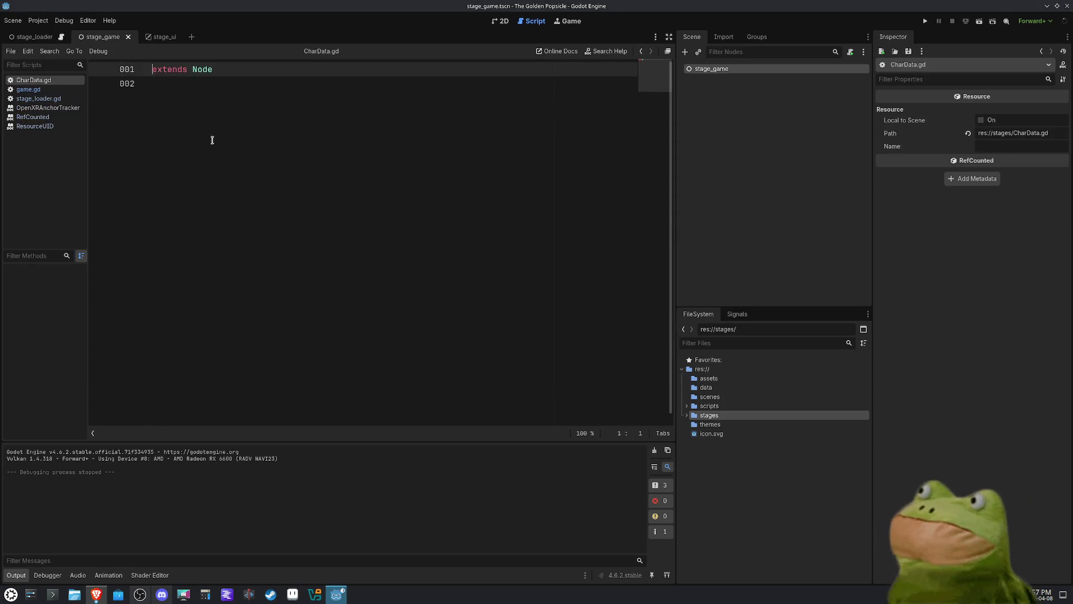
- Change CharData.gd to extend Resource instead of Node, save, and add a blank line
double_click(201, 69)
text(Resource)
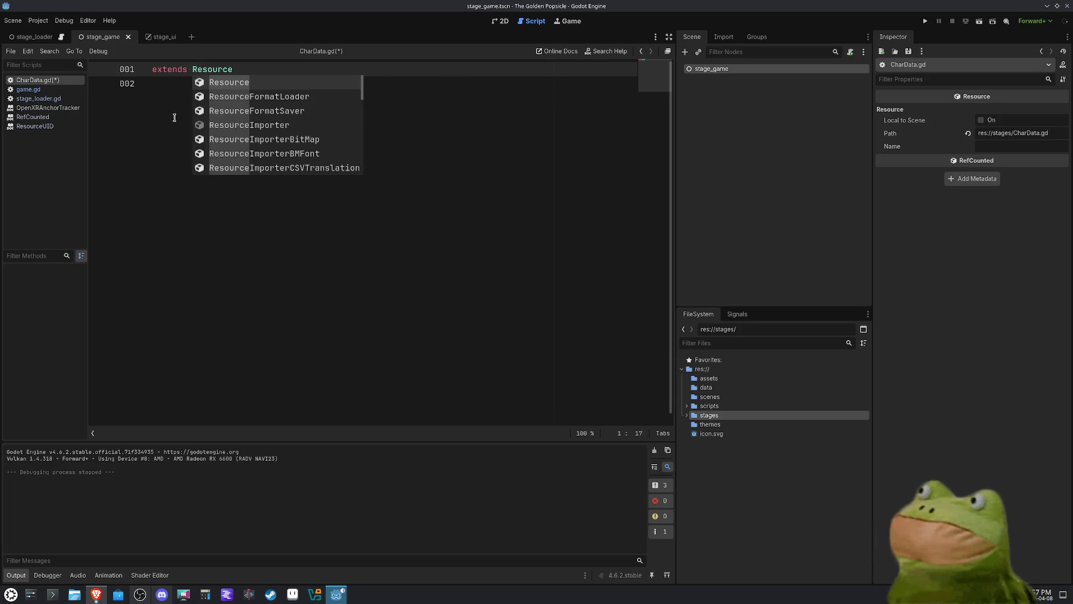
scroll(315, 124, down, 3)
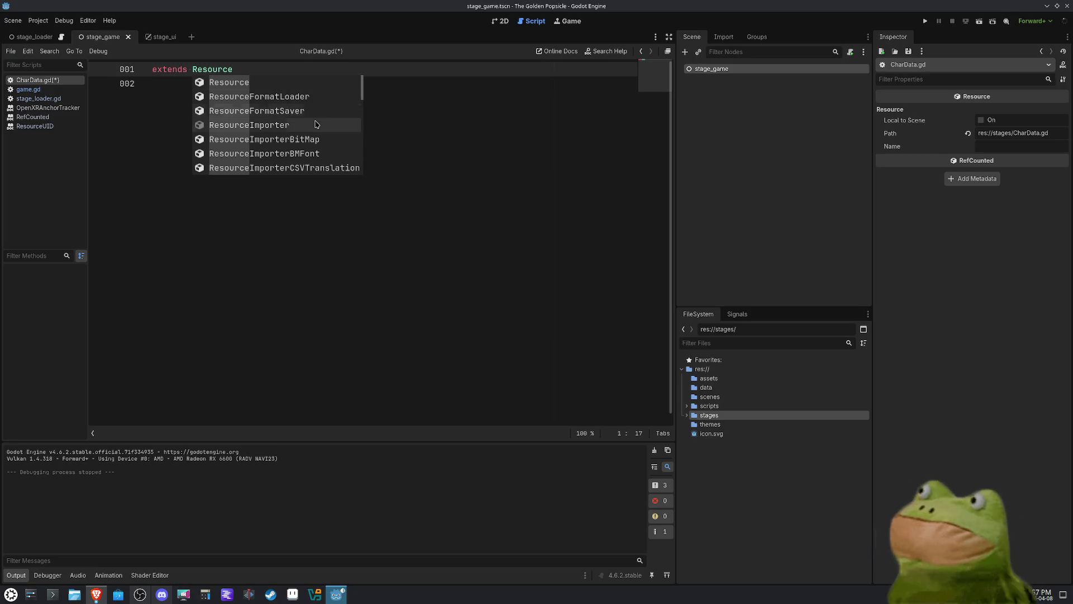
scroll(316, 124, down, 5)
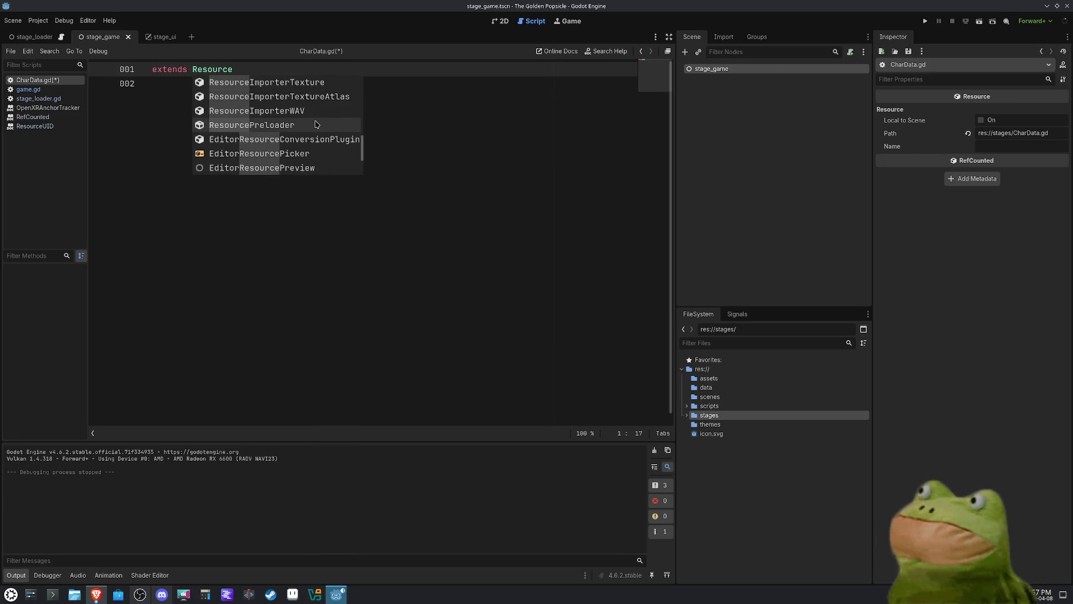
scroll(316, 124, up, 5)
key(Escape)
click(245, 149)
key(ctrl+s)
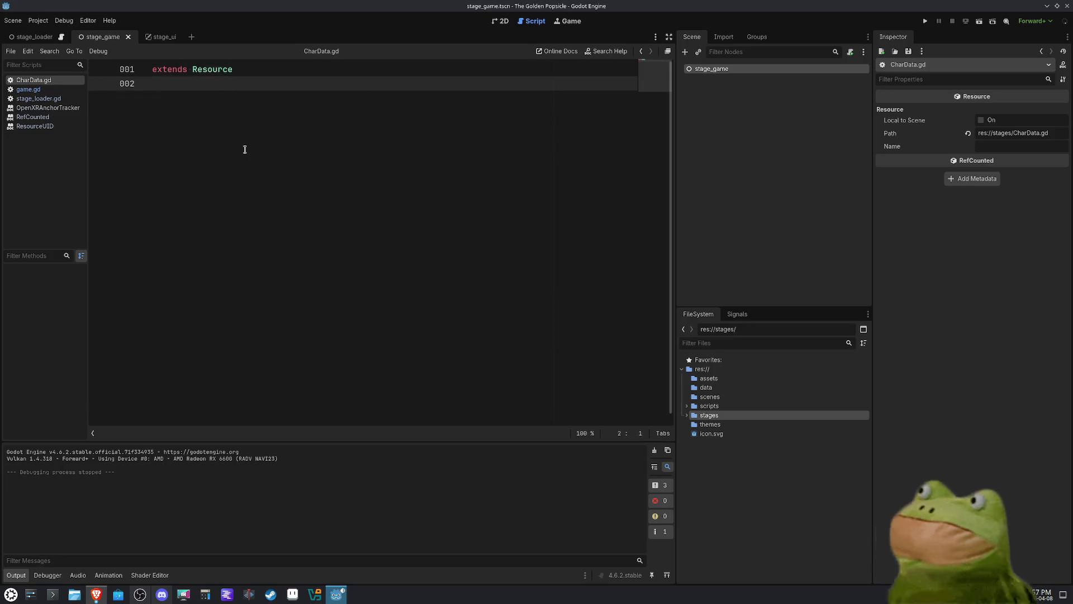
key(Return)
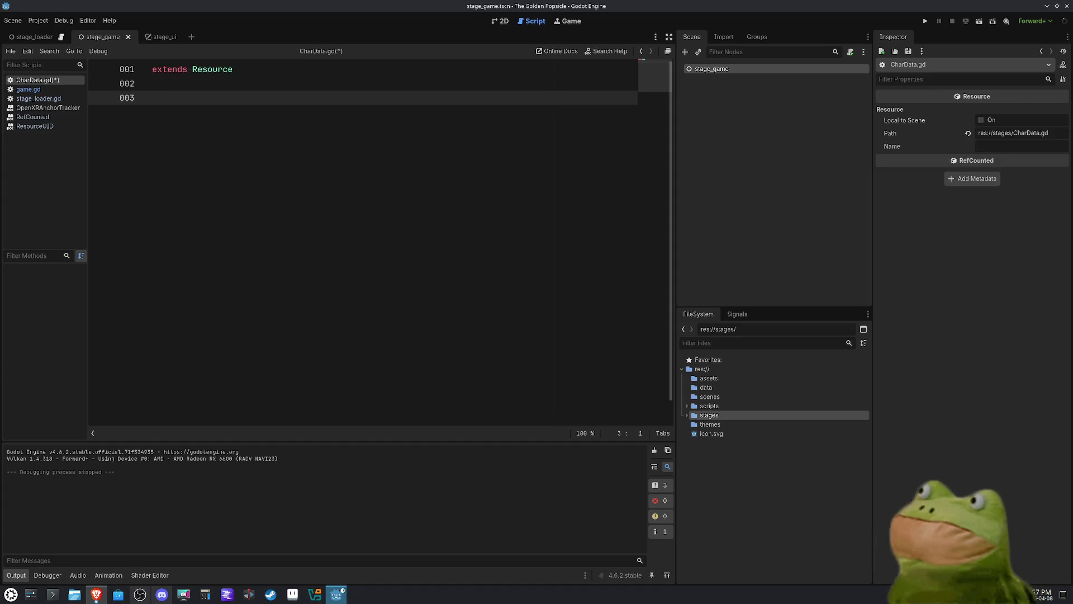
- Widen the open-scripts list, then switch to stage_loader.gd and save
click(177, 101)
drag(88, 162, 124, 158)
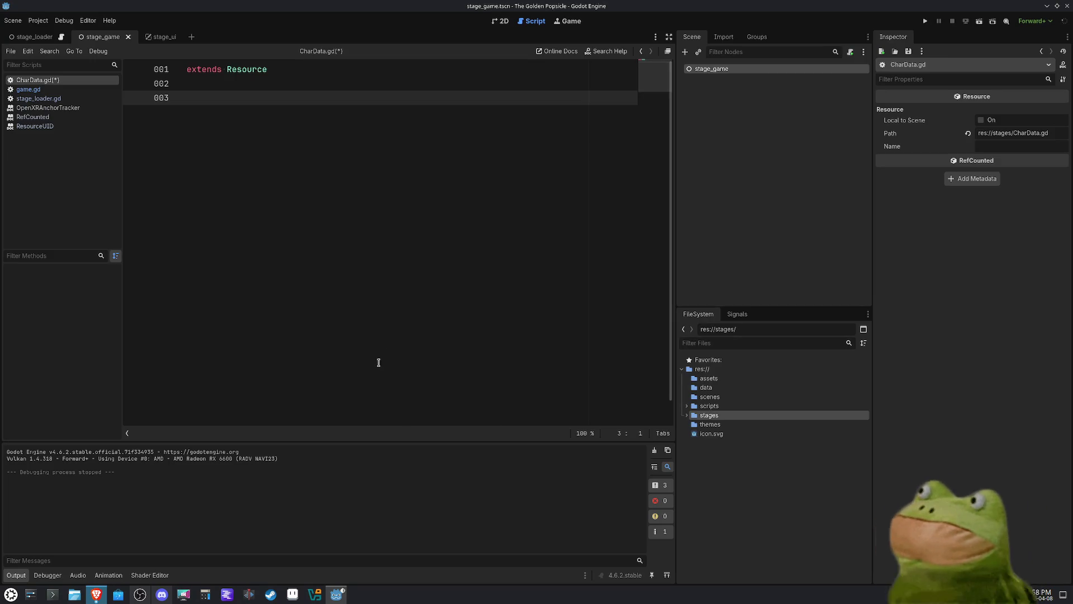
click(418, 263)
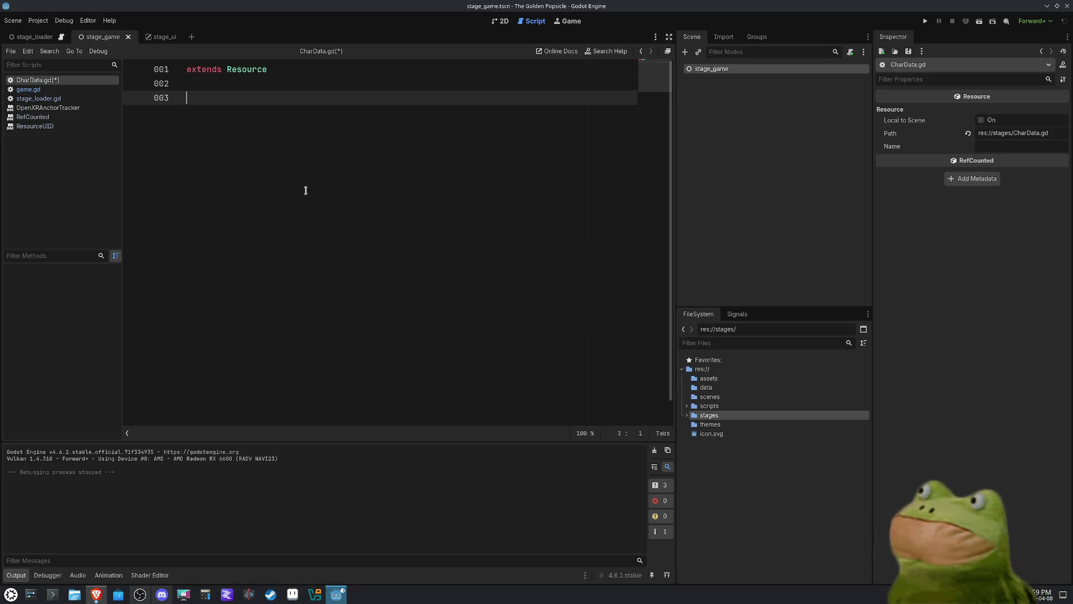
click(39, 98)
key(ctrl+s)
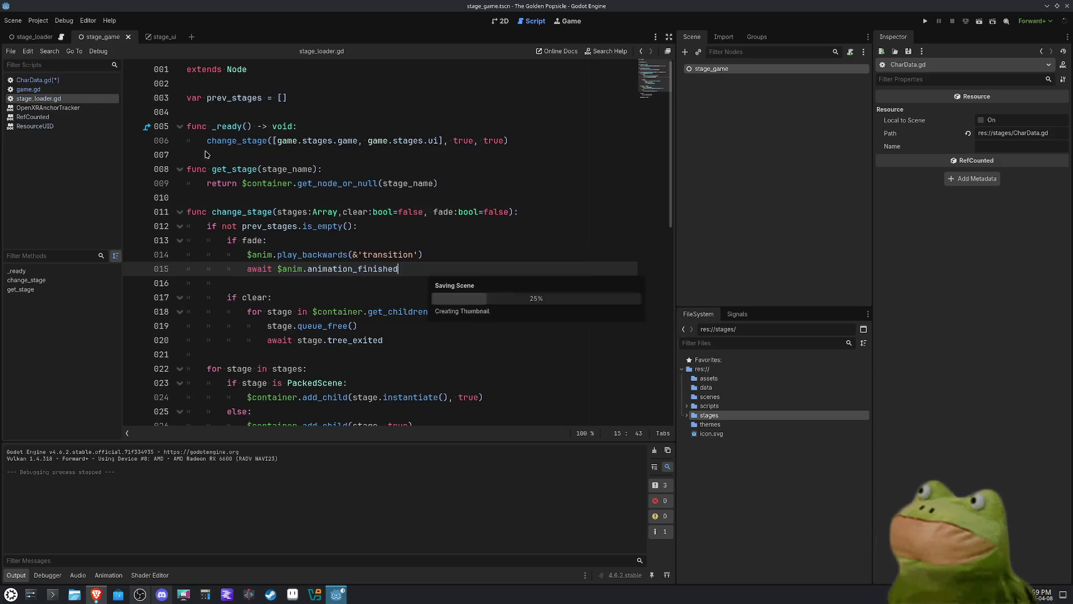
- Add 'enum CharType {' with Fighter and Healer on separate lines at the top of stage_loader.gd
click(310, 94)
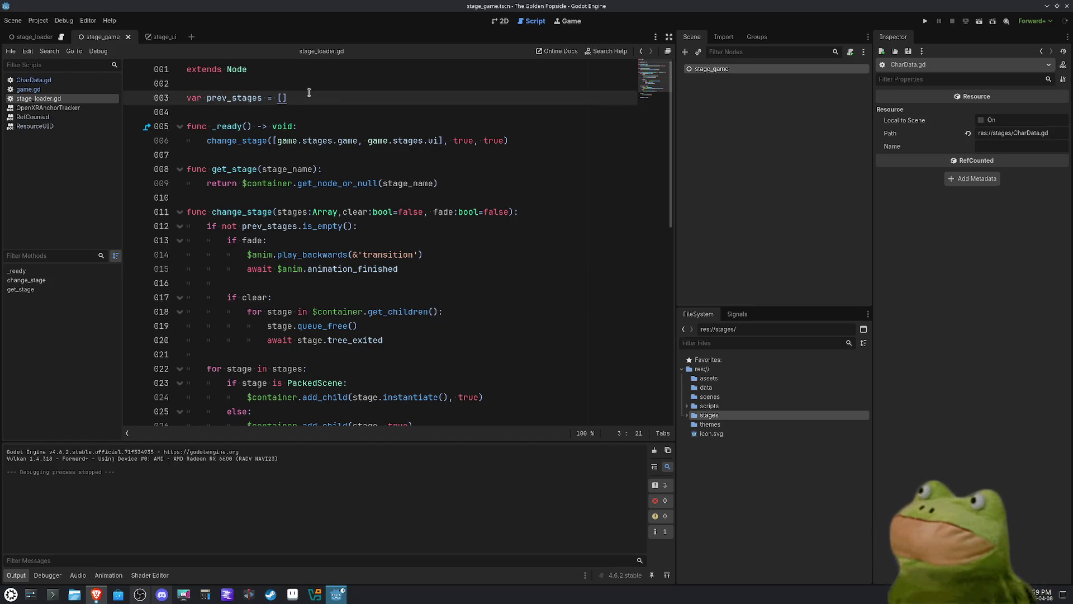
key(ctrl+shift+Return)
key(ctrl+shift+Return)
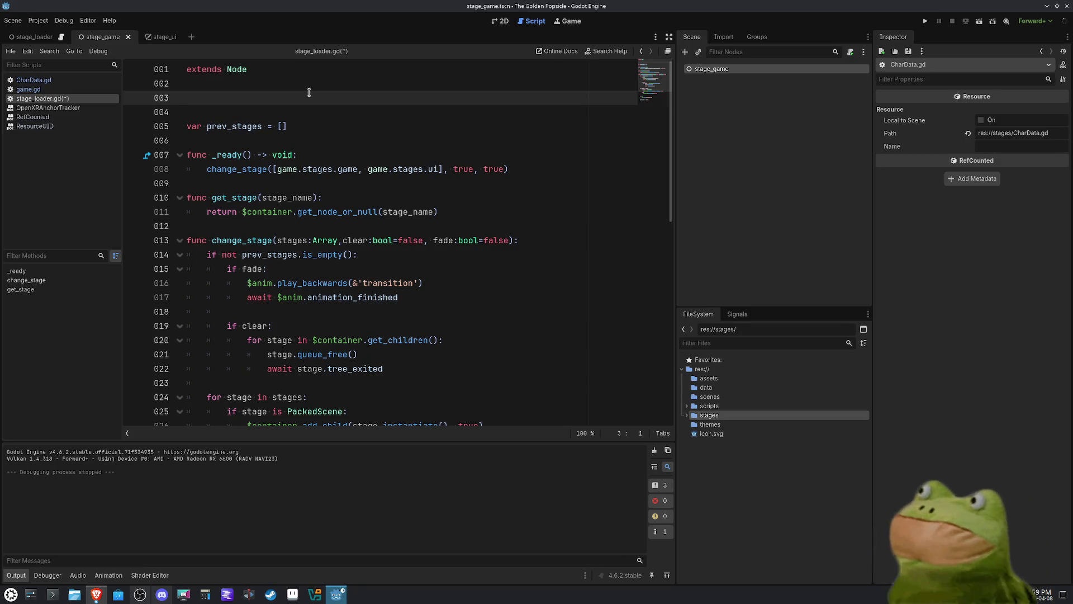
text(enum)
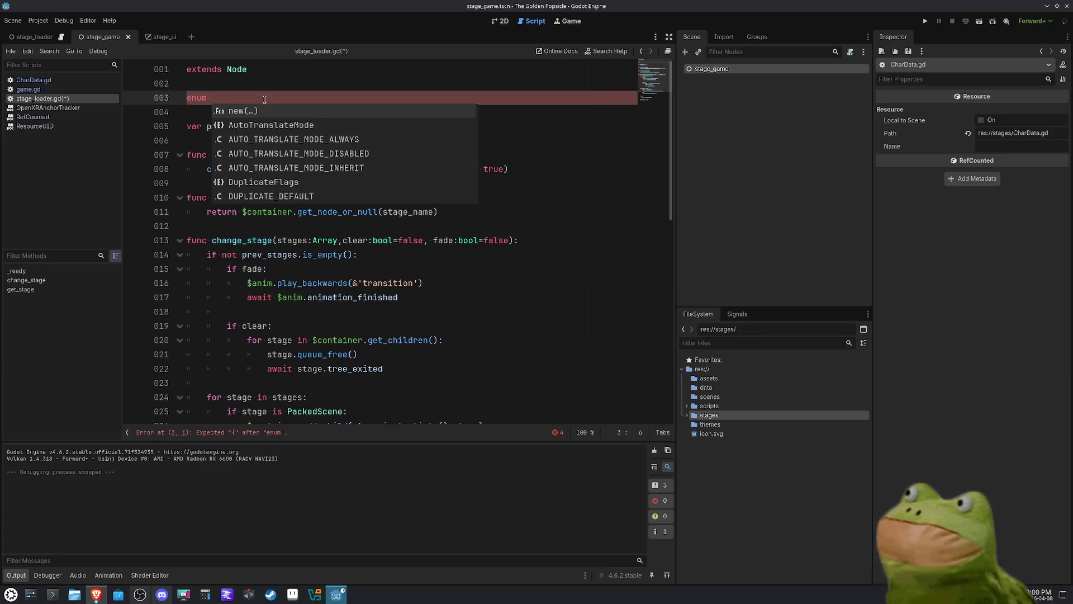
text(CharType )
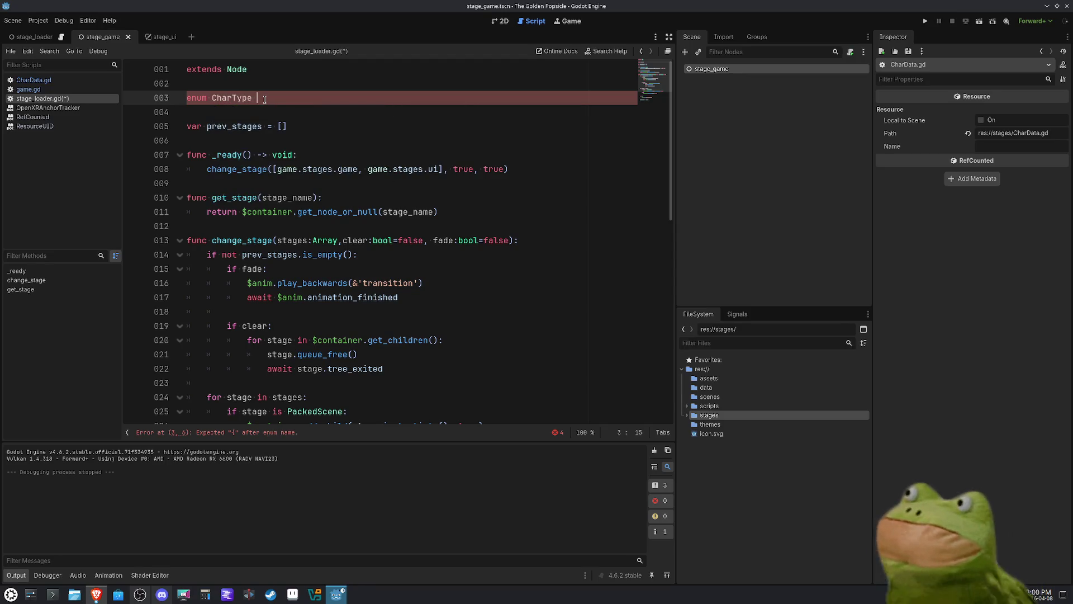
text({ W)
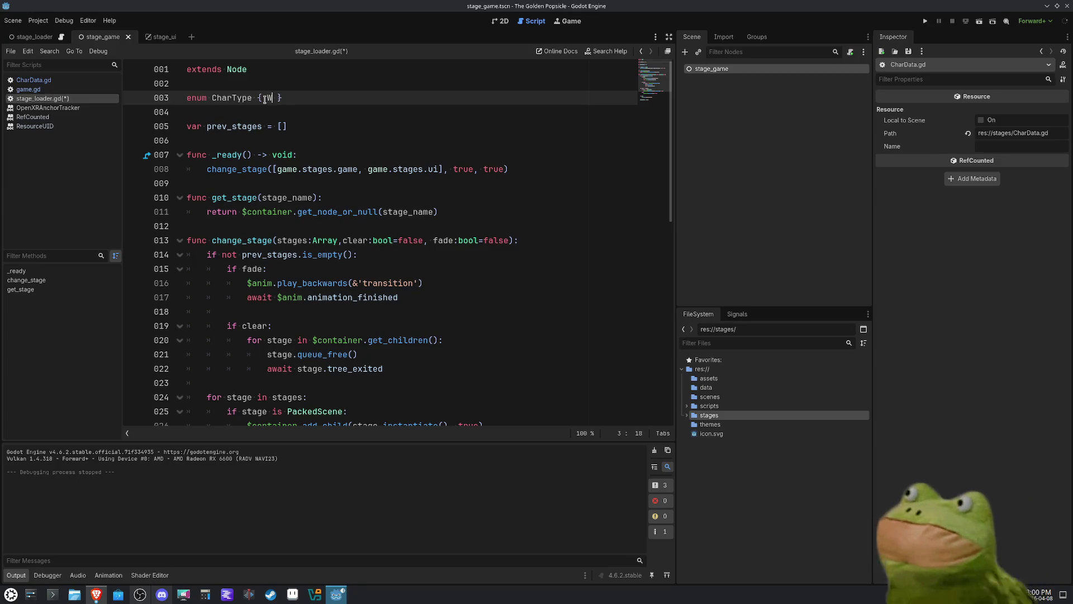
text(Fighter)
text(, )
text(Caster,)
key(BackSpace)
key(BackSpace)
key(BackSpace)
text(Healer,)
key(Return)
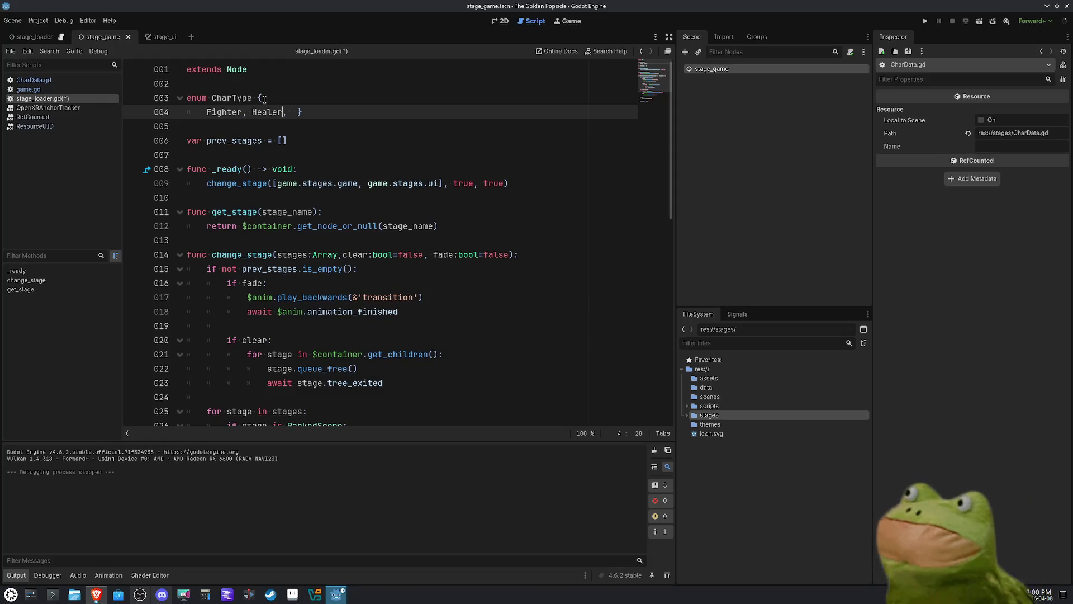
key(Return)
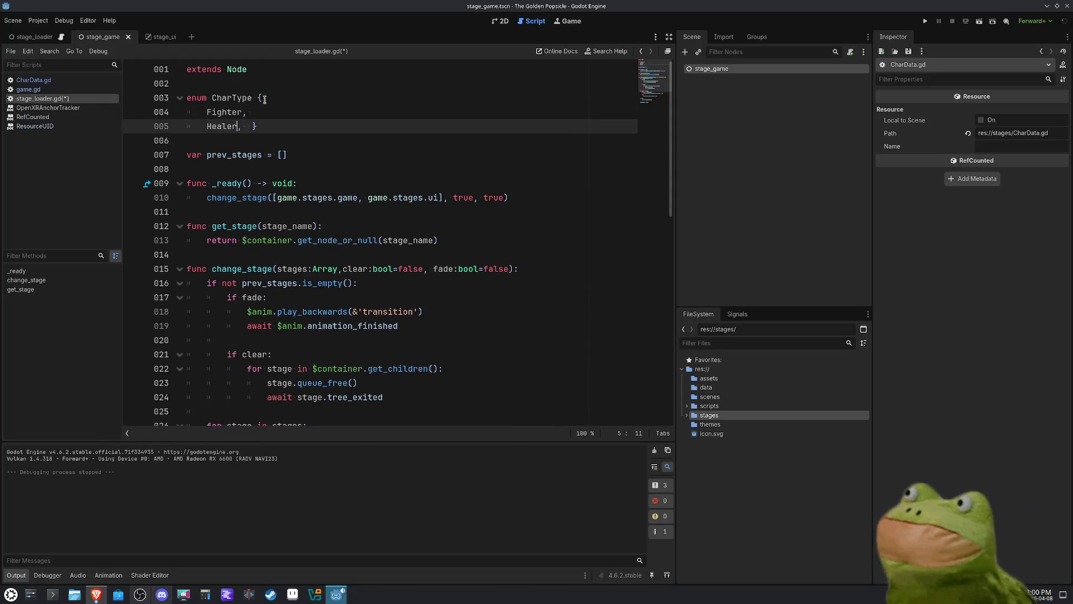
- Put the enum's closing brace on its own line, save, and add Rogue and Ranger entries
key(Right)
key(Return)
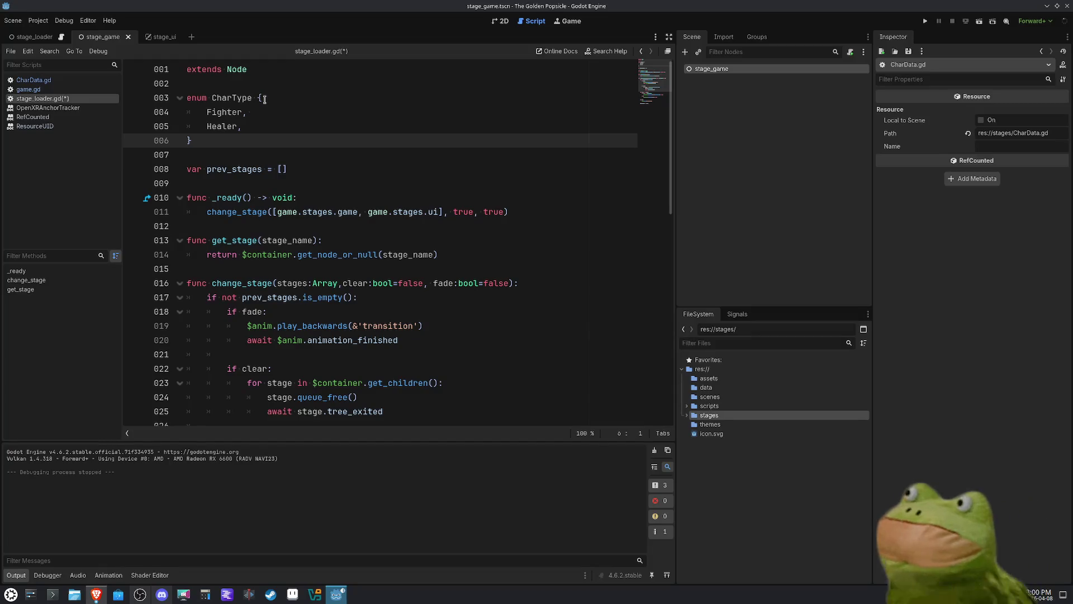
key(ctrl+s)
key(Up)
key(Up)
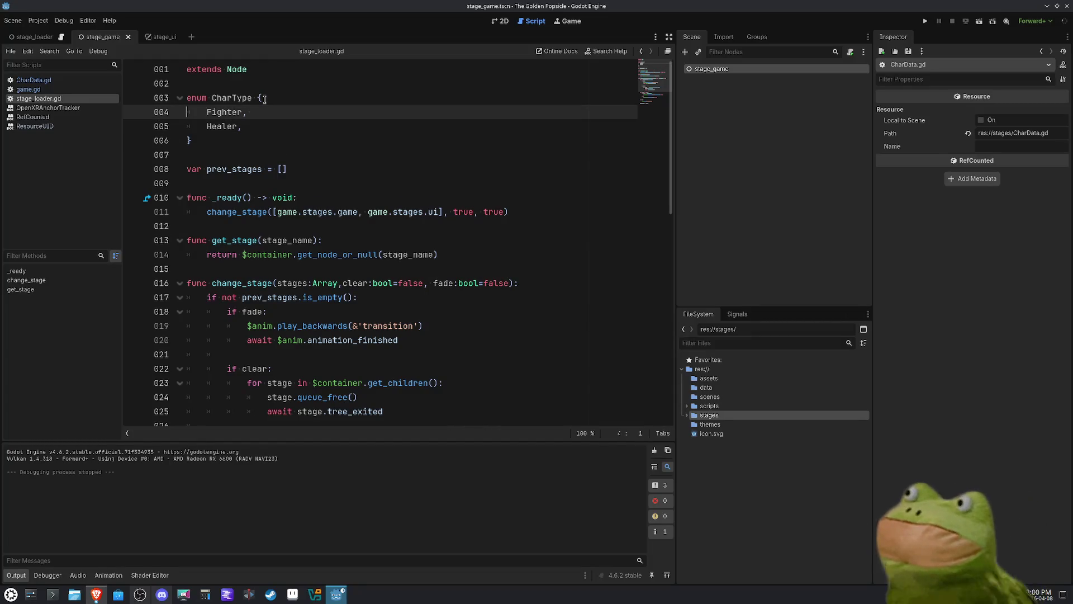
key(Down)
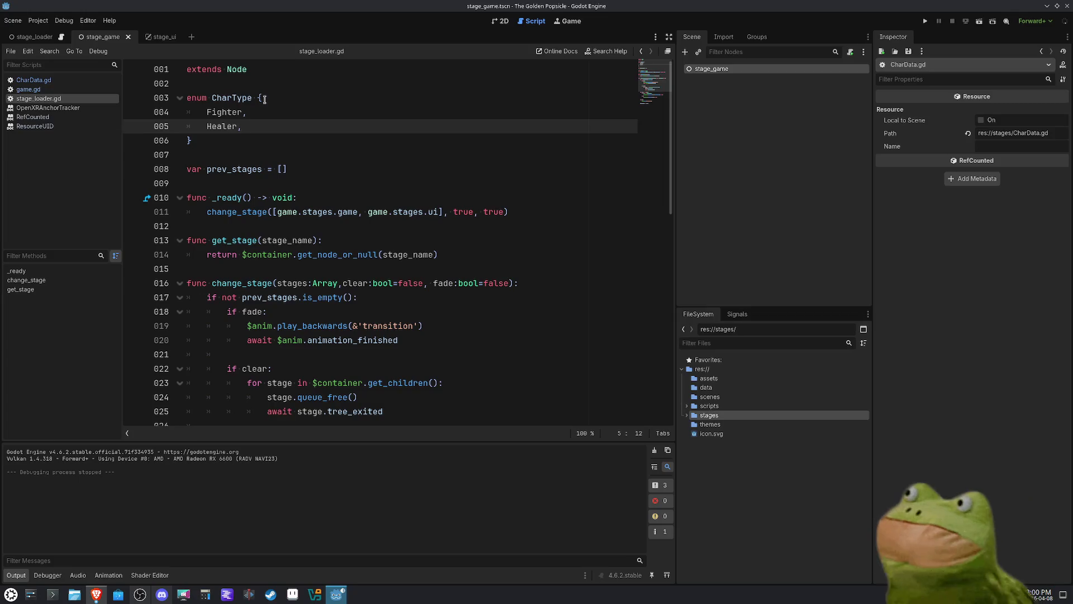
key(Return)
text(Rogue,)
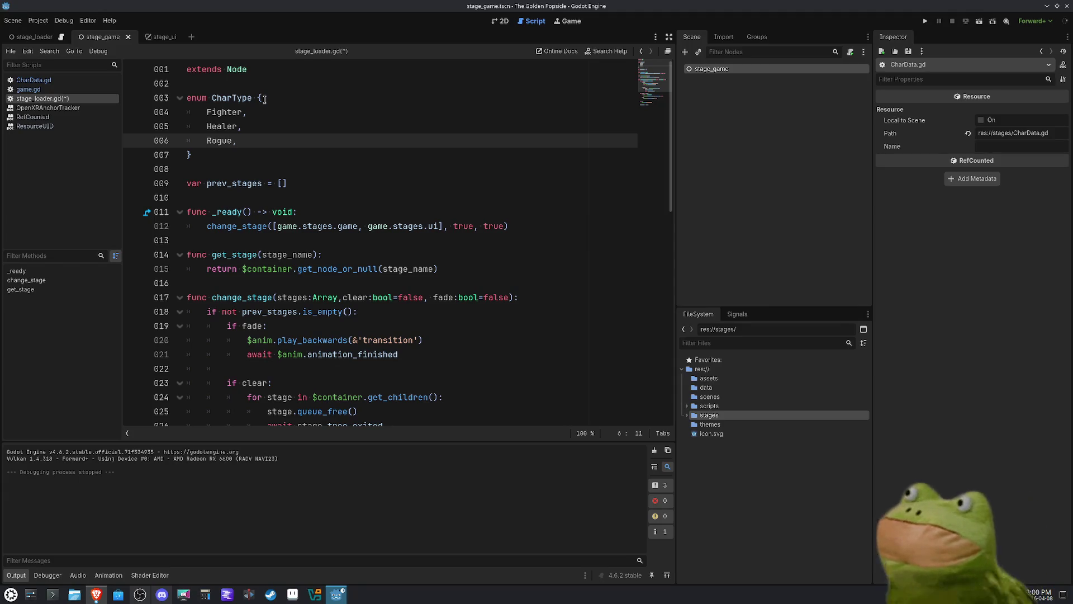
key(Return)
text(Ranger,)
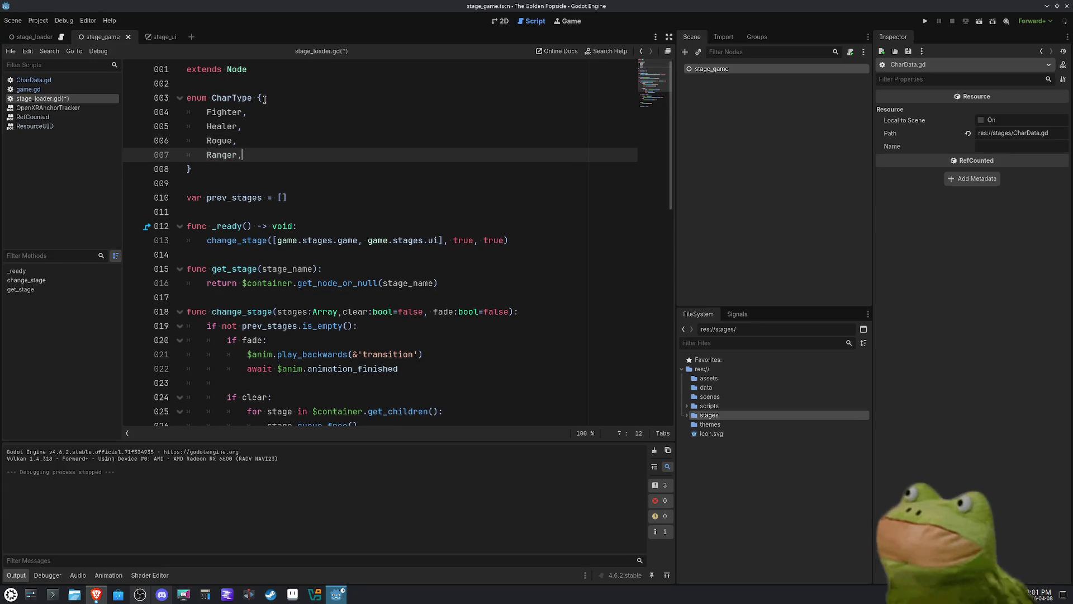
- Add a Barbarian entry after Ranger in the CharType enum
key(Up)
key(Home)
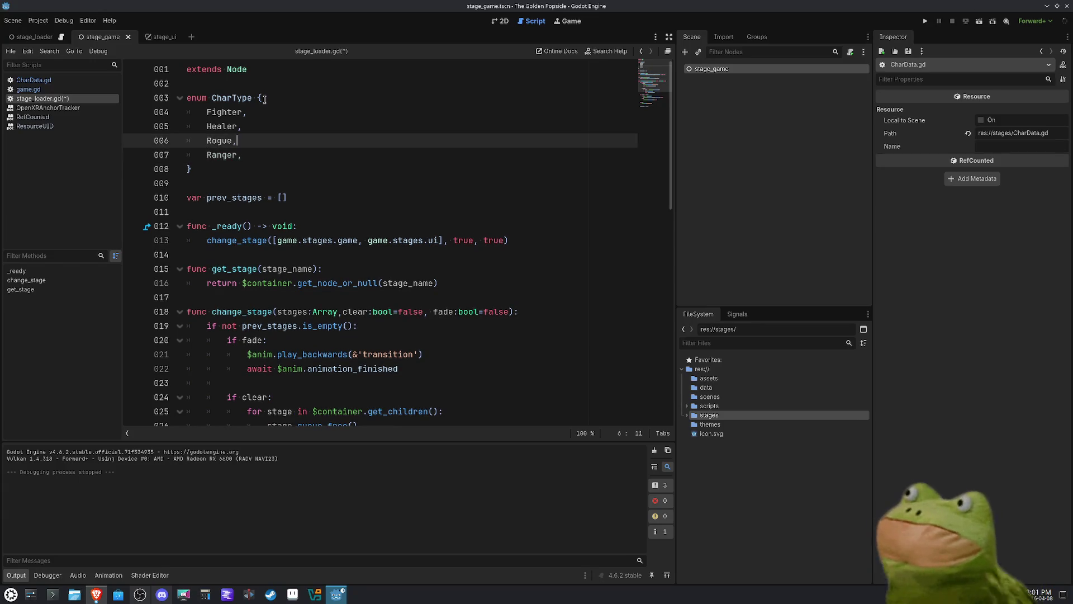
key(shift+End)
key(shift+Down)
key(End)
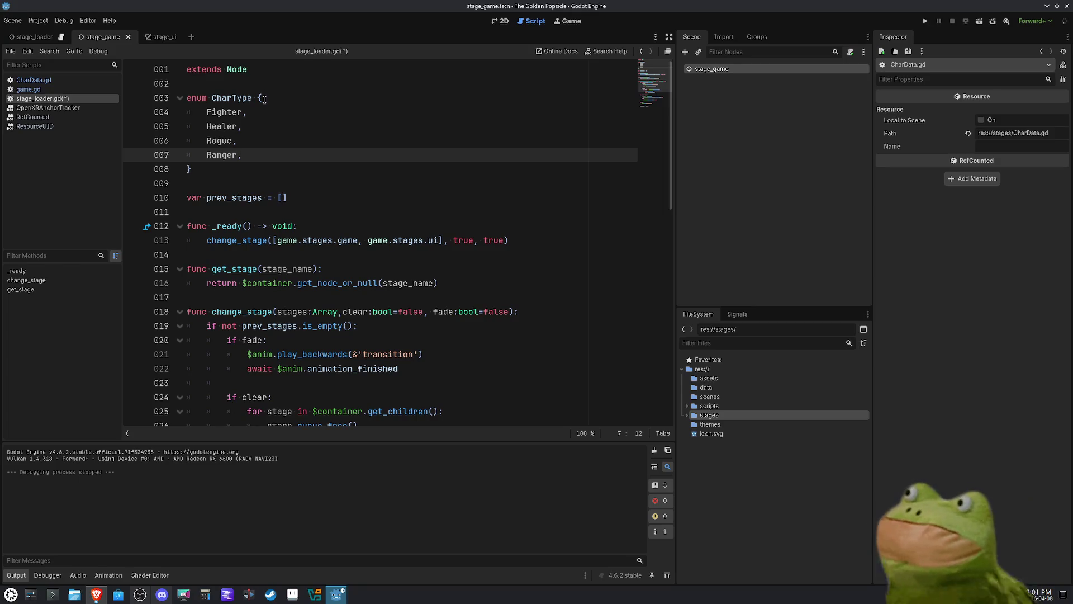
key(Up)
key(Up)
key(Down)
key(Down)
key(Return)
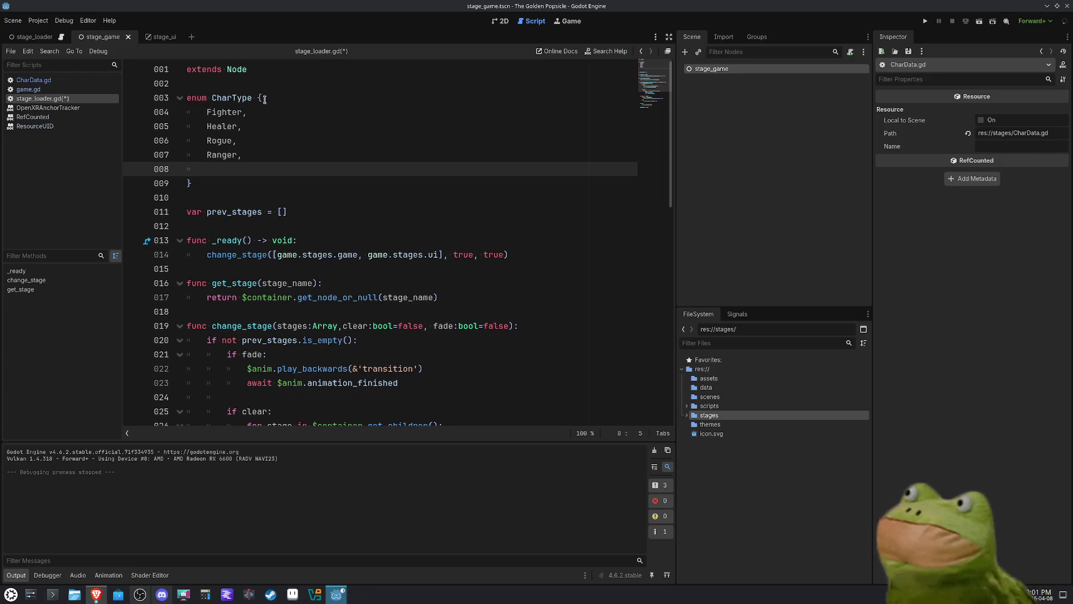
text(Barbarian,)
key(Return)
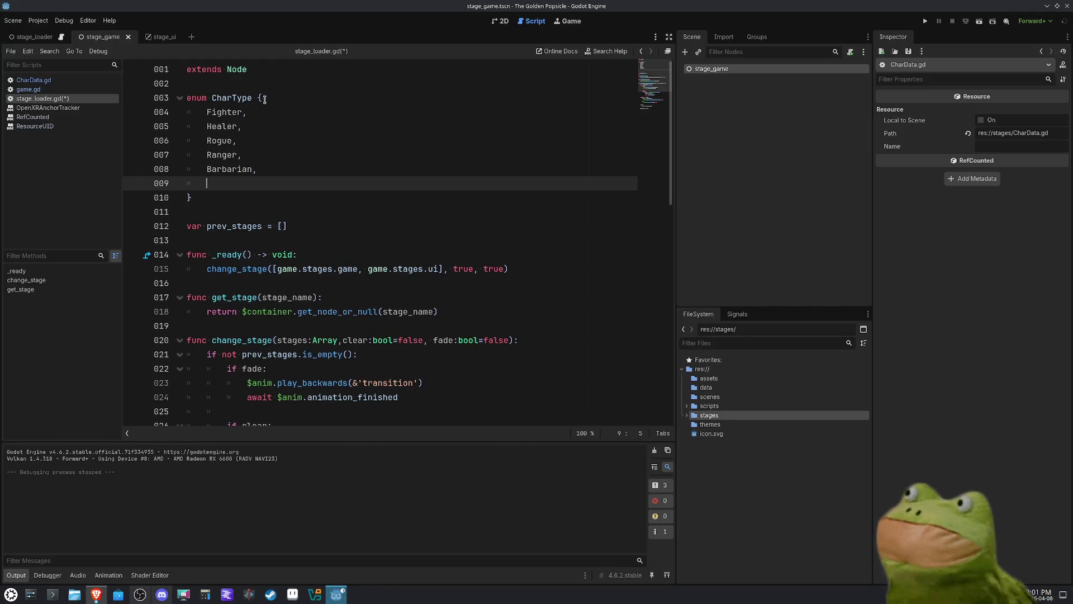
- Insert a Wizard entry after Healer in the CharType enum
key(Up)
key(Up)
key(Up)
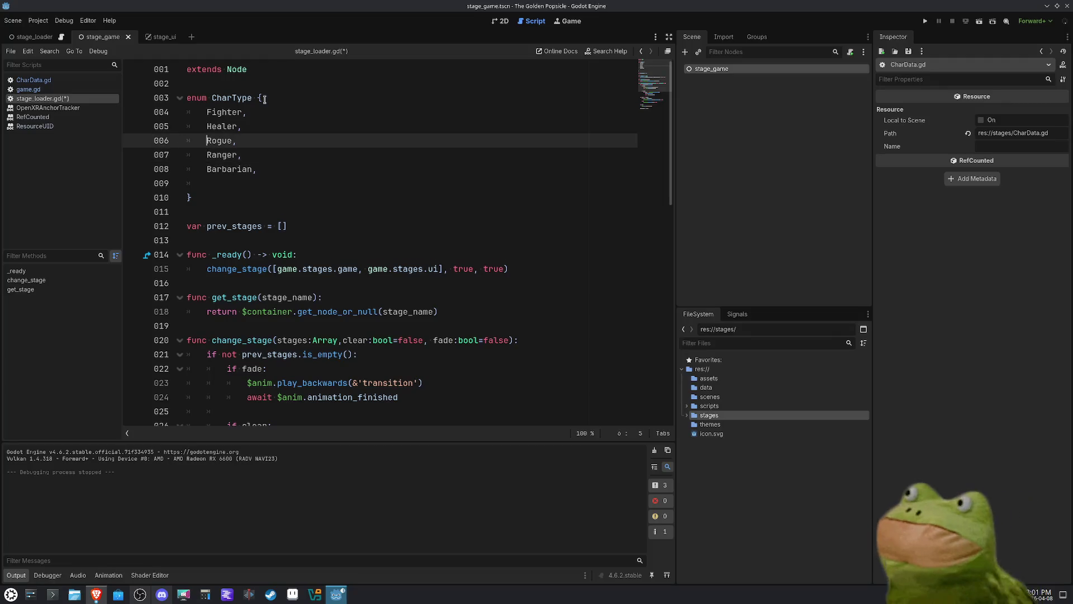
key(shift+End)
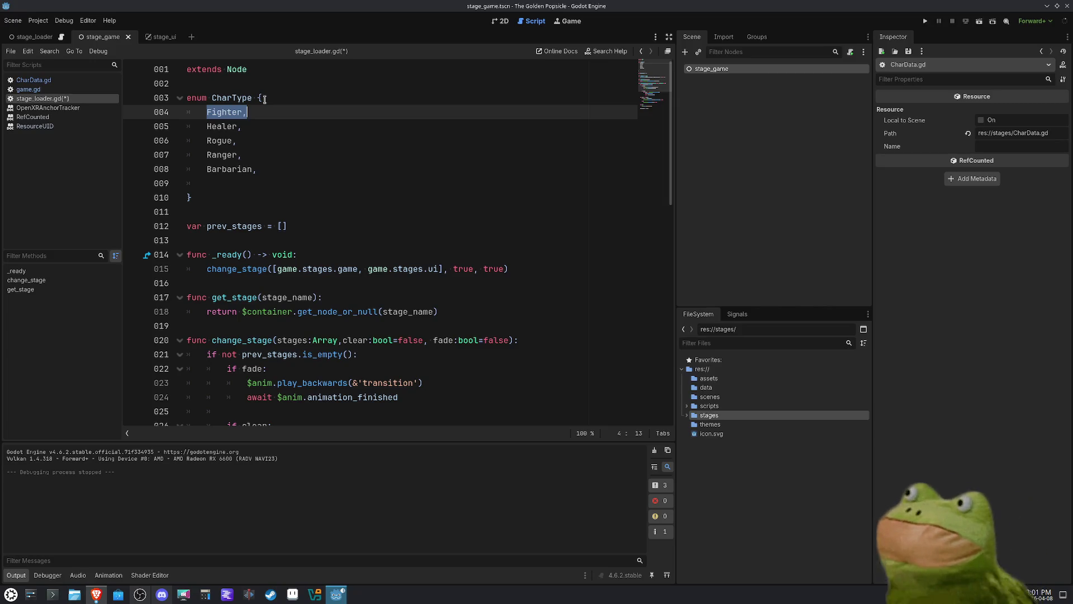
key(Down)
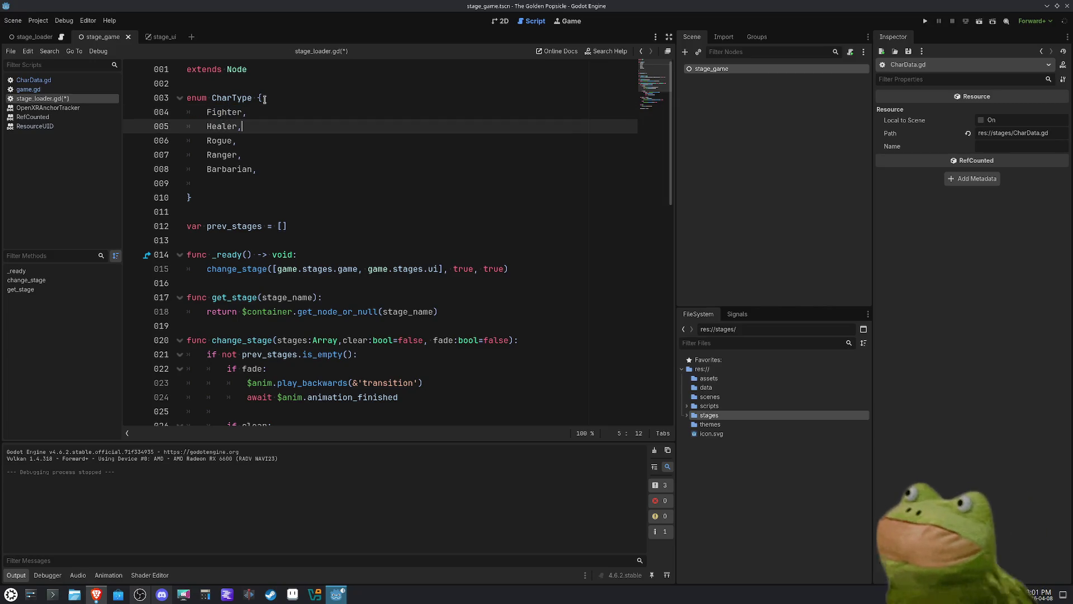
key(Up)
key(Down)
key(Up)
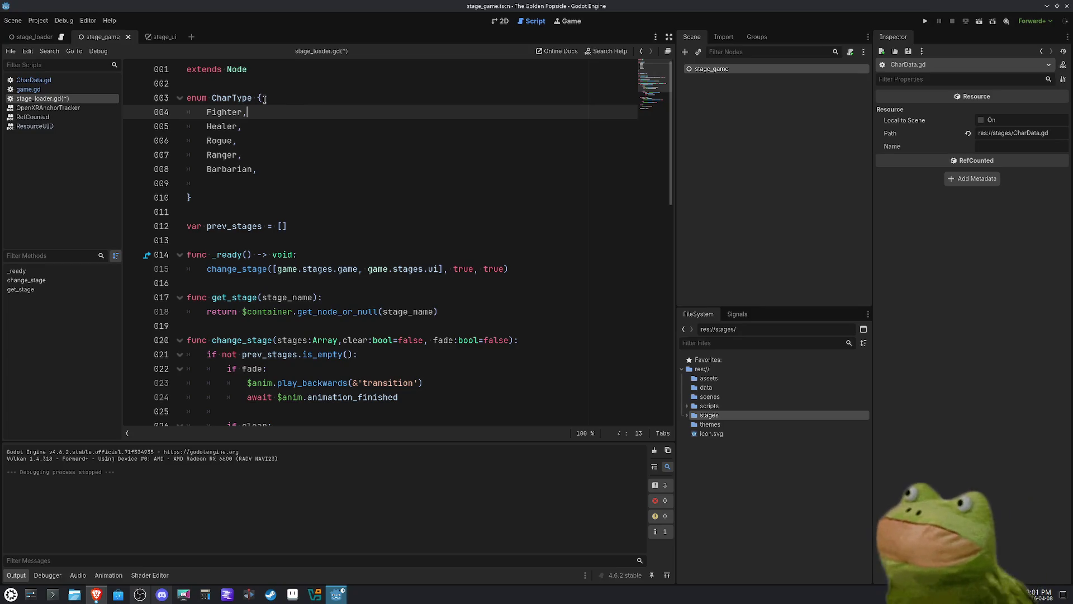
key(shift+Home)
key(Down)
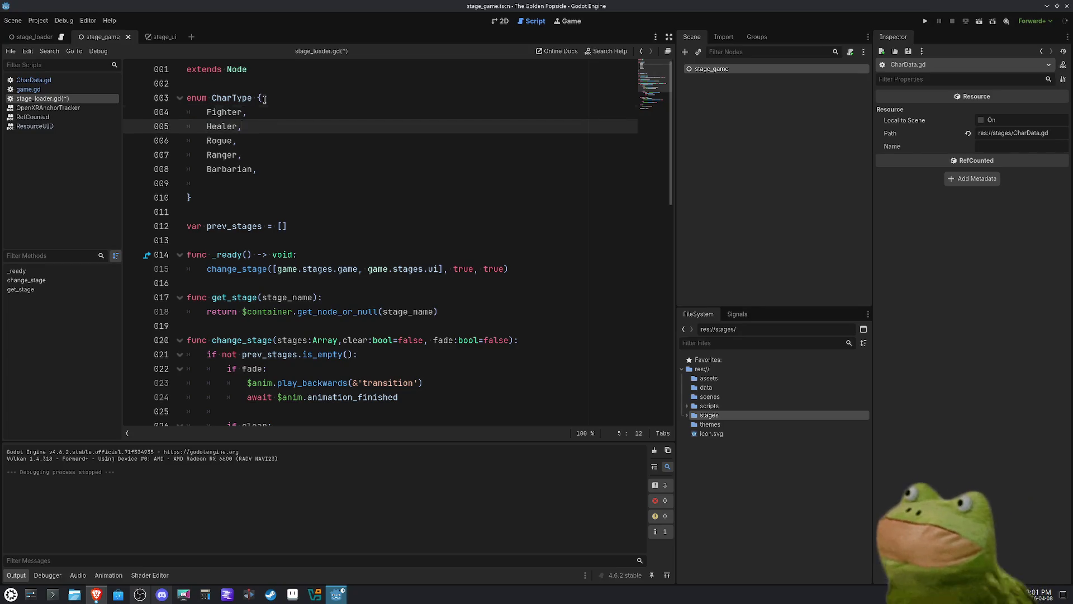
key(Up)
key(shift+Home)
key(Down)
key(shift+Home)
key(Down)
key(Up)
key(Return)
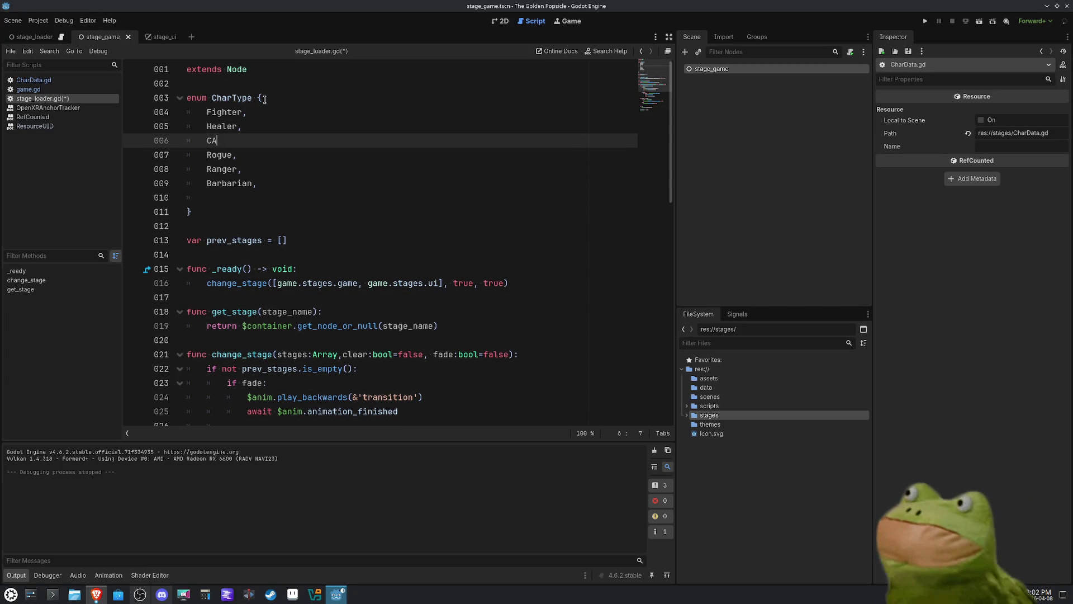
text(Wizard,)
- Select the Ranger and Barbarian entries line by line to review the enum list
key(Down)
key(Down)
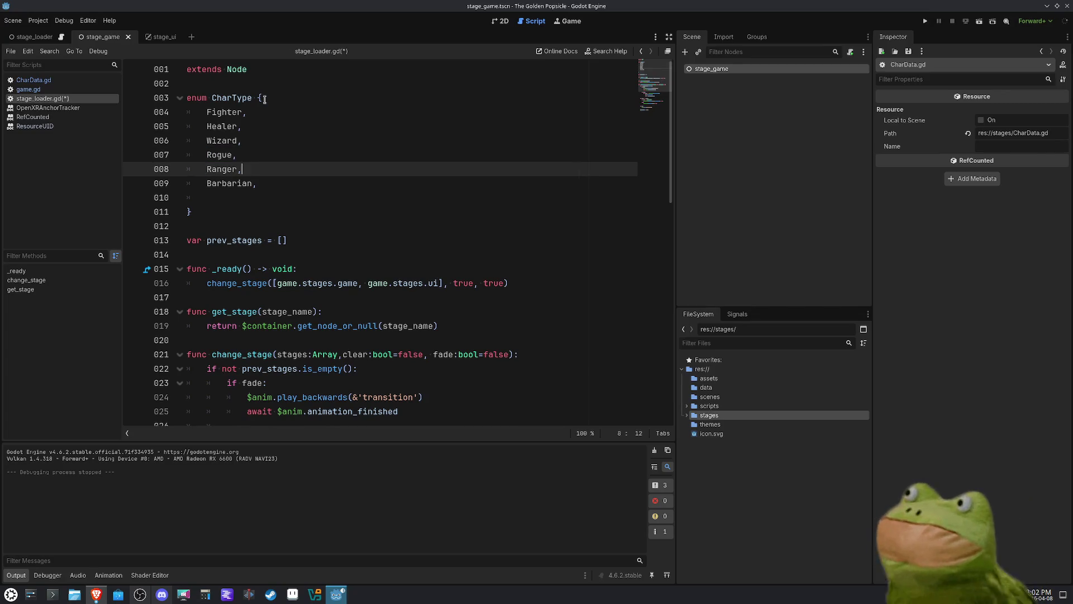
key(shift+Home)
key(Up)
key(Down)
key(Up)
key(Up)
key(shift+Home)
key(Down)
key(Down)
key(shift+Home)
key(Down)
key(Down)
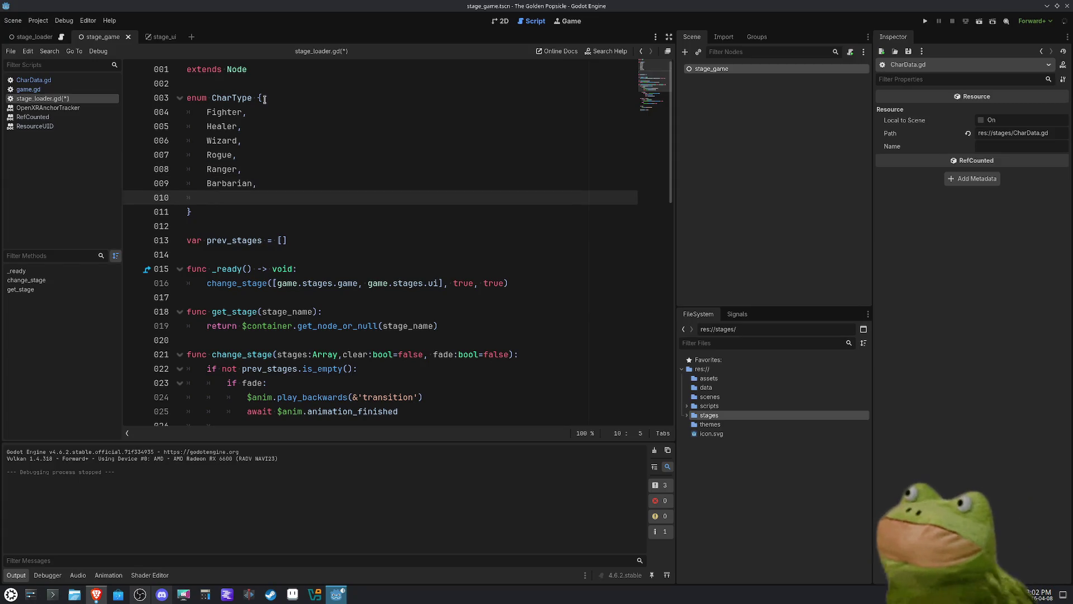
key(Up)
key(End)
key(shift+Home)
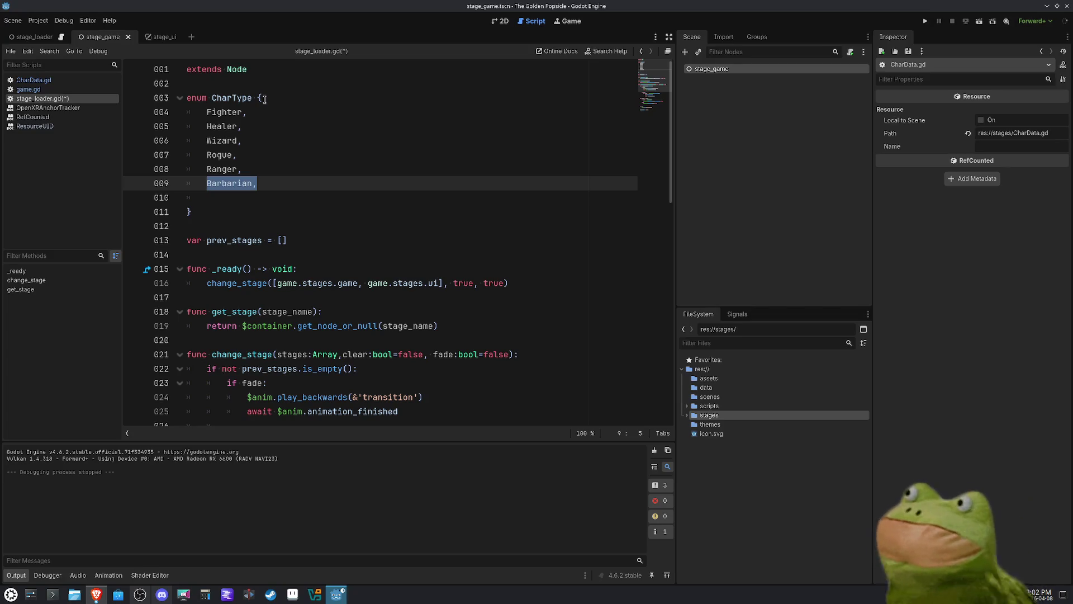
- Delete the Barbarian entry and its leftover blank line from the CharType enum
key(BackSpace)
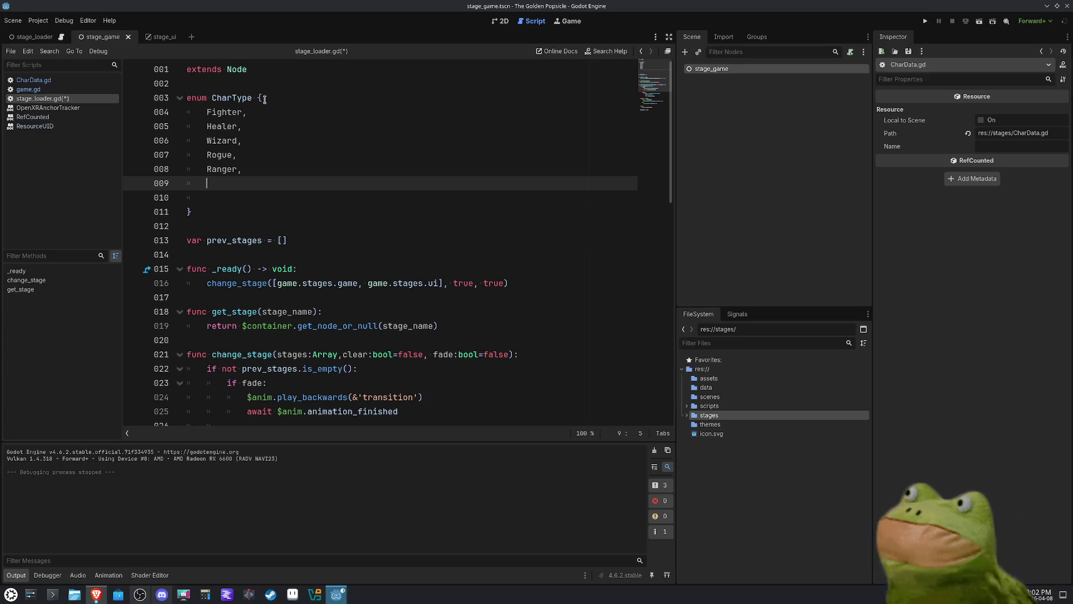
key(Delete)
key(BackSpace)
key(Delete)
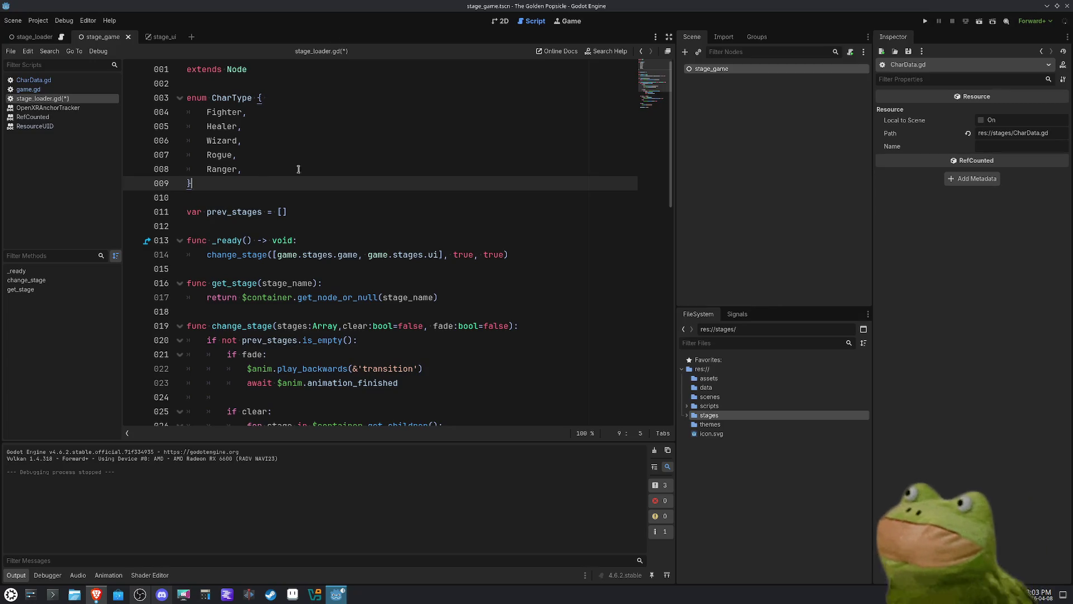
- Save stage_loader.gd with the enum ending at Ranger, then bring up CharData.gd
click(380, 159)
key(ctrl+s)
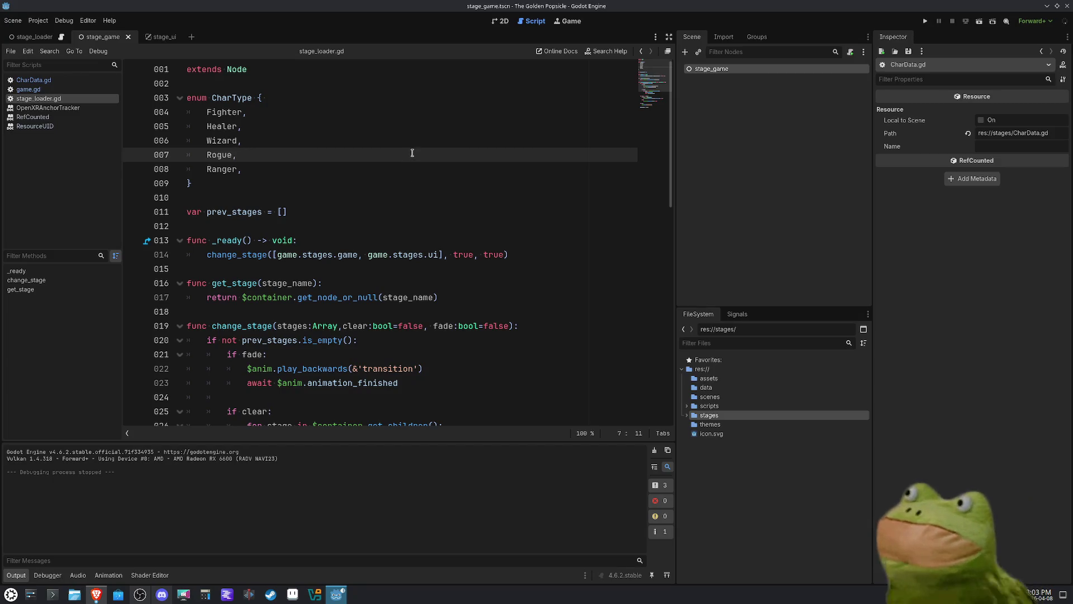
click(47, 81)
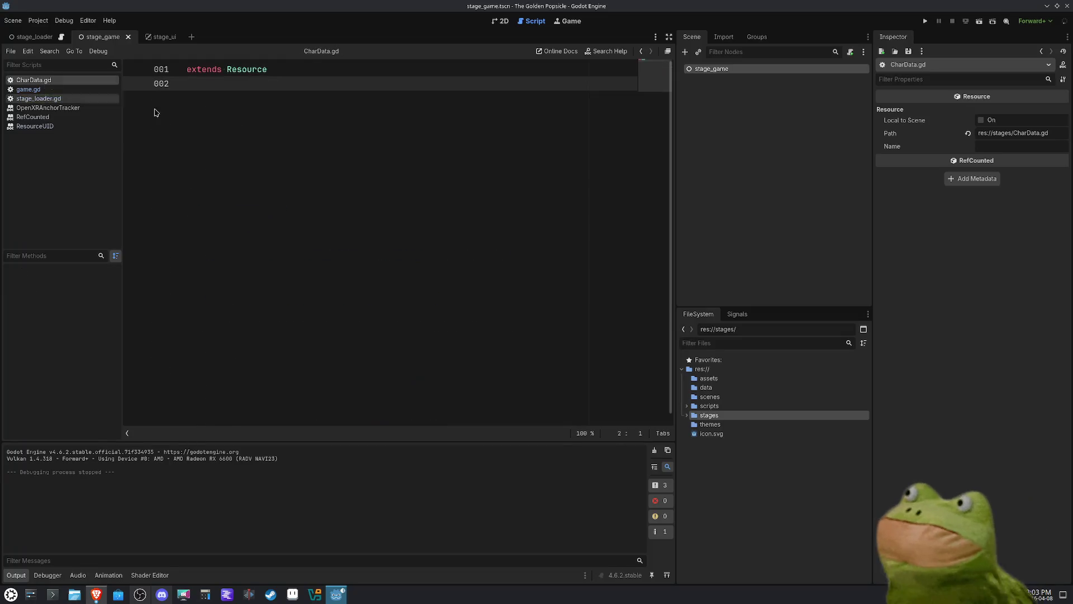
- Close the OpenXRAnchorTracker documentation page from the open scripts list
click(48, 91)
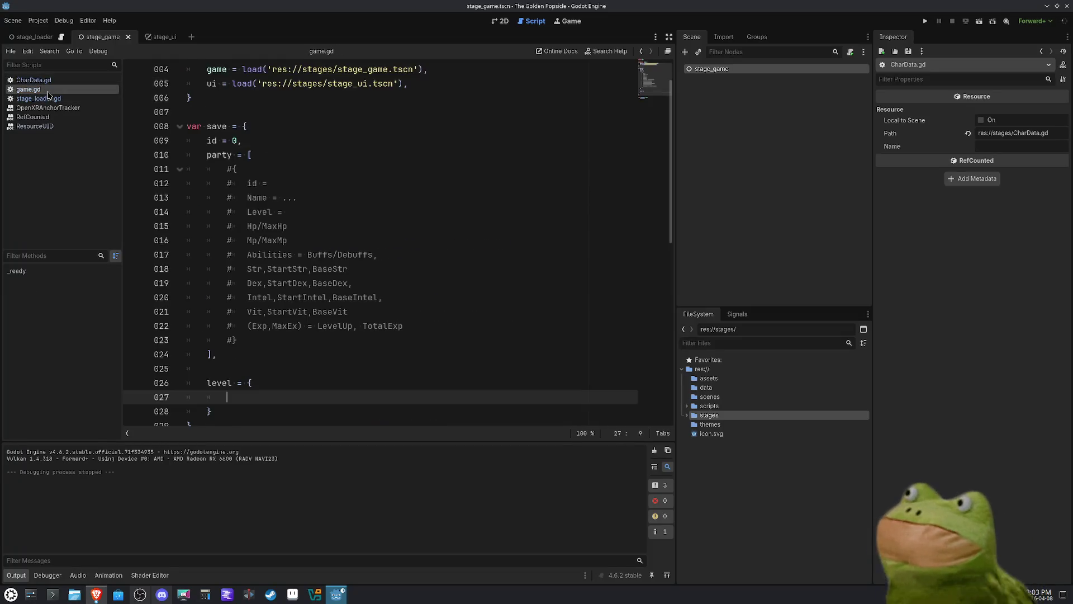
scroll(219, 163, up, 1)
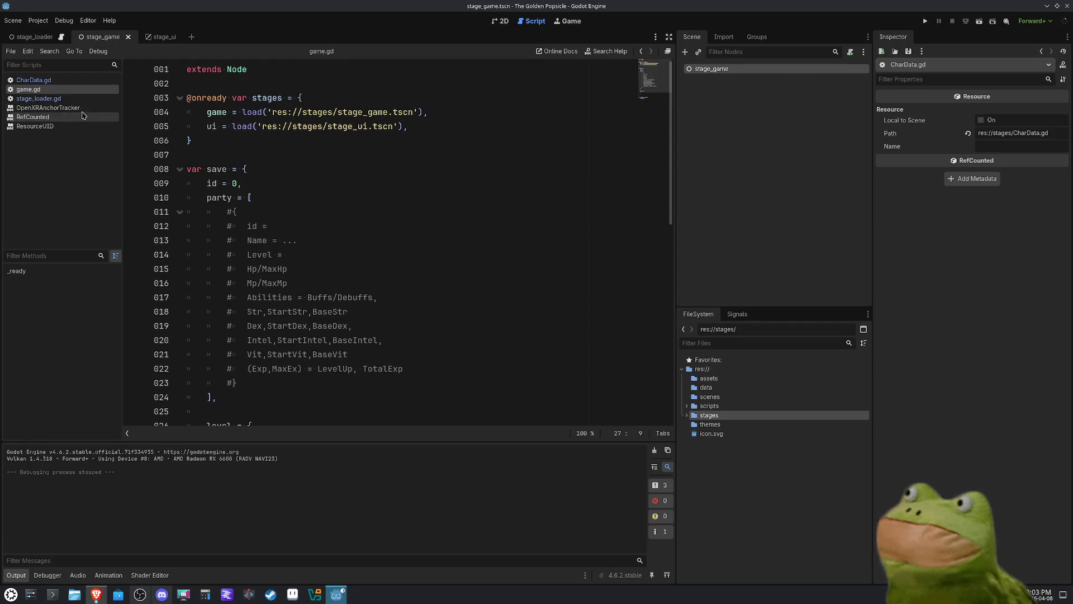
click(38, 98)
click(48, 108)
click(10, 50)
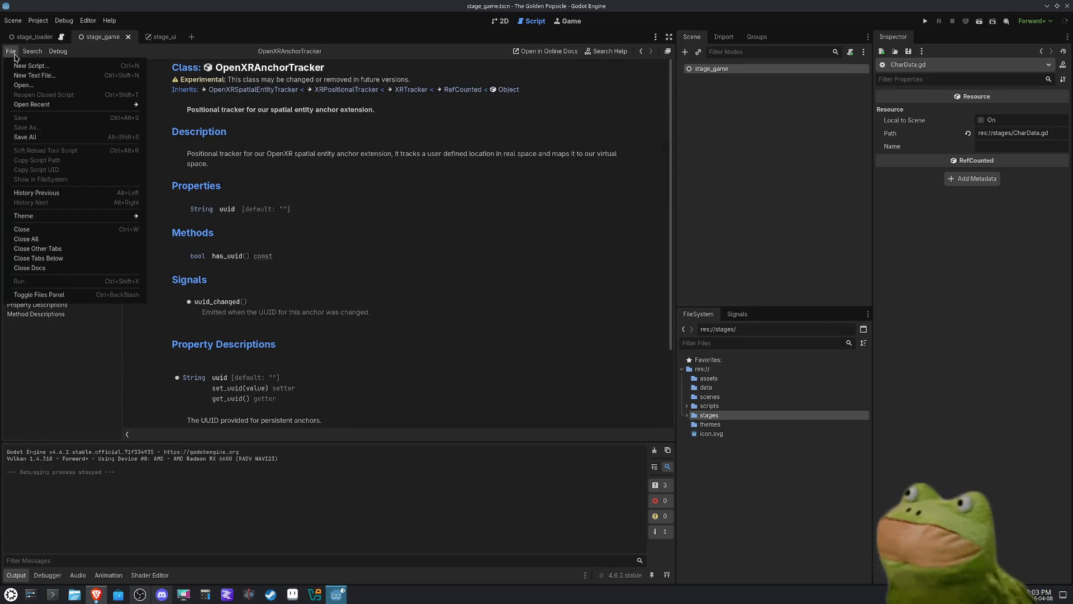
click(72, 268)
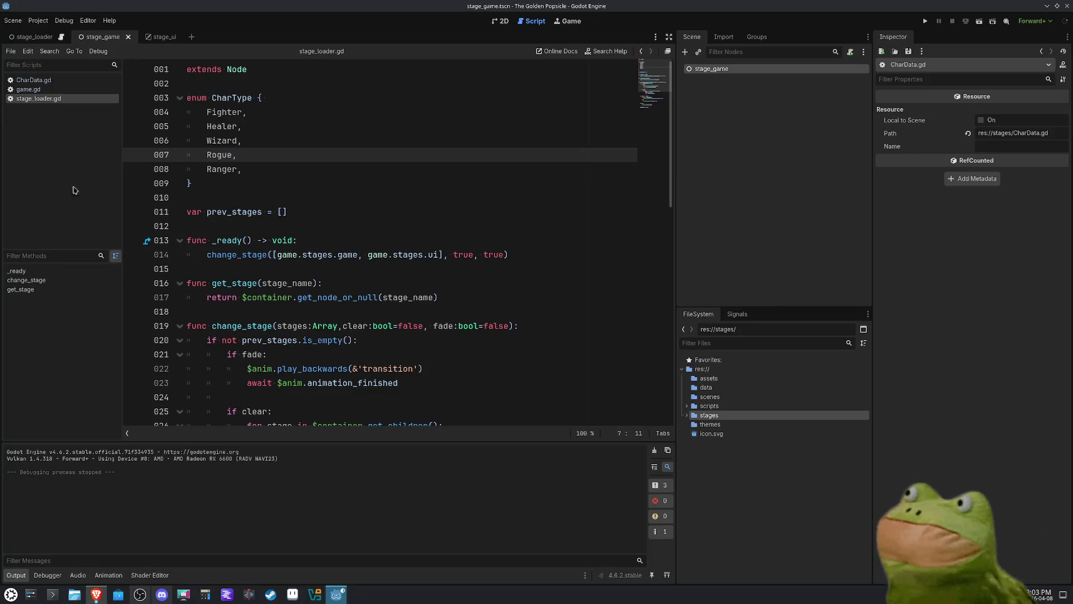
click(26, 89)
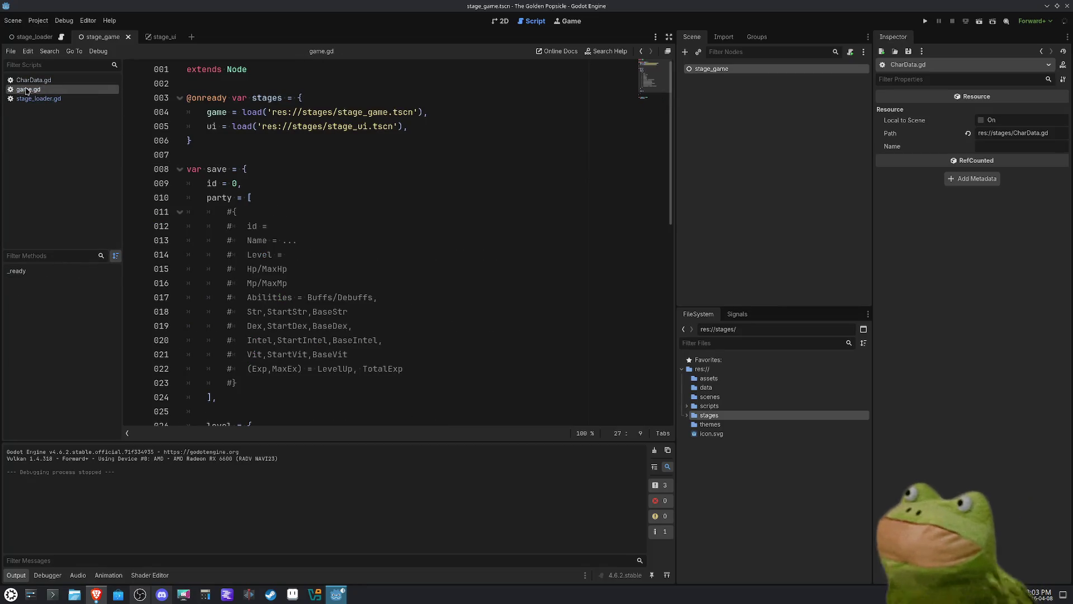
- Cut the whole CharType enum block out of stage_loader.gd
click(33, 80)
click(38, 98)
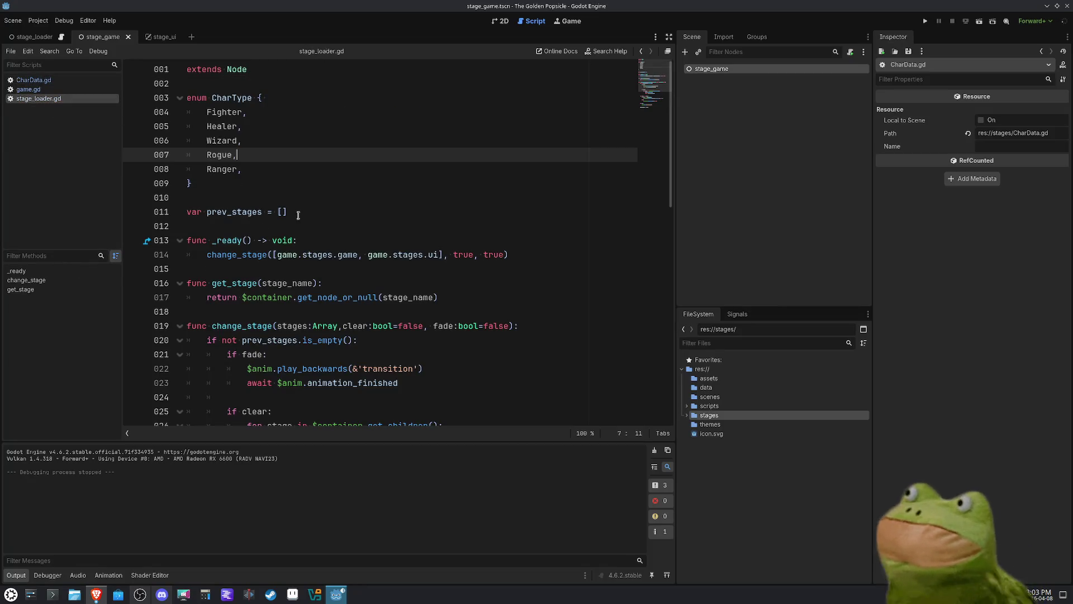
click(211, 185)
drag(210, 185, 187, 98)
key(ctrl+c)
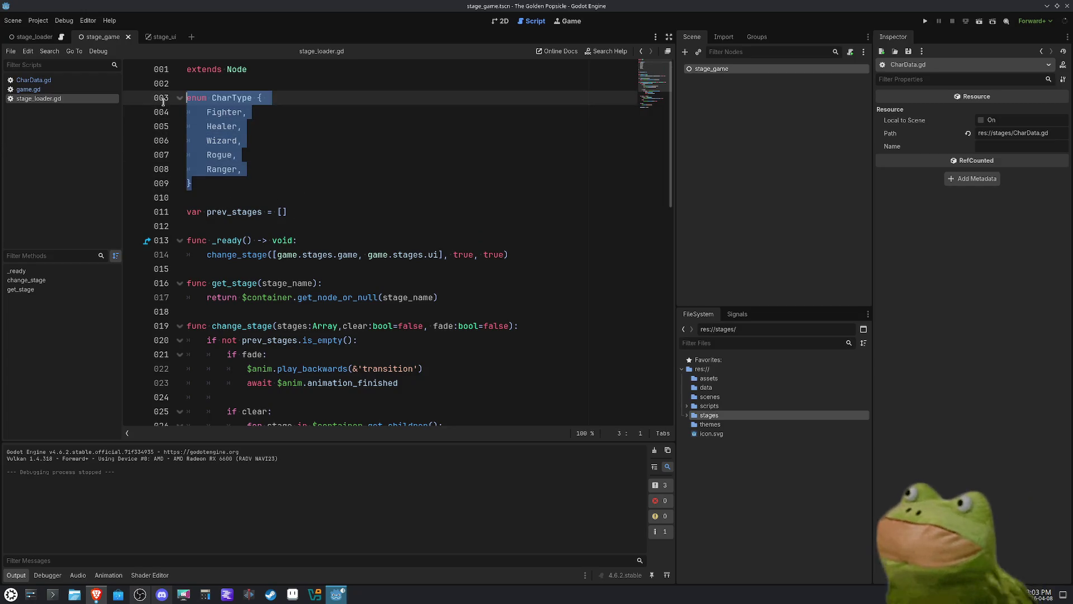
key(BackSpace)
- Paste the CharType enum at the top of game.gd, below extends Node
click(37, 90)
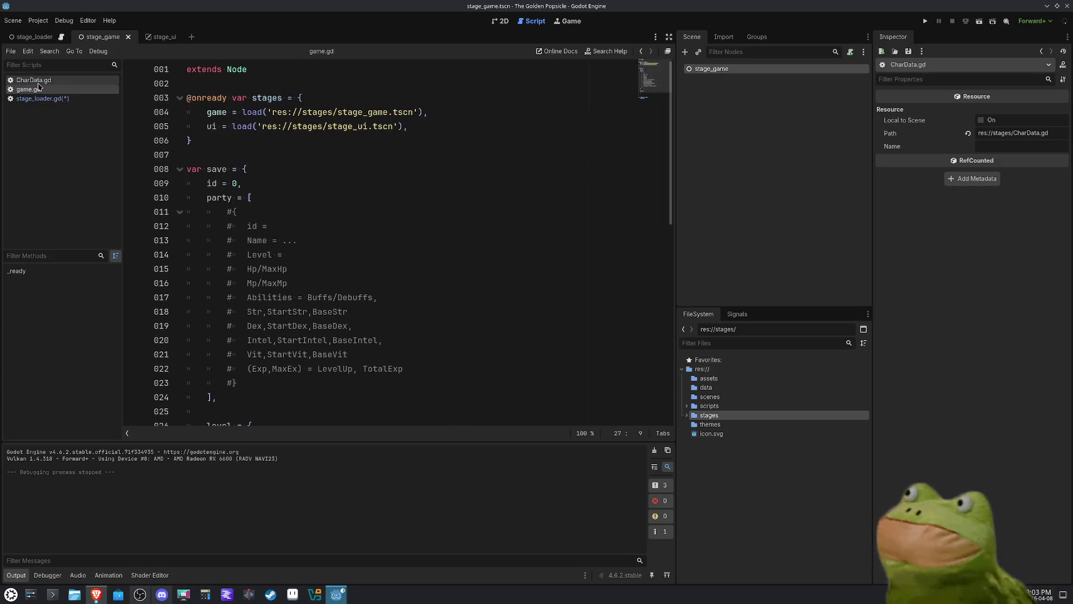
click(226, 92)
key(Up)
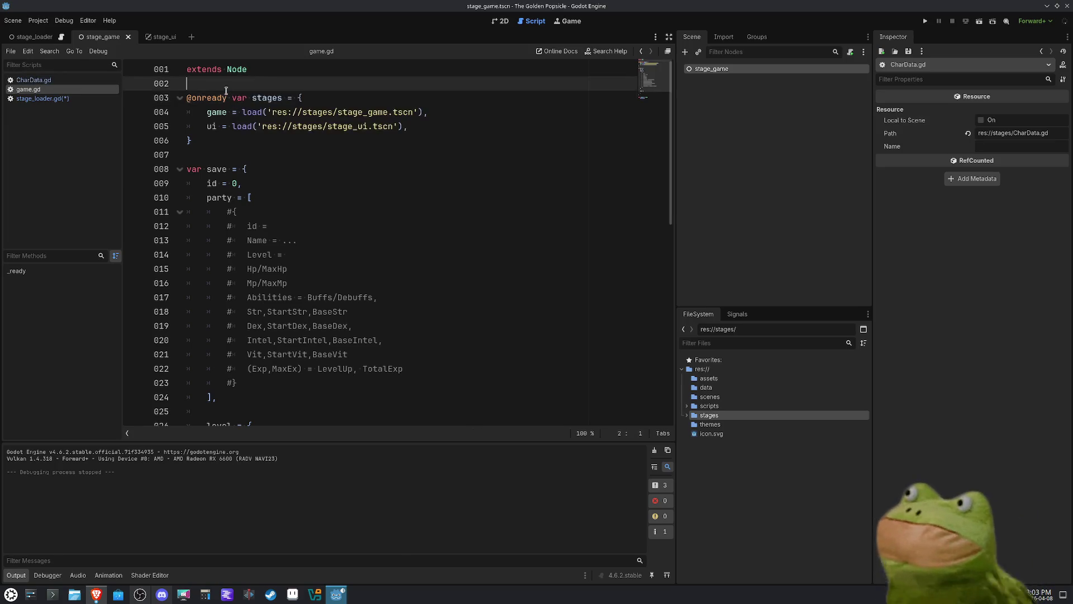
key(Return)
key(Return)
key(Up)
key(ctrl+v)
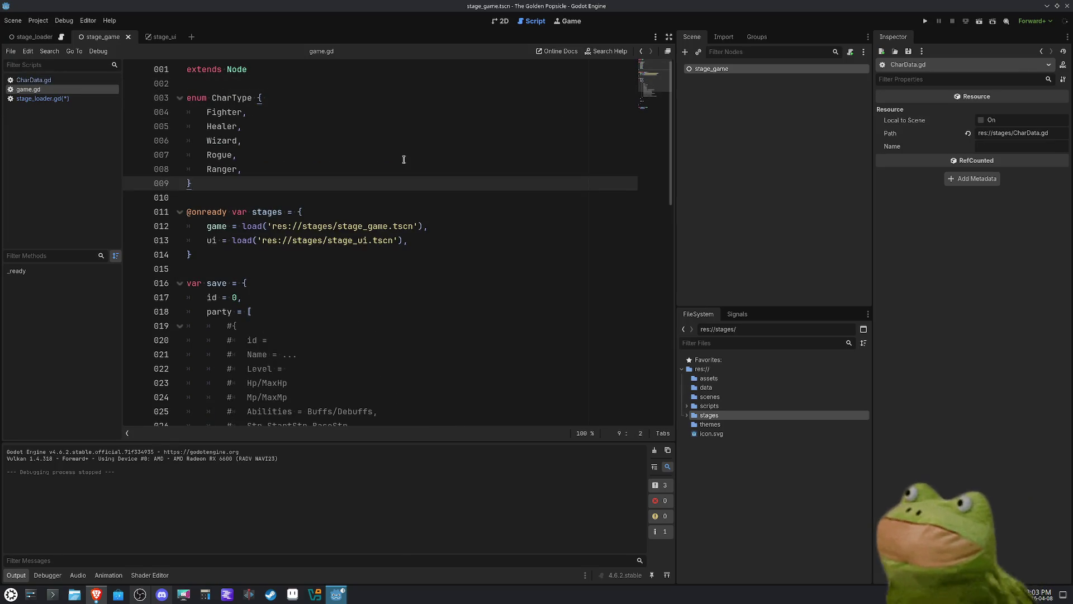
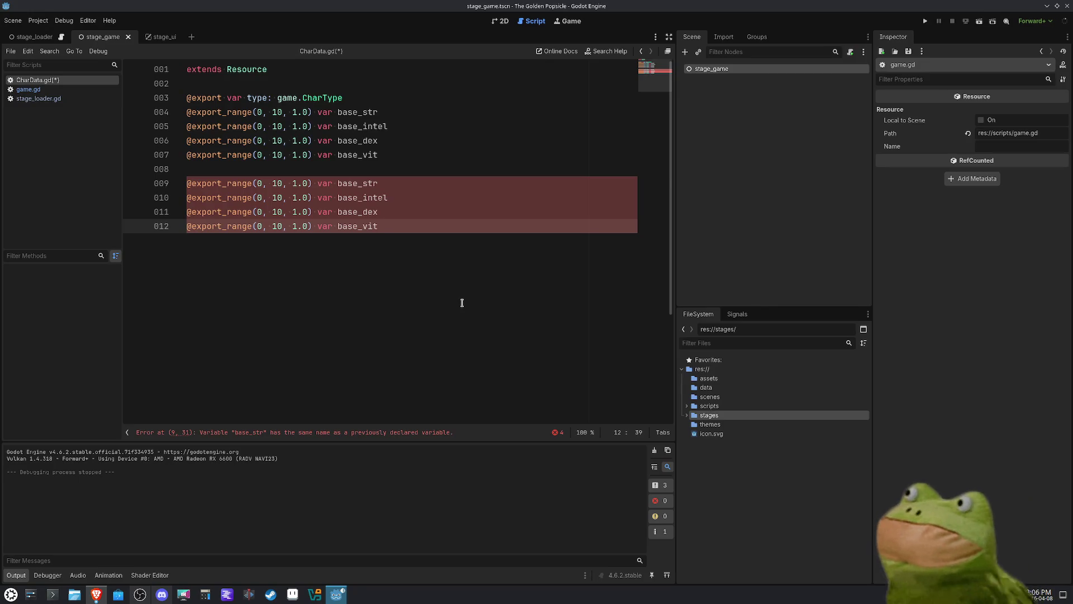
- Review the type declaration and line 9 range values, then save CharData.gd
click(407, 83)
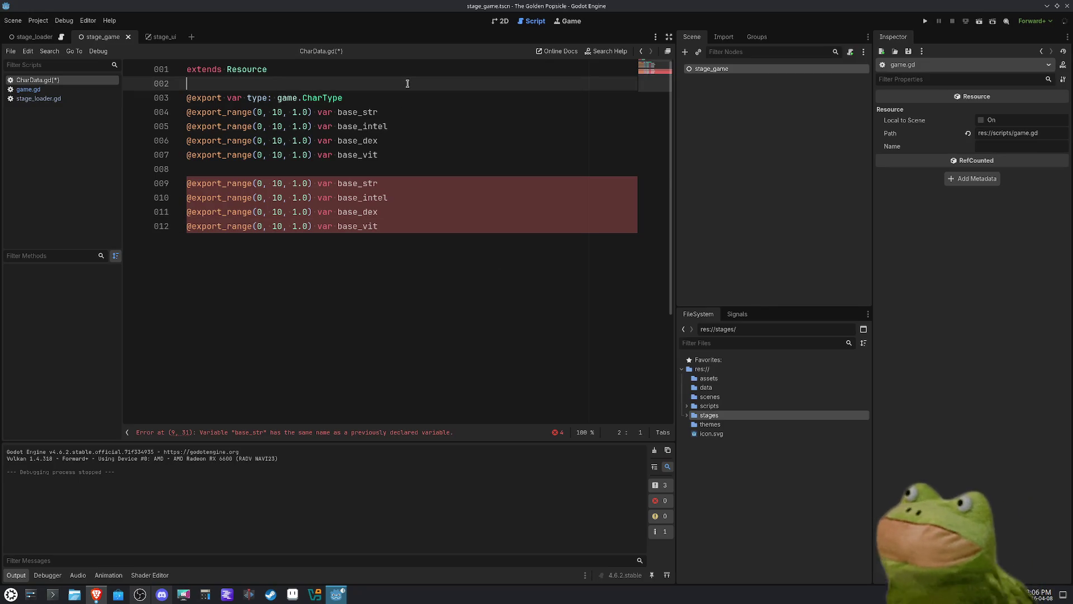
click(376, 91)
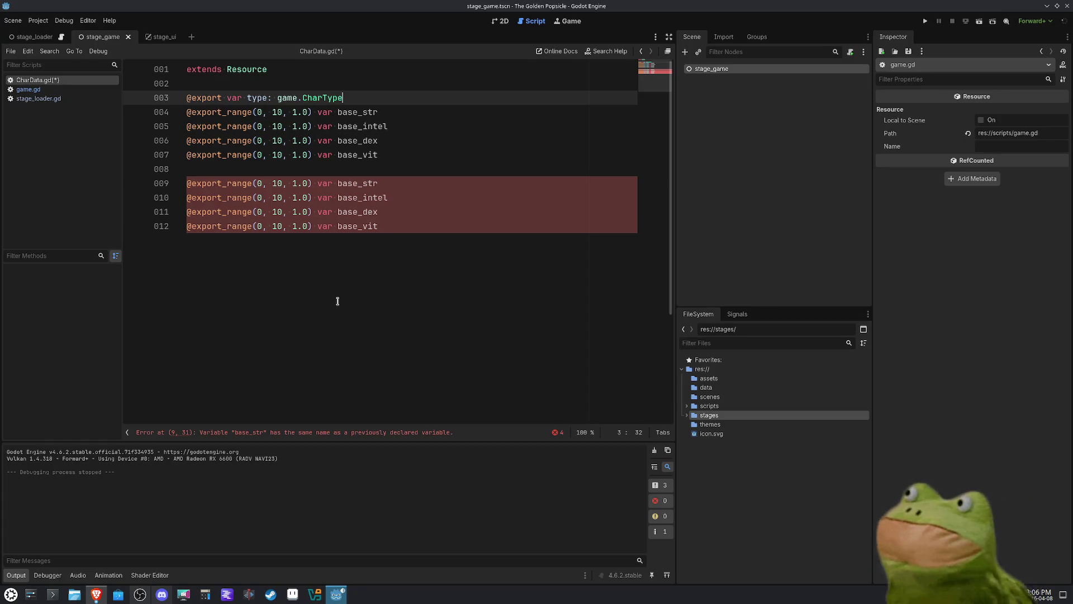
click(289, 268)
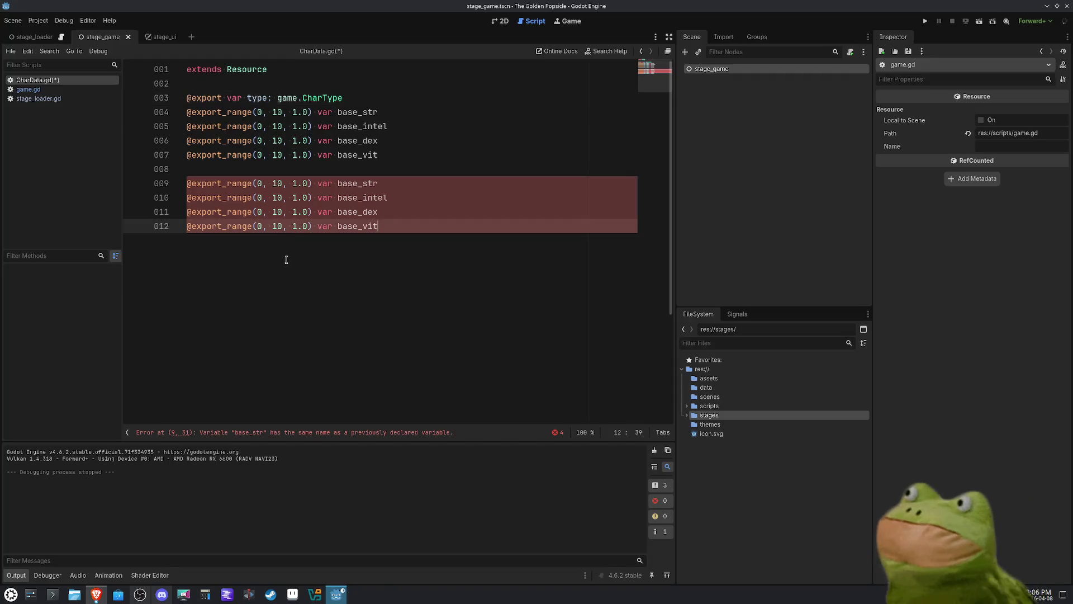
click(268, 184)
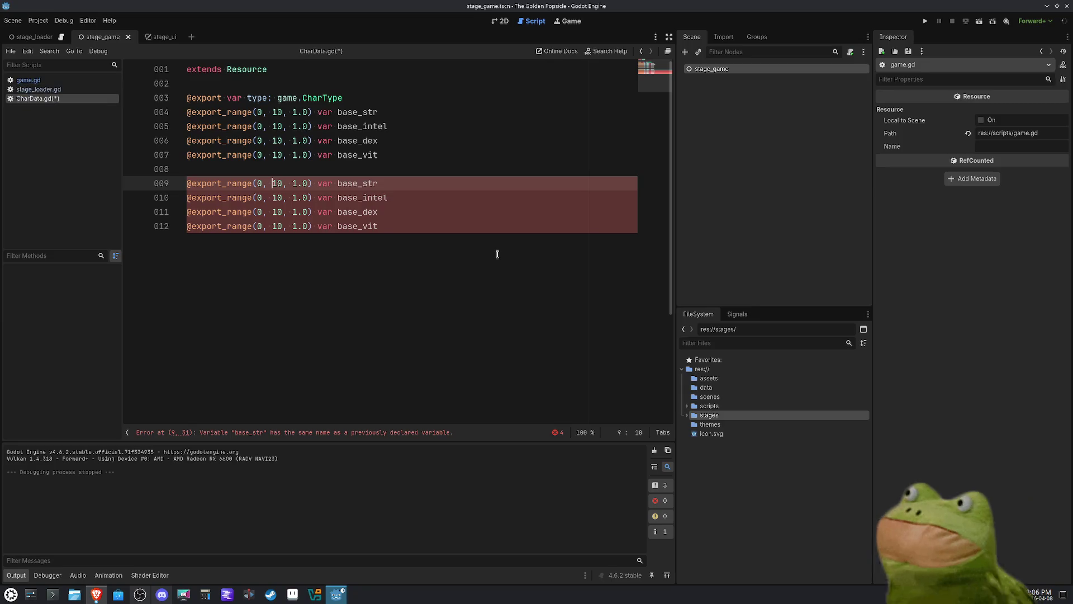
key(ctrl+s)
- Move the base_vit line up and back down, duplicate it, then undo the duplicate
click(280, 226)
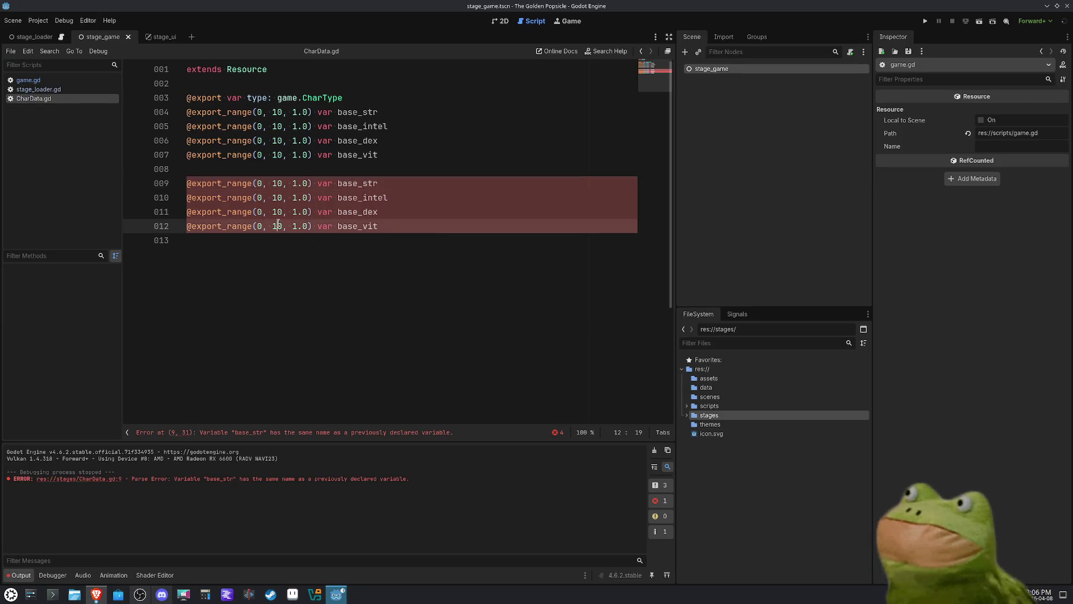
key(alt+Up)
key(alt+Up)
key(alt+Up)
key(alt+Down)
key(alt+Down)
key(alt+Down)
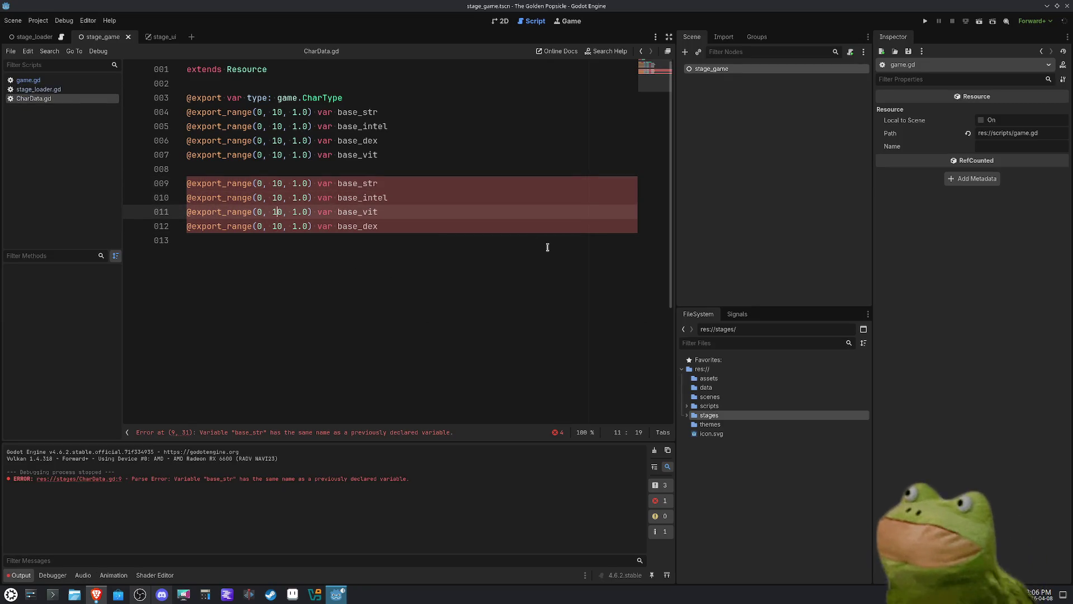
key(alt+Up)
key(alt+Up)
key(alt+Up)
key(alt+Down)
key(alt+Down)
key(alt+Down)
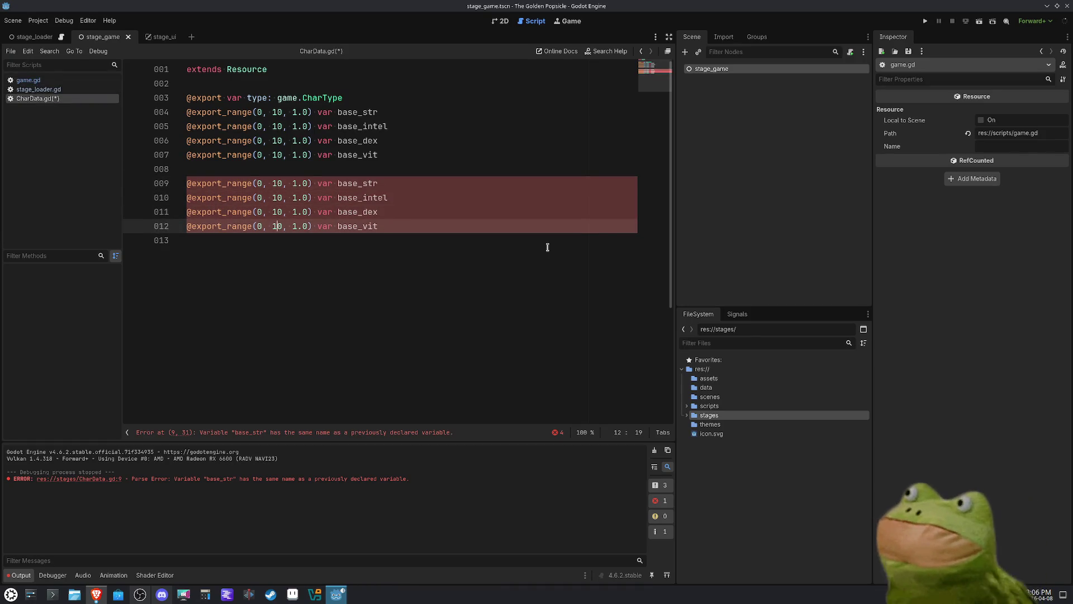
key(Up)
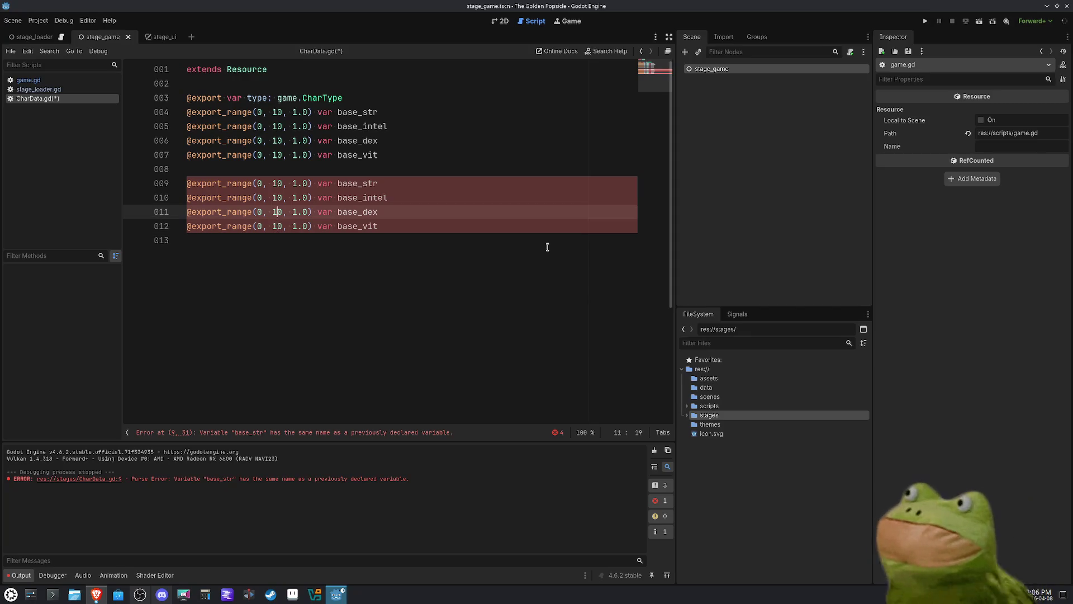
key(Down)
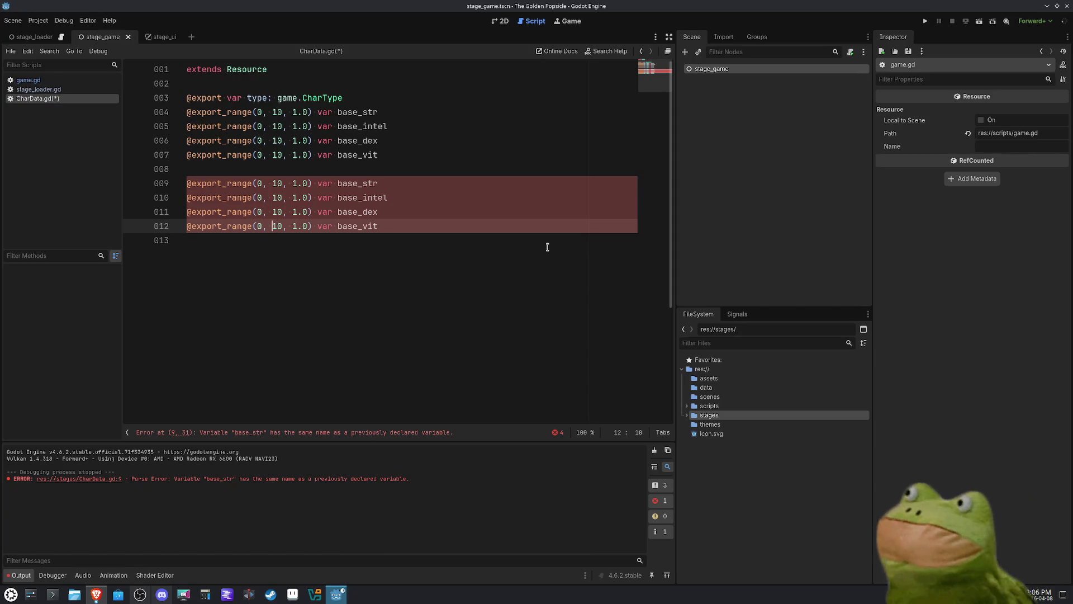
key(ctrl+shift+d)
key(ctrl+z)
- Rename the duplicate base_str and base_intel to starting_str and starting_intel
click(329, 183)
key(shift+Right)
key(shift+Right)
key(shift+Right)
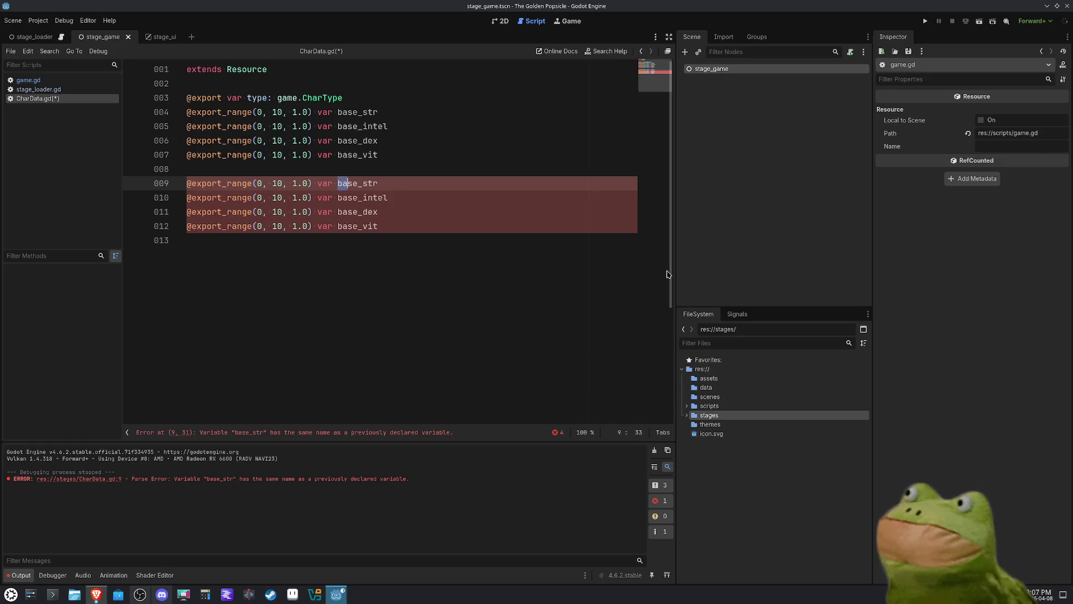
text(starting)
key(Down)
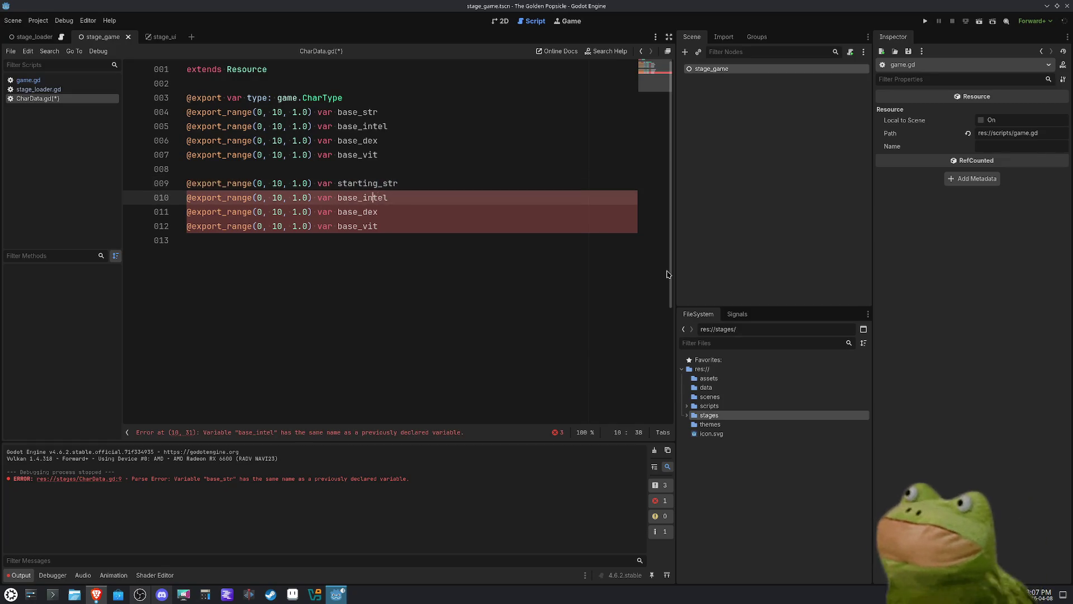
key(shift+Left)
key(shift+Left)
key(shift+Left)
text(start)
text(ing)
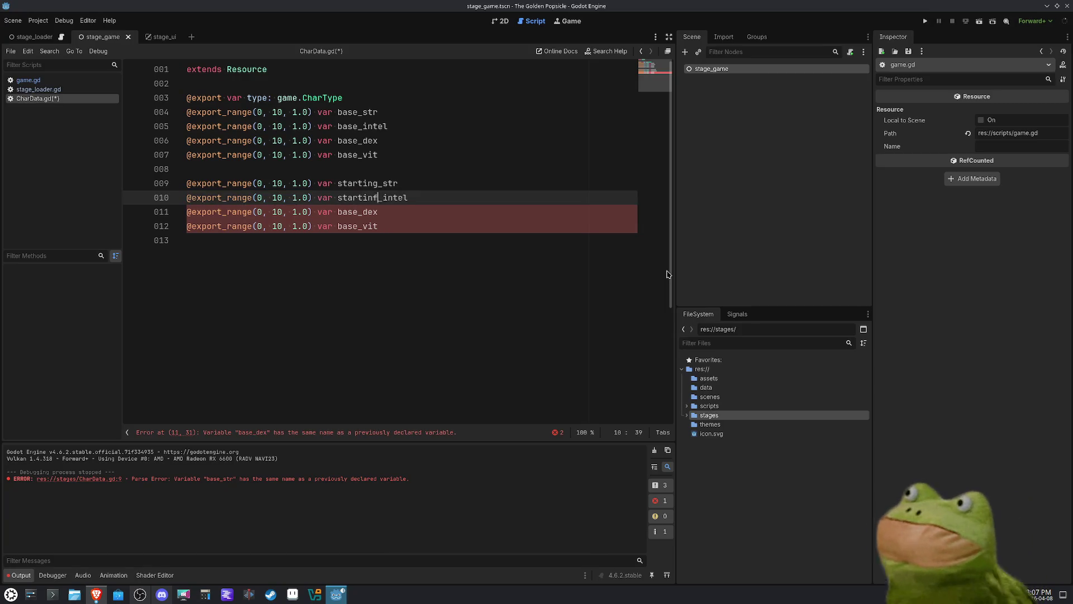
key(Down)
- Rename base_dex to starting_dex, fixing the 'string' typo, and select base_vit's prefix
key(shift+Left)
key(shift+Left)
key(shift+Left)
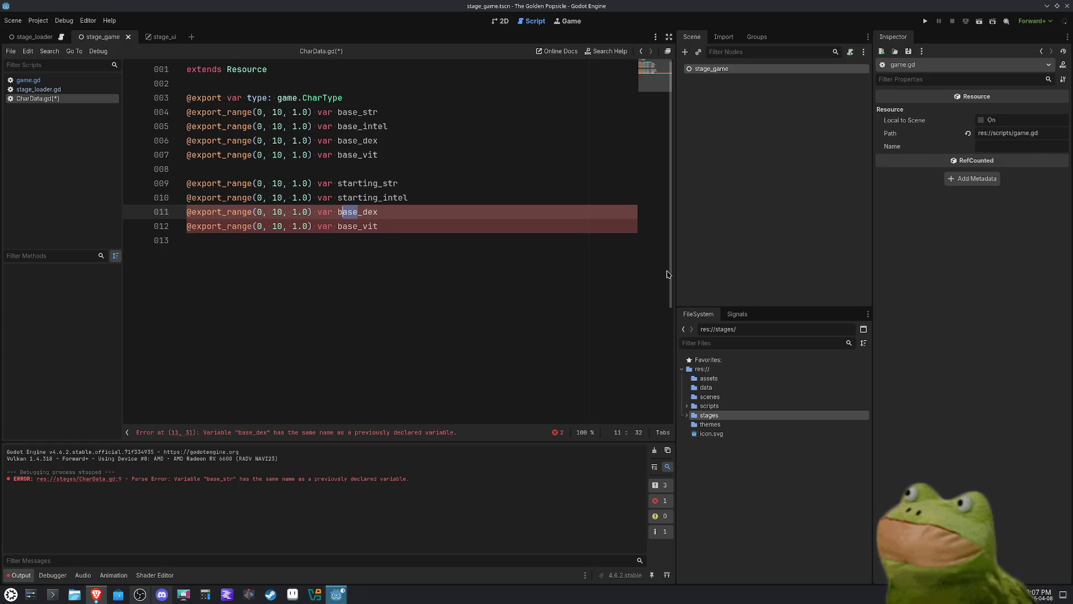
text(string)
key(Down)
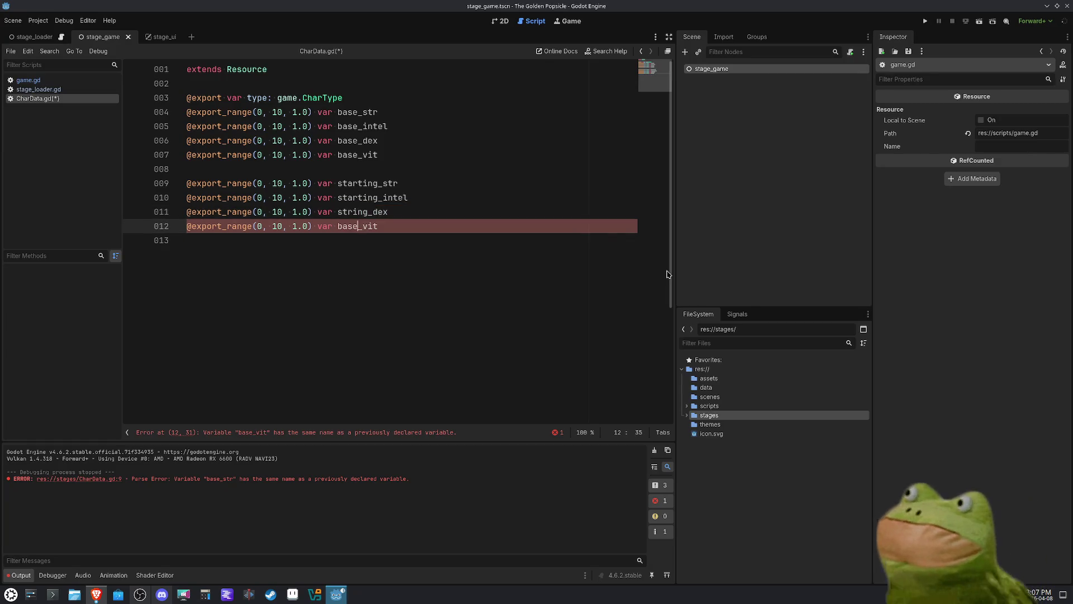
key(Left)
key(Left)
key(Up)
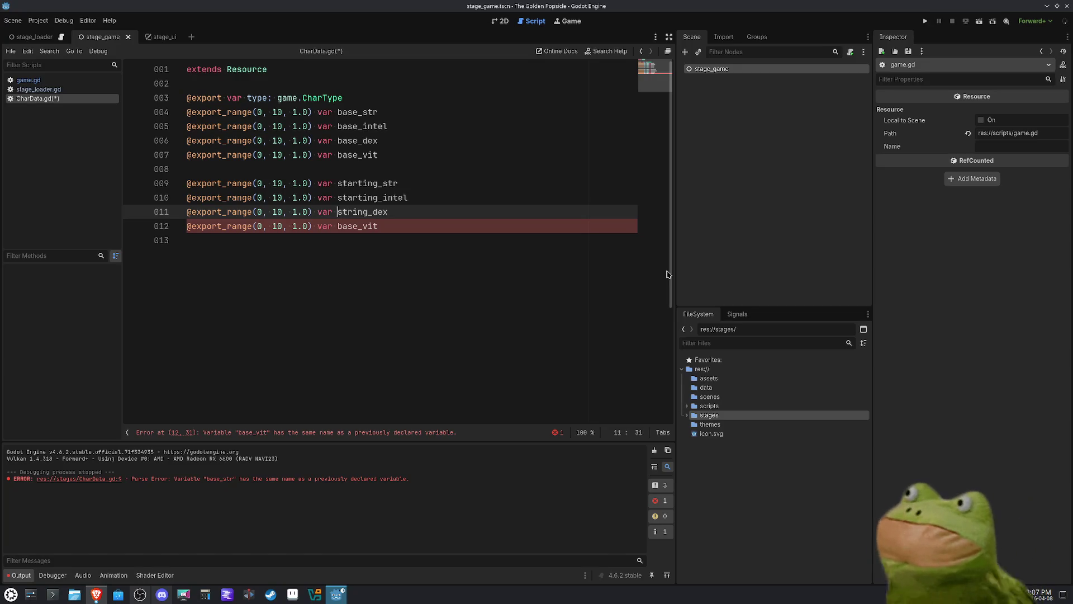
key(shift+Right)
key(shift+Right)
key(shift+Right)
text(st)
text(arting)
key(Down)
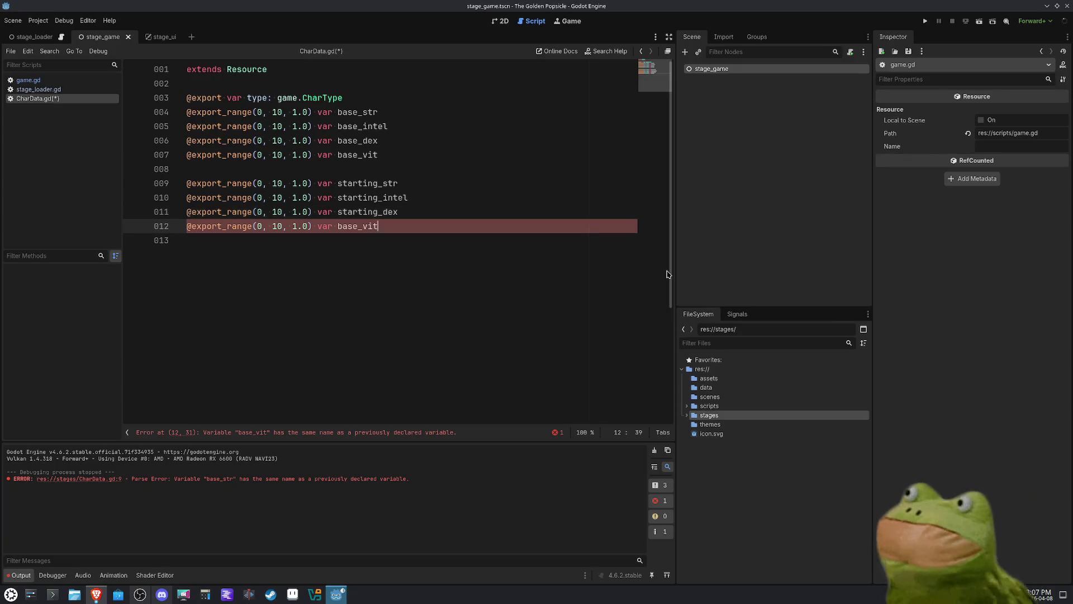
key(Left)
key(shift+Left)
key(shift+Left)
key(shift+Left)
text(starting)
click(409, 170)
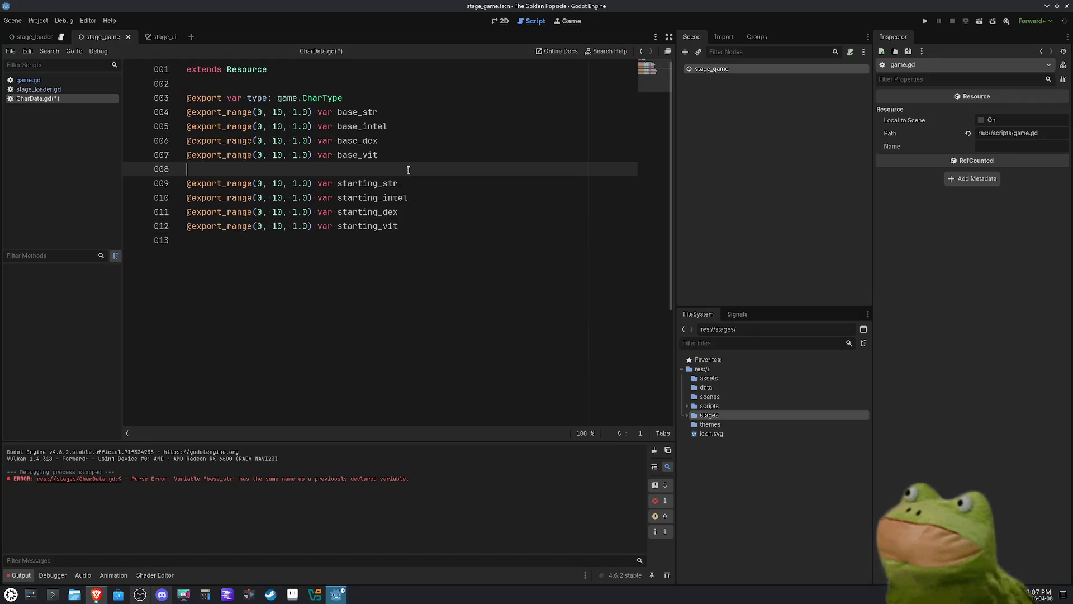
- Delete the blank line between stat blocks, change base_str's step to 0.25, and copy it
key(BackSpace)
click(392, 266)
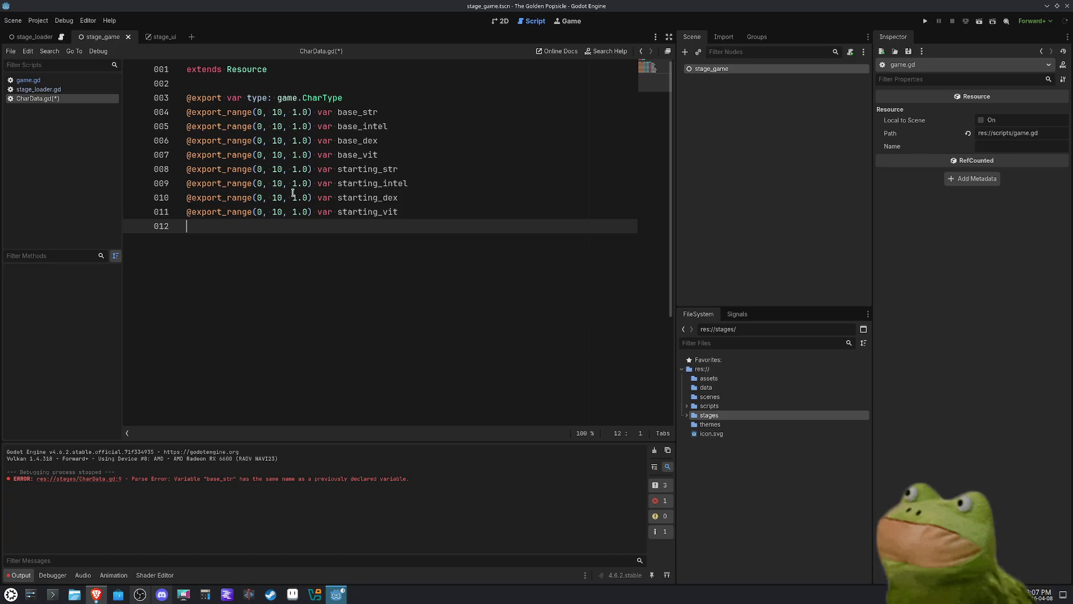
double_click(277, 170)
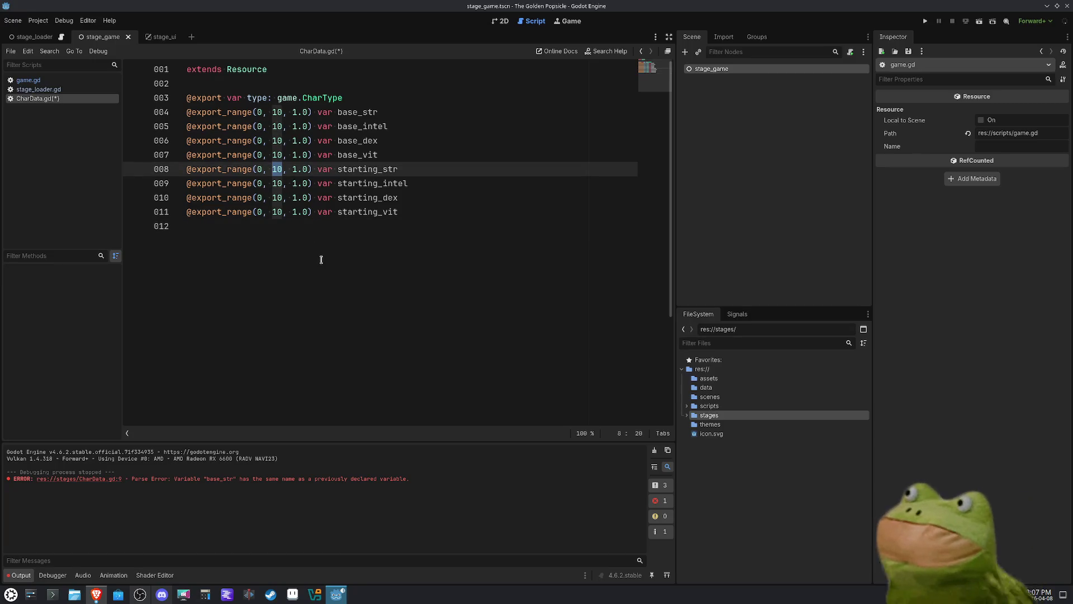
double_click(296, 113)
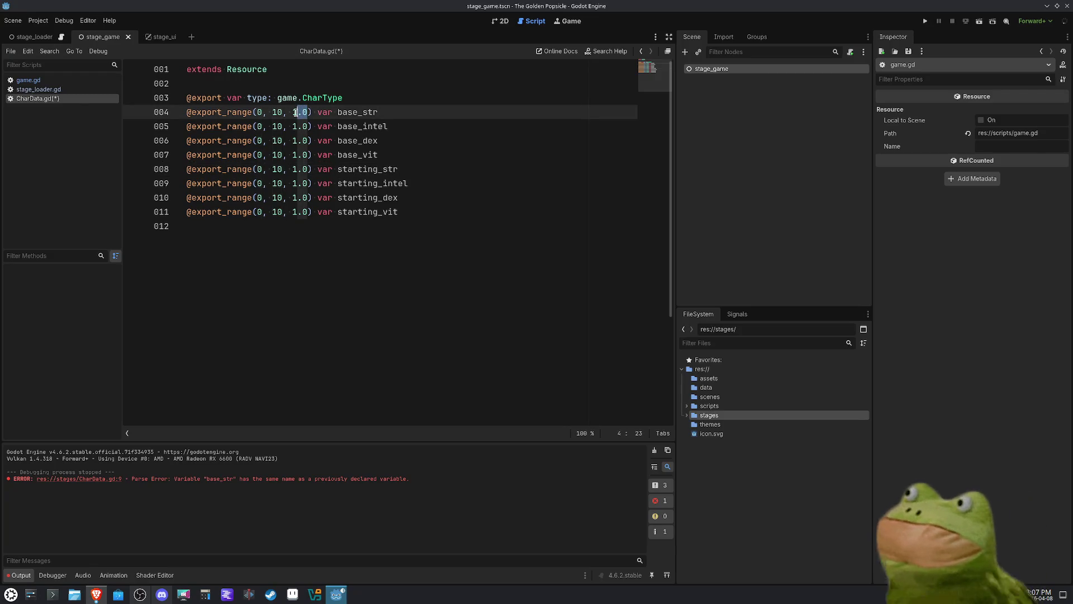
drag(295, 112, 293, 112)
text(0.25)
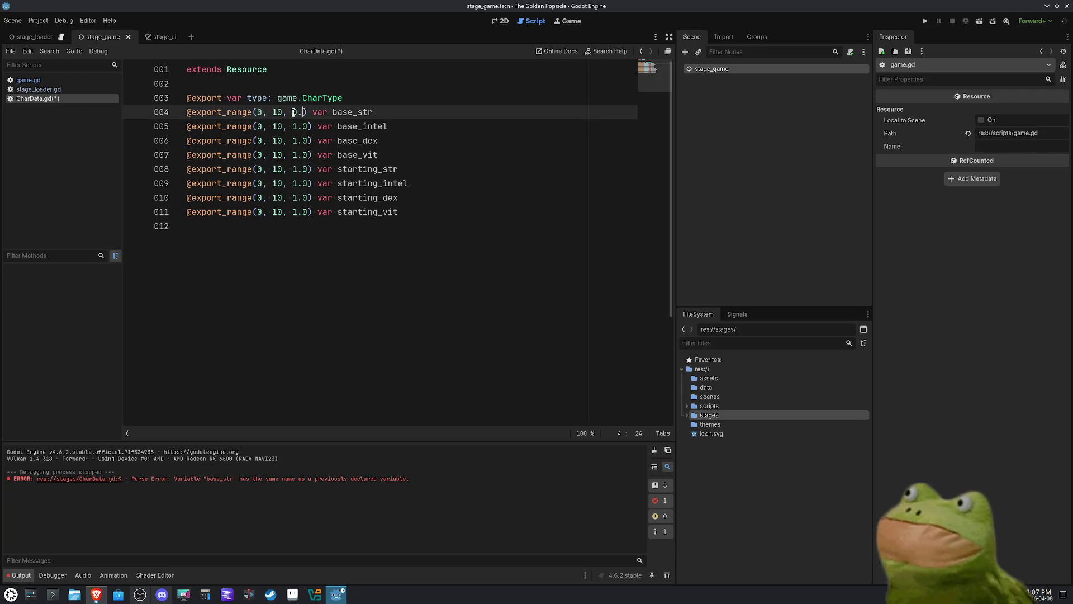
key(shift+Left)
key(shift+Left)
key(shift+Left)
key(shift+Left)
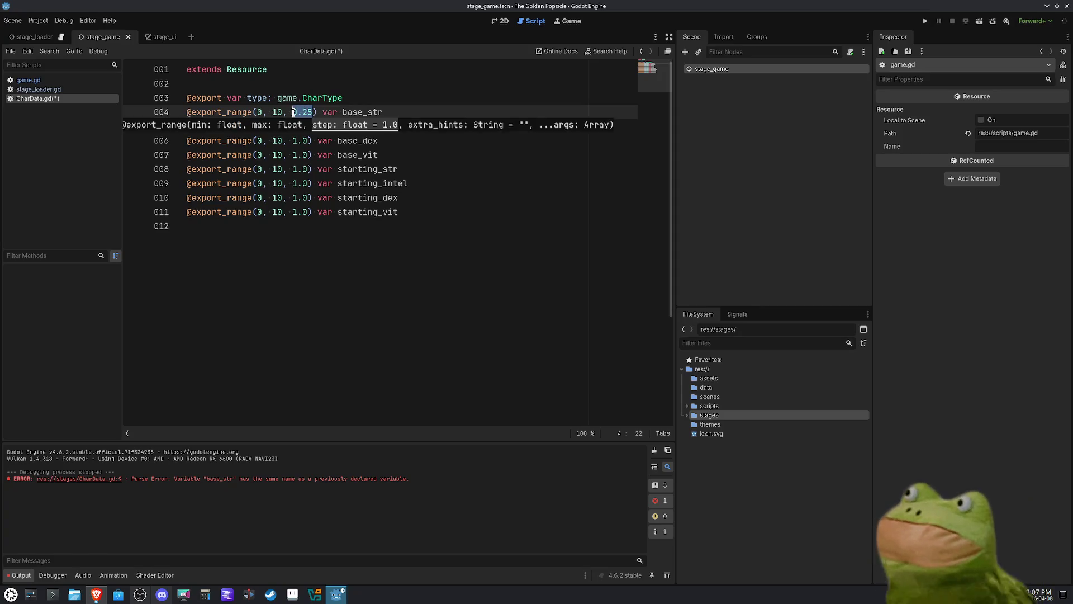
key(ctrl+c)
- Paste the 0.25 step into base_intel, base_dex and base_vit
key(Down)
key(shift+Right)
key(shift+Right)
key(shift+Right)
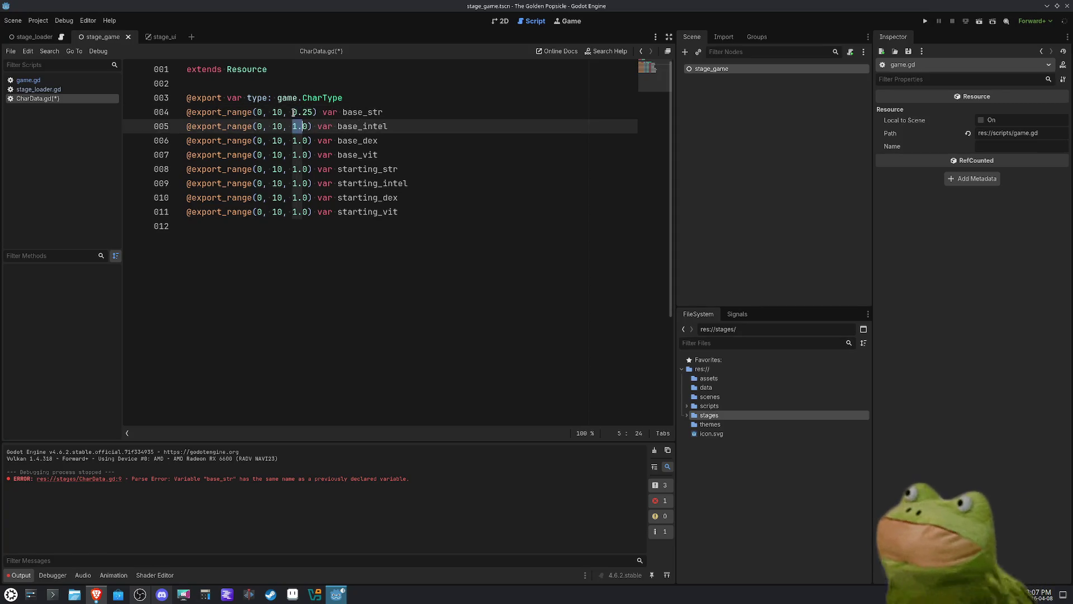
key(ctrl+v)
key(Down)
key(Left)
key(shift+Left)
key(shift+Left)
key(shift+Left)
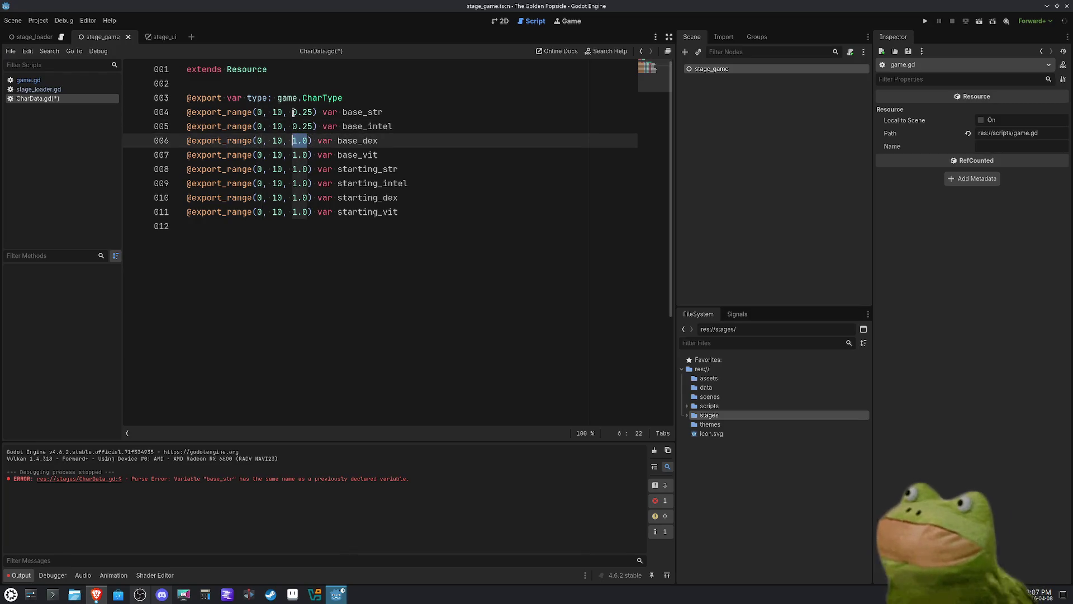
key(ctrl+v)
key(Down)
key(Left)
key(shift+Left)
key(shift+Left)
key(shift+Left)
key(ctrl+v)
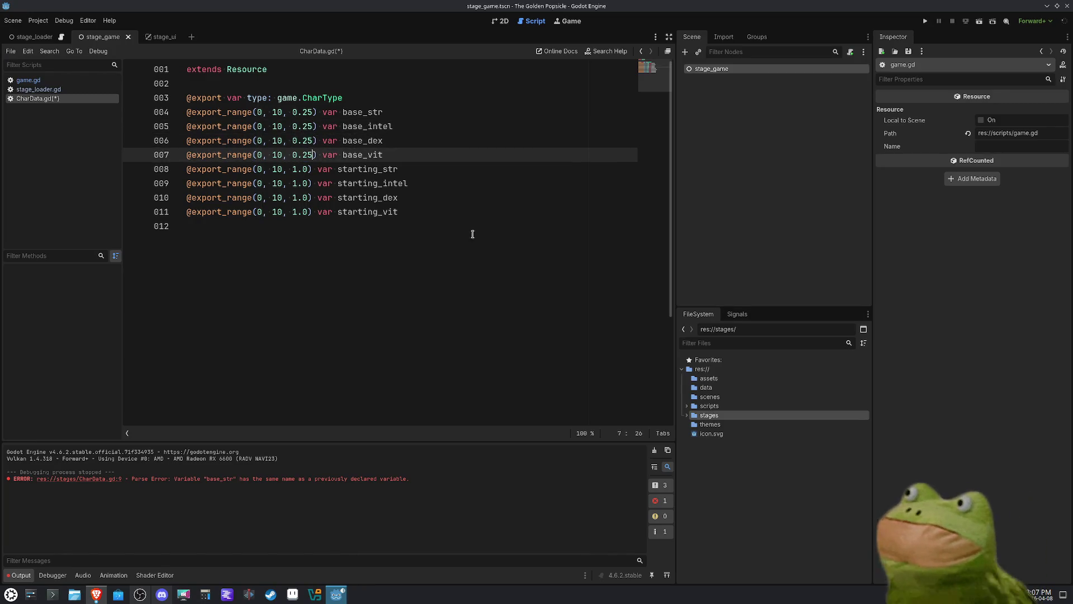
click(415, 273)
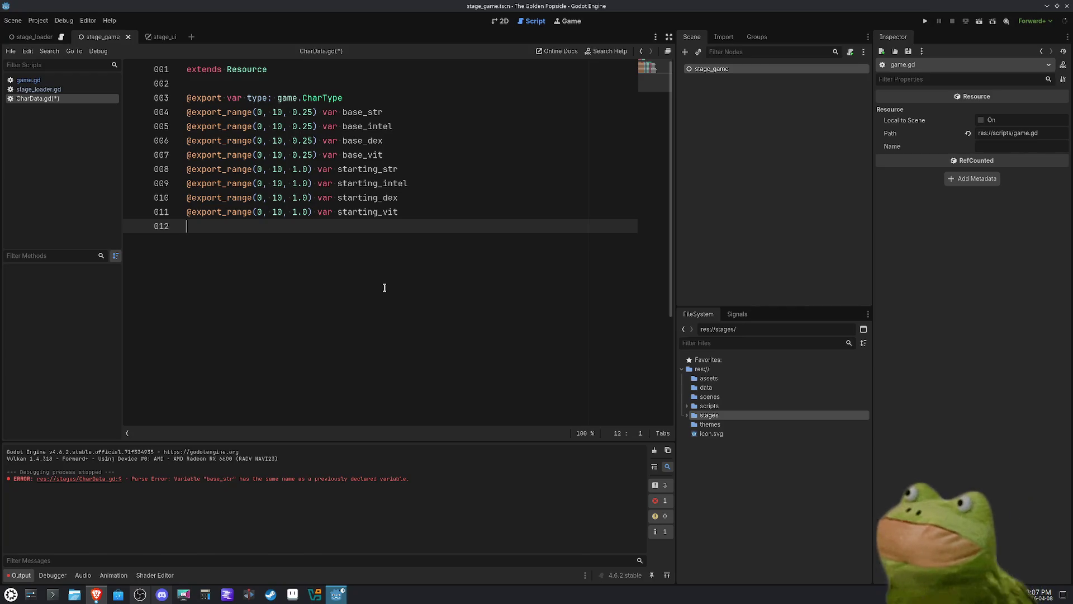
text(#12)
key(BackSpace)
key(BackSpace)
key(BackSpace)
text(@export_)
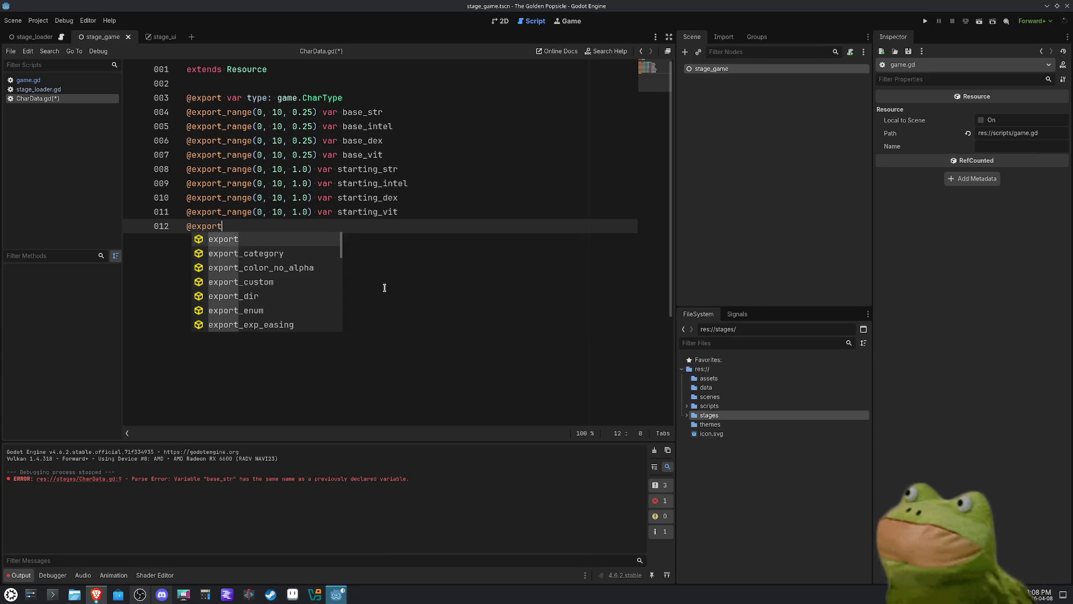
text(range)
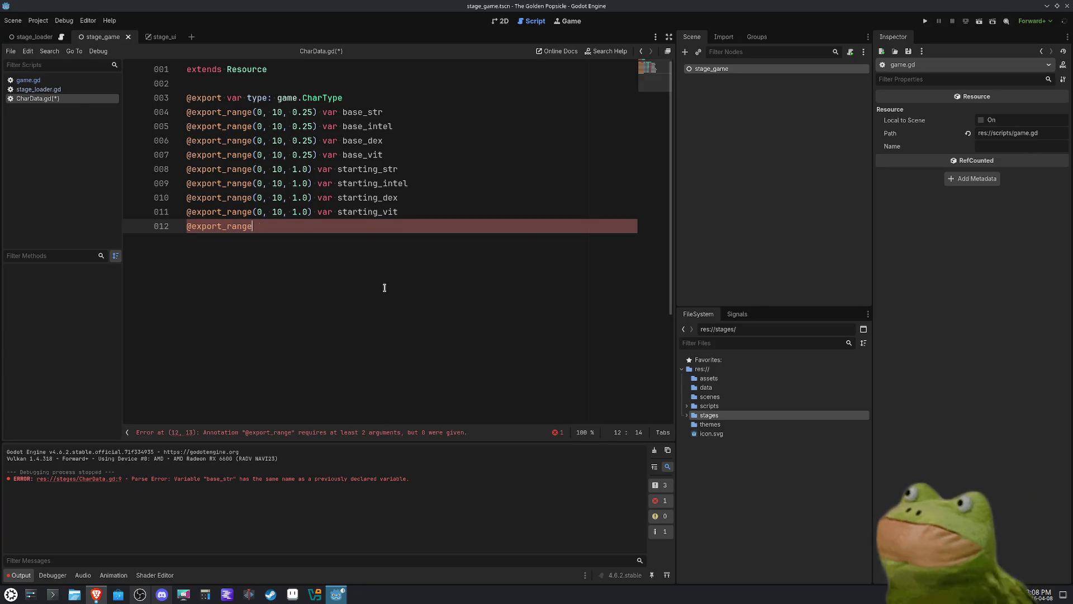
text((0,)
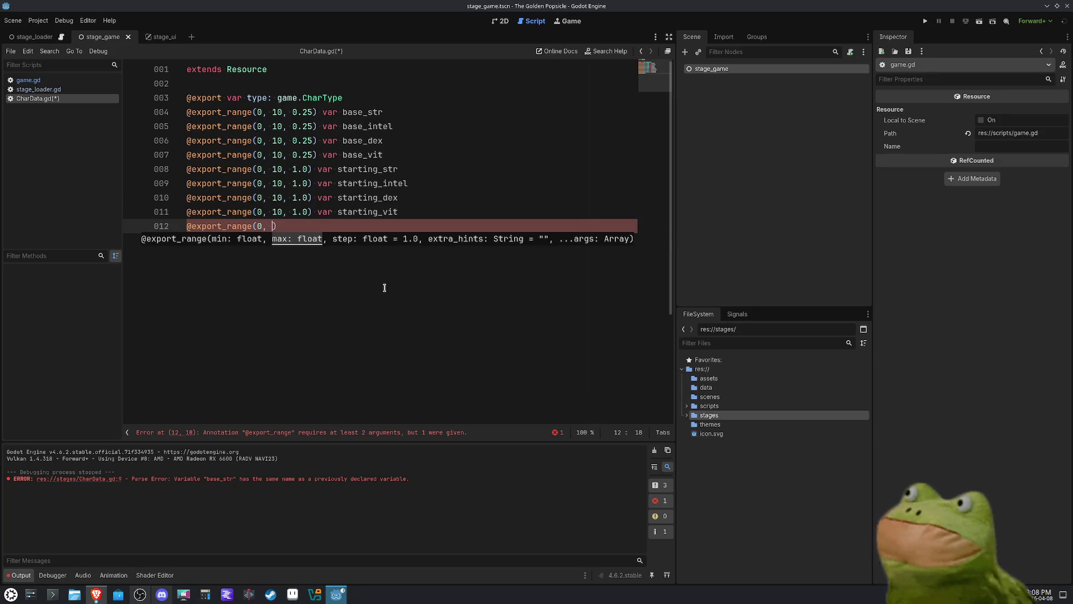
key(BackSpace)
key(BackSpace)
key(BackSpace)
text(var ex)
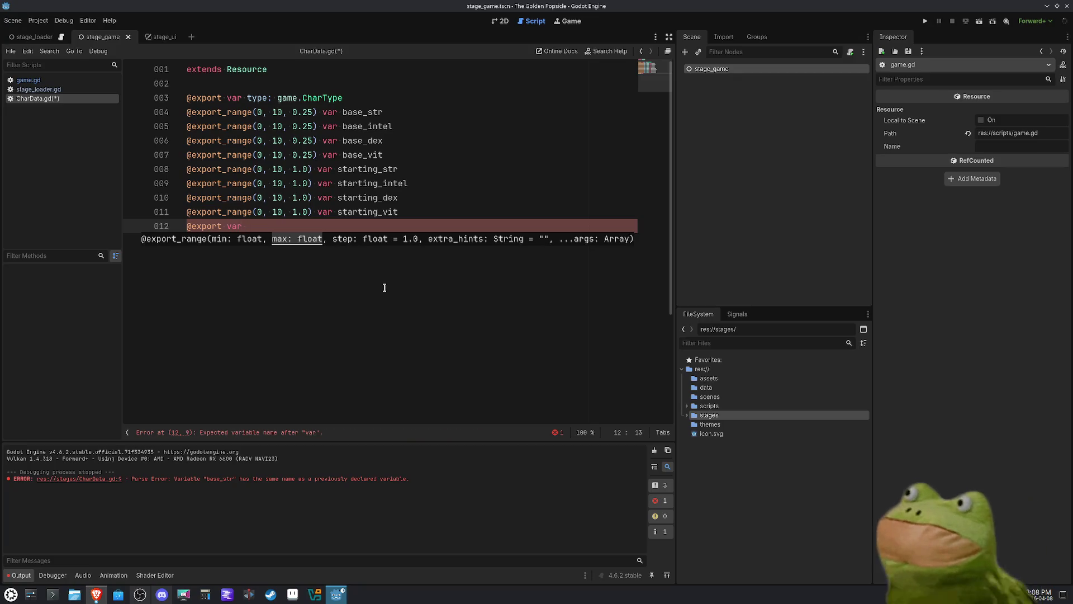
text(p = 100)
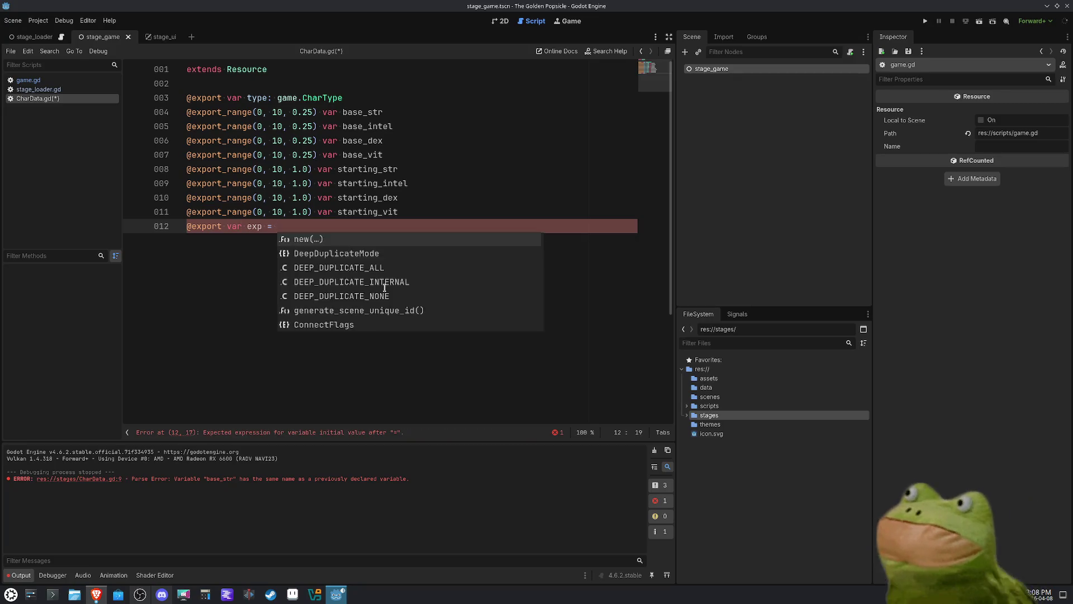
key(ctrl+s)
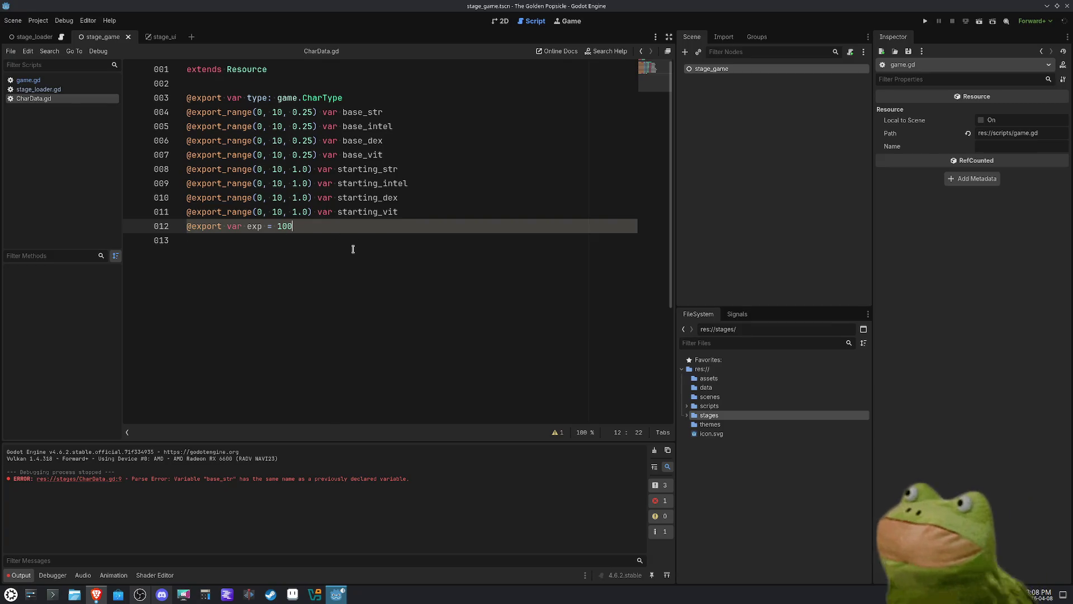
click(359, 213)
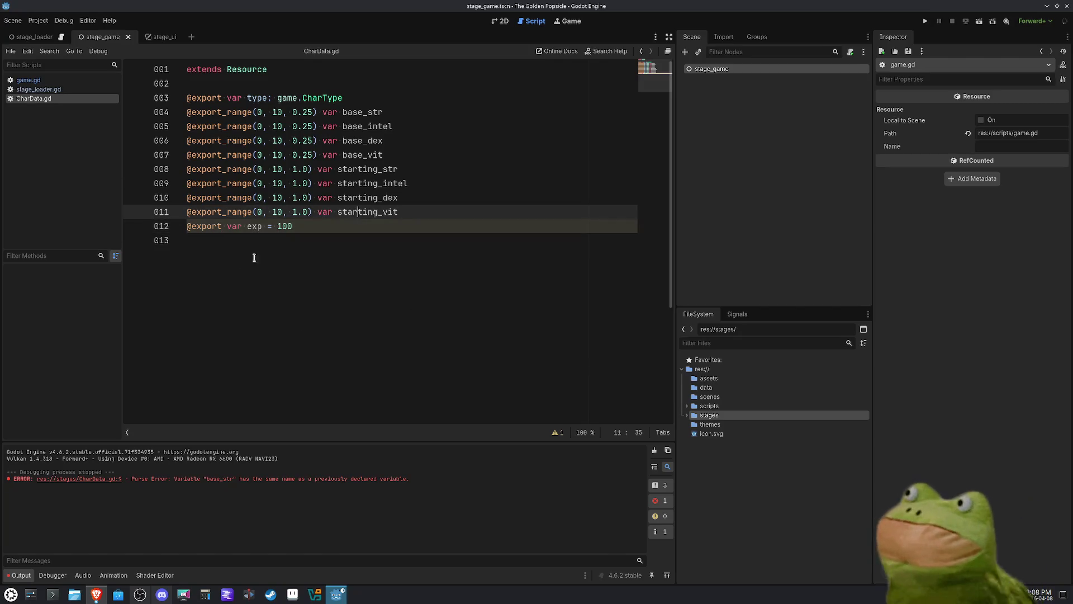
click(242, 263)
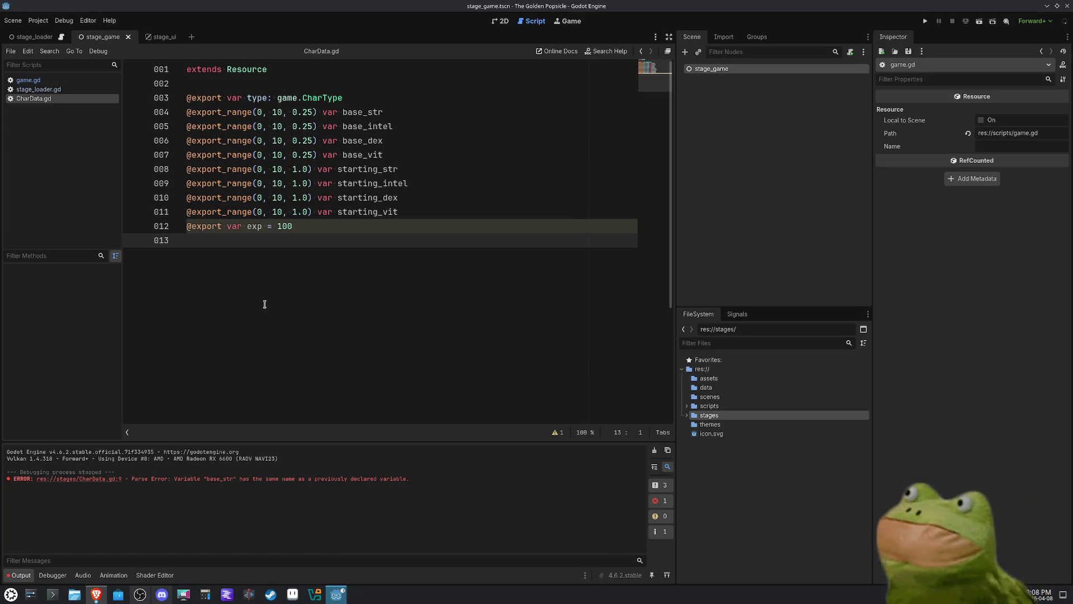
right_click(265, 306)
click(245, 271)
drag(299, 227, 180, 116)
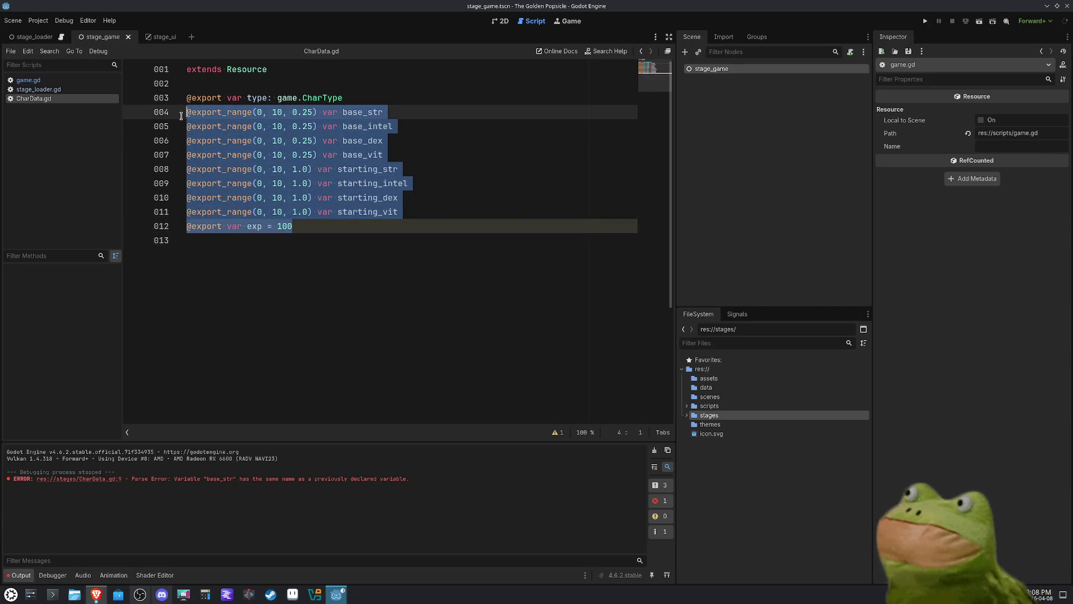
click(257, 241)
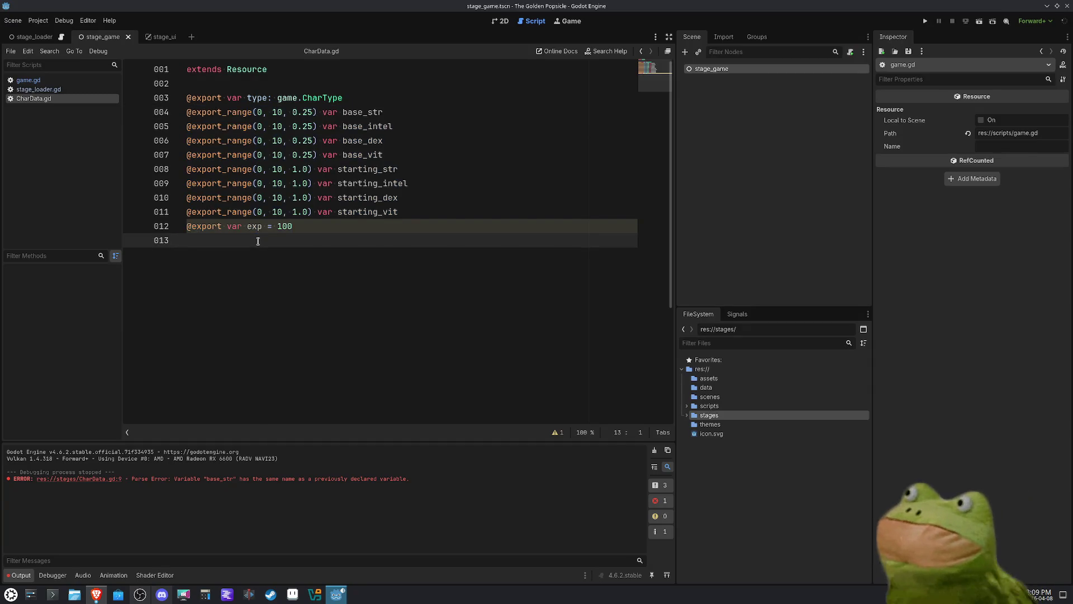
mouse_move(296, 226)
mouse_down()
mouse_move(186, 127)
mouse_move(186, 114)
mouse_up()
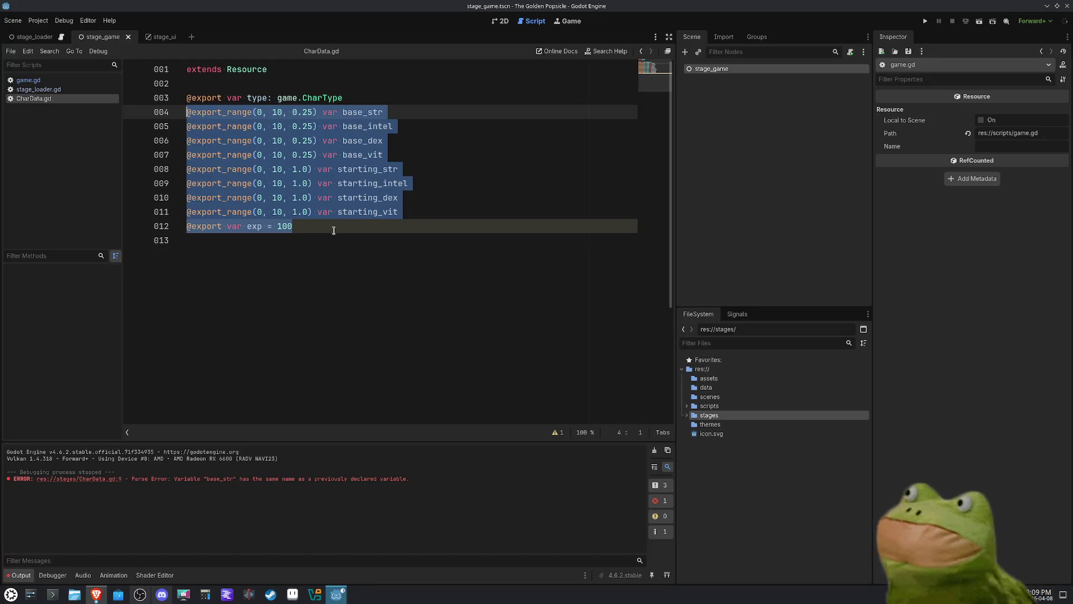
mouse_move(322, 226)
mouse_down()
mouse_move(186, 128)
mouse_move(186, 101)
mouse_move(186, 114)
mouse_up()
drag(296, 226, 171, 114)
mouse_move(320, 227)
mouse_down()
mouse_move(184, 168)
mouse_move(157, 115)
mouse_up()
- Search the help for 'enum' and open the export_enum documentation
click(606, 51)
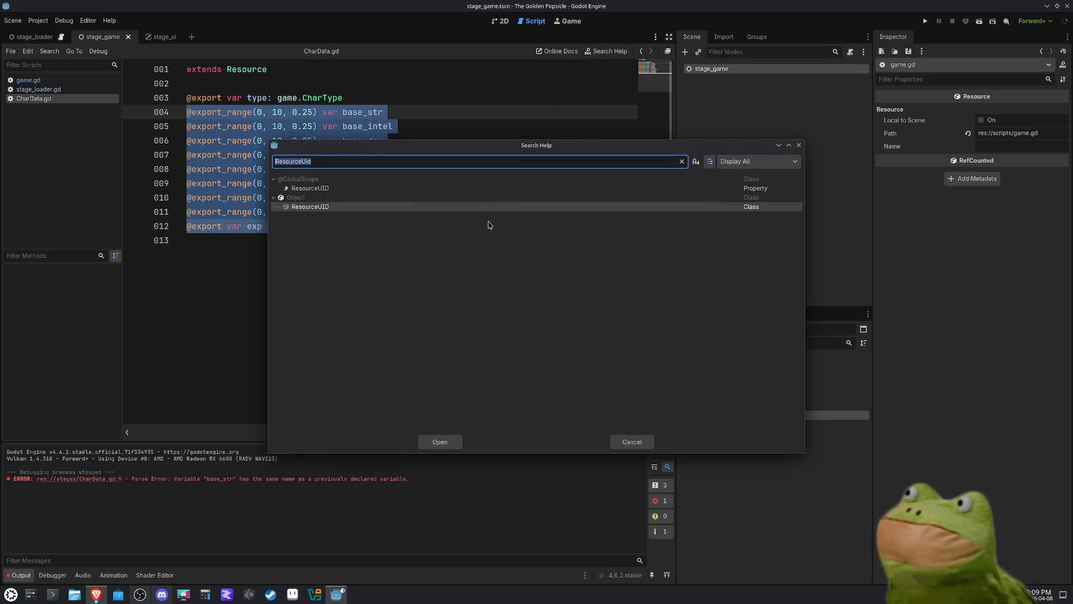
text(enum)
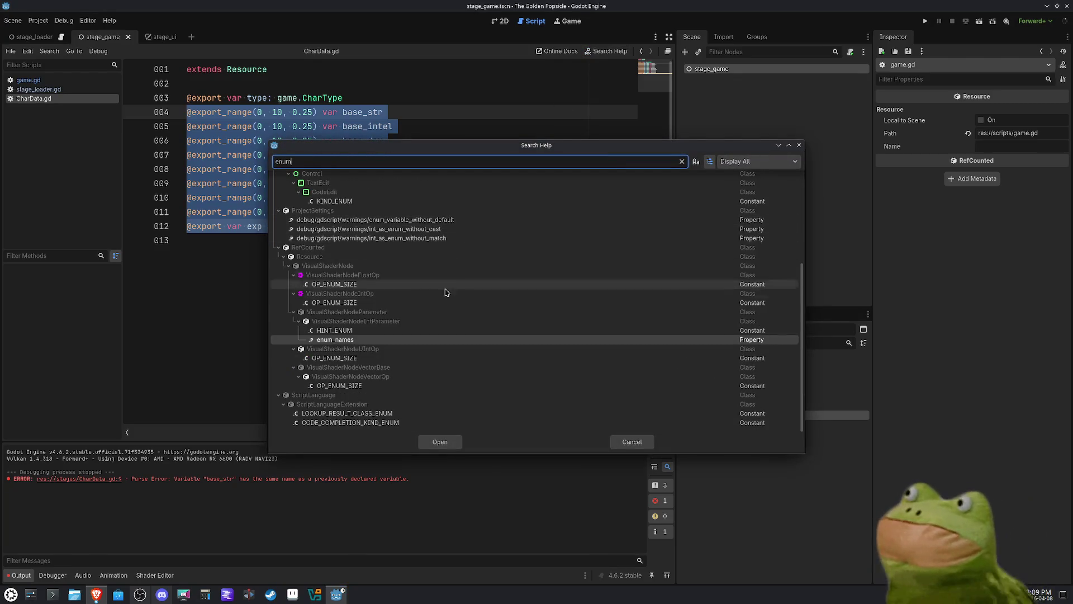
scroll(353, 341, up, 5)
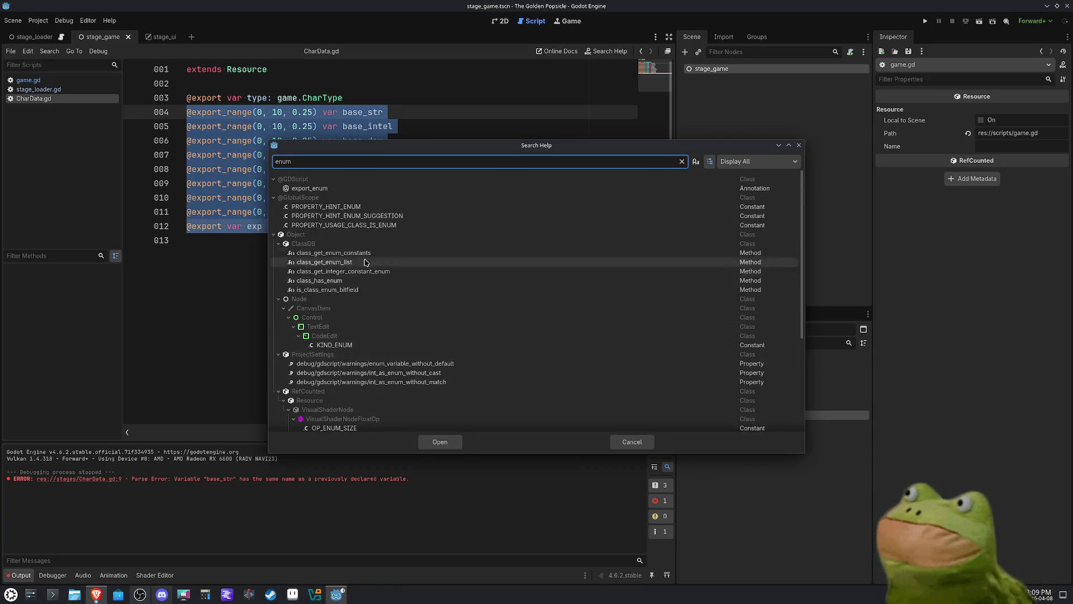
double_click(331, 190)
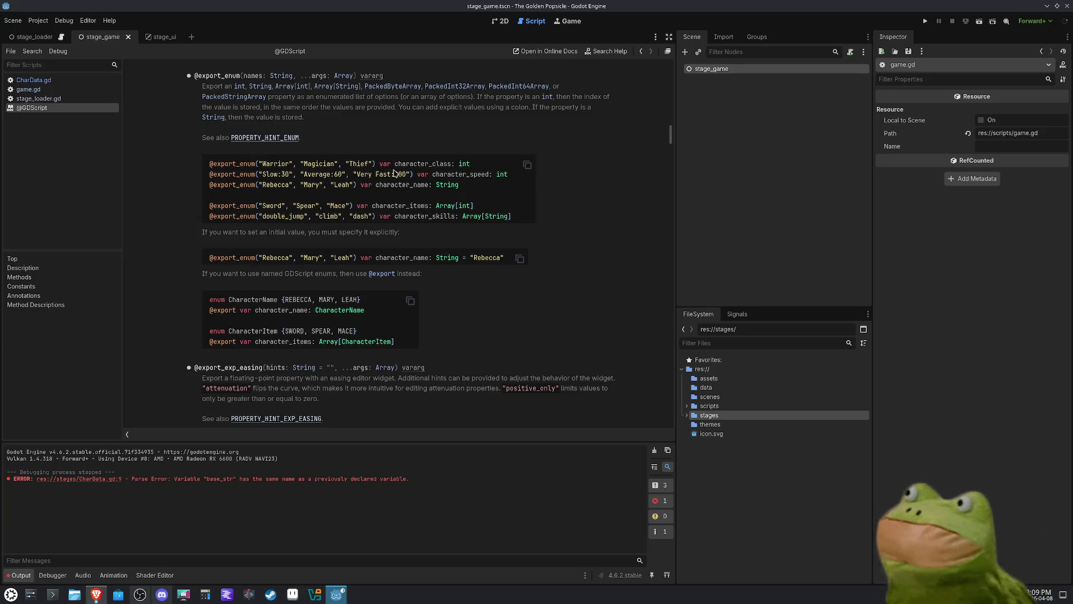
mouse_move(407, 175)
mouse_down()
mouse_move(283, 178)
mouse_move(481, 175)
mouse_move(263, 175)
mouse_up()
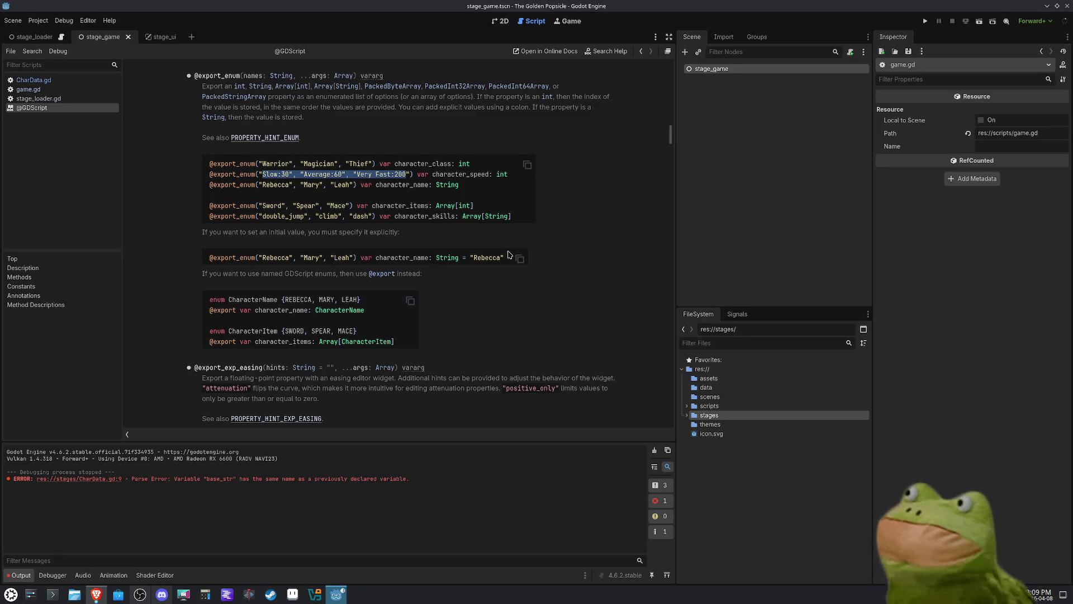
scroll(508, 255, up, 2)
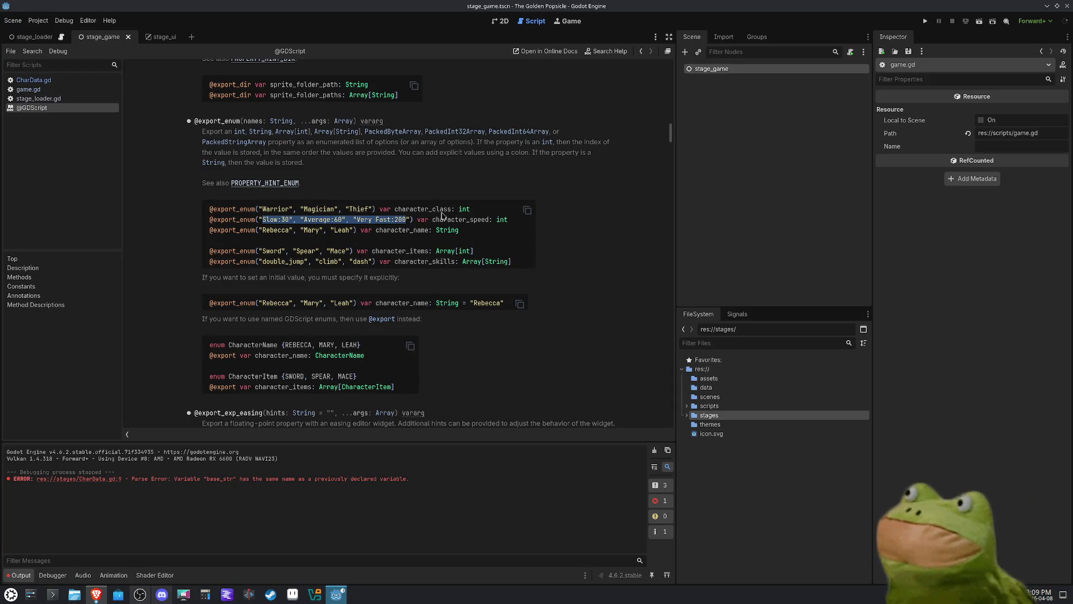
drag(472, 210, 206, 211)
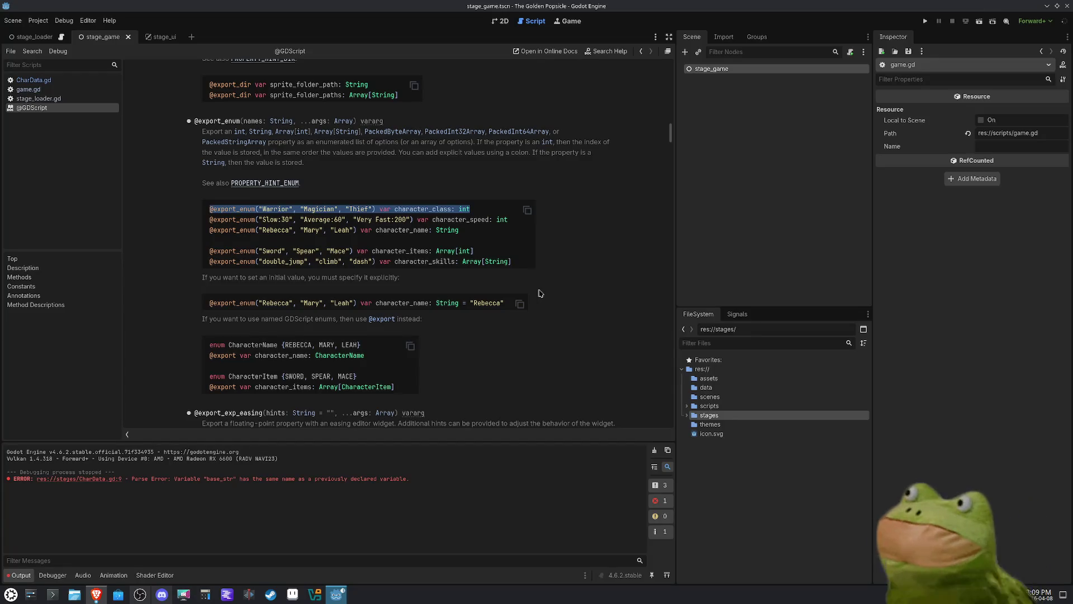
scroll(540, 293, down, 1)
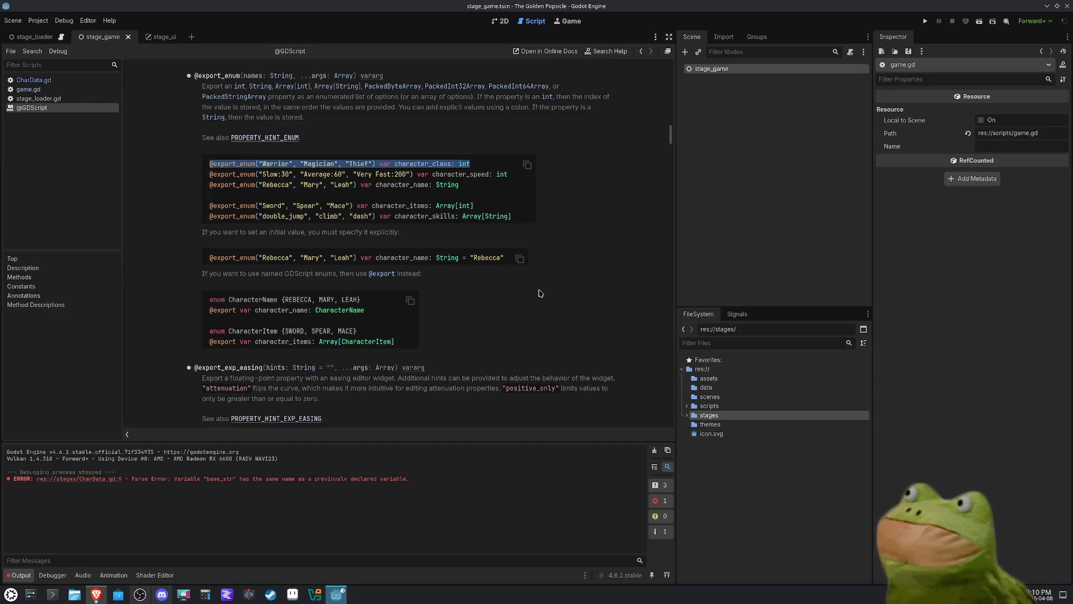
scroll(313, 373, down, 2)
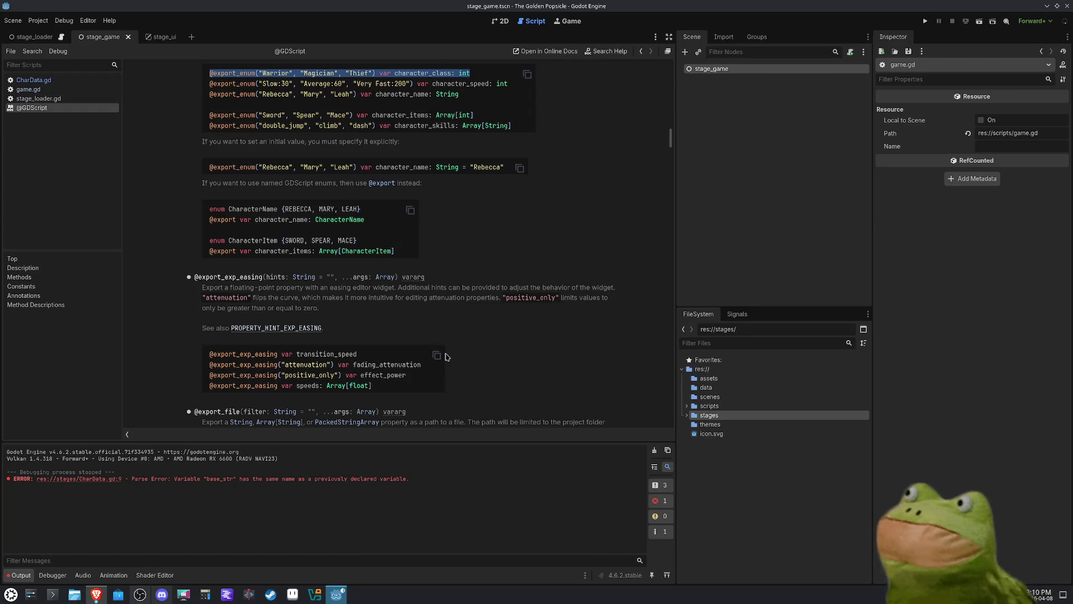
scroll(447, 357, down, 1)
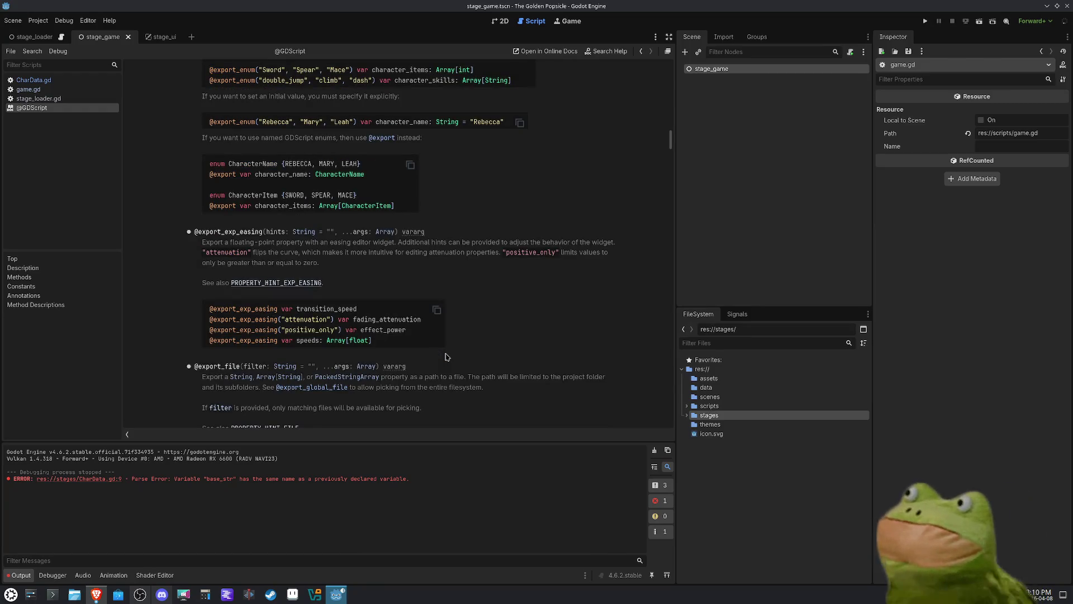
scroll(447, 357, down, 2)
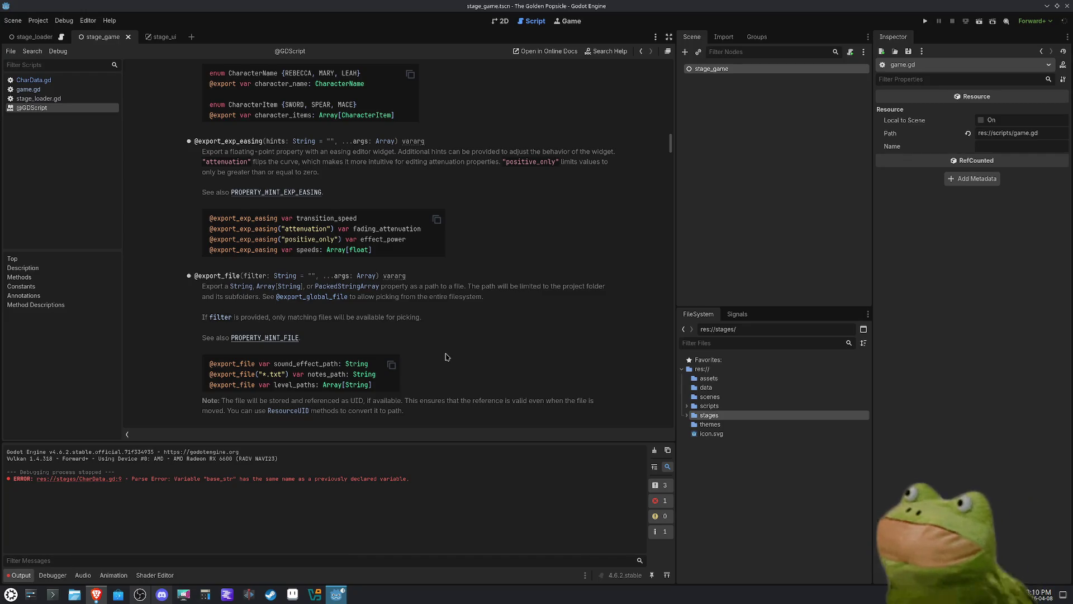
scroll(445, 356, up, 5)
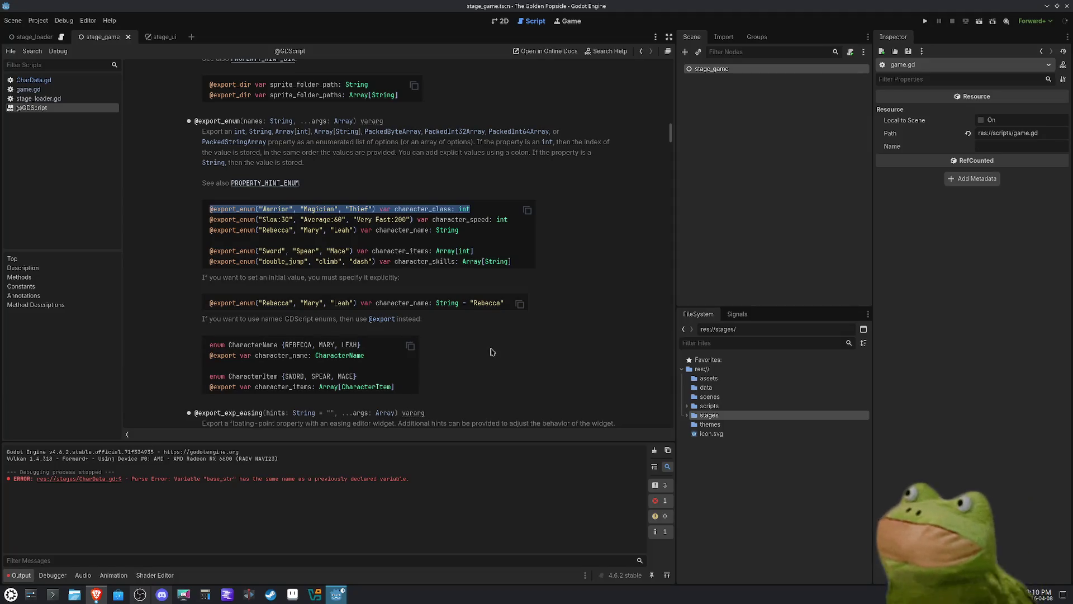
scroll(565, 339, up, 1)
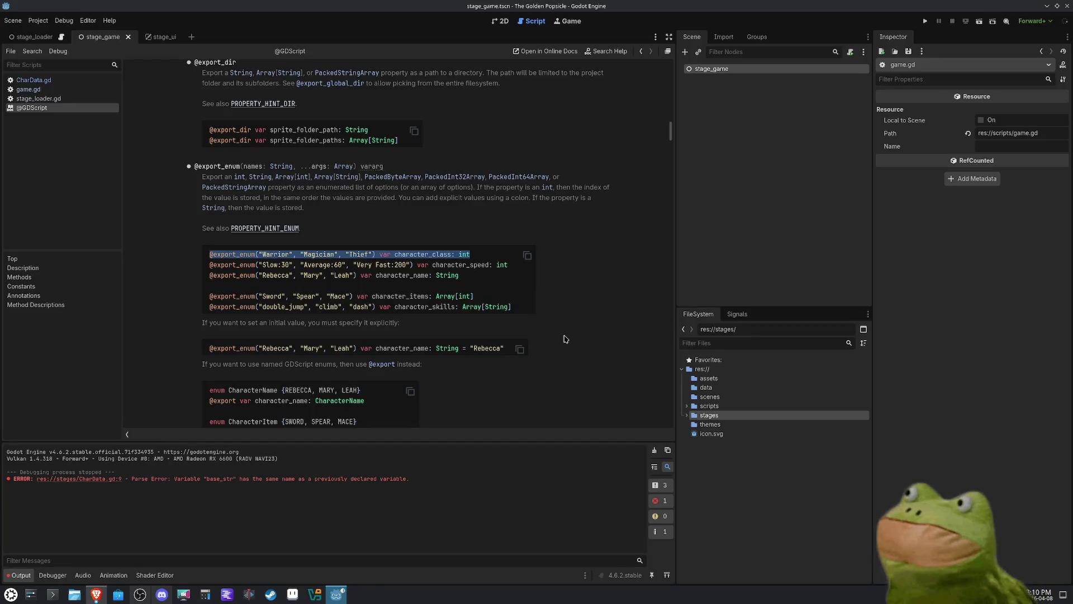
- Scroll the docs, then return to CharData.gd in the script editor and clear the selection
scroll(564, 339, up, 3)
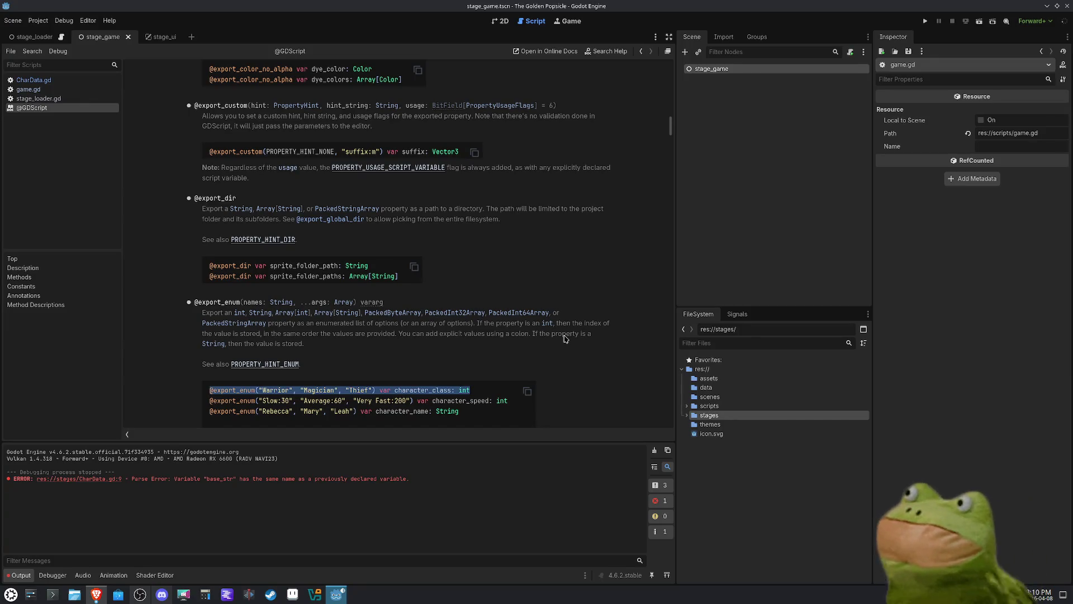
scroll(564, 338, up, 2)
scroll(565, 338, down, 10)
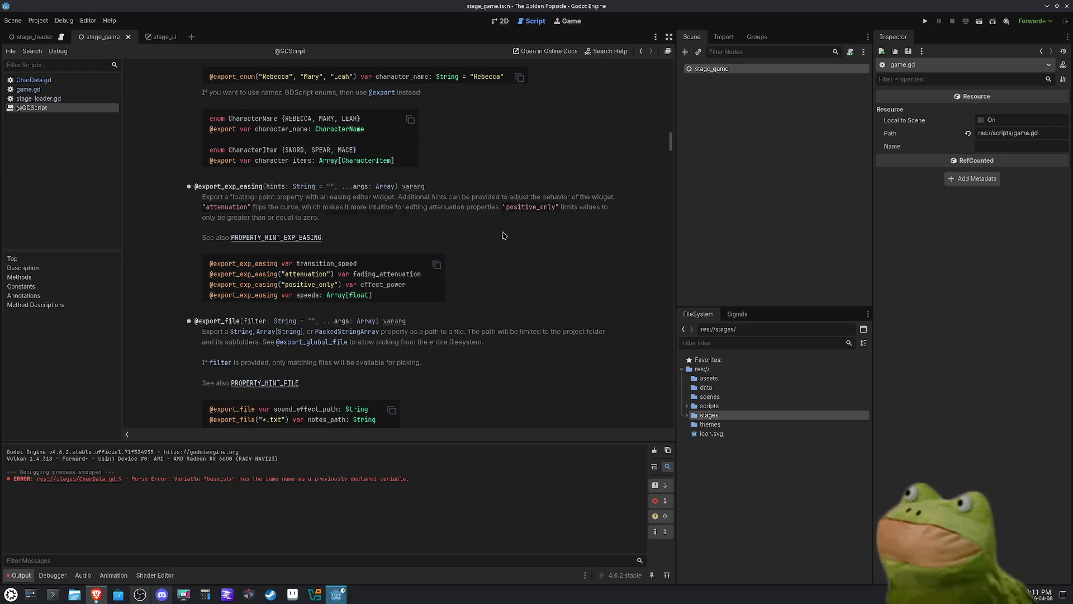
click(500, 22)
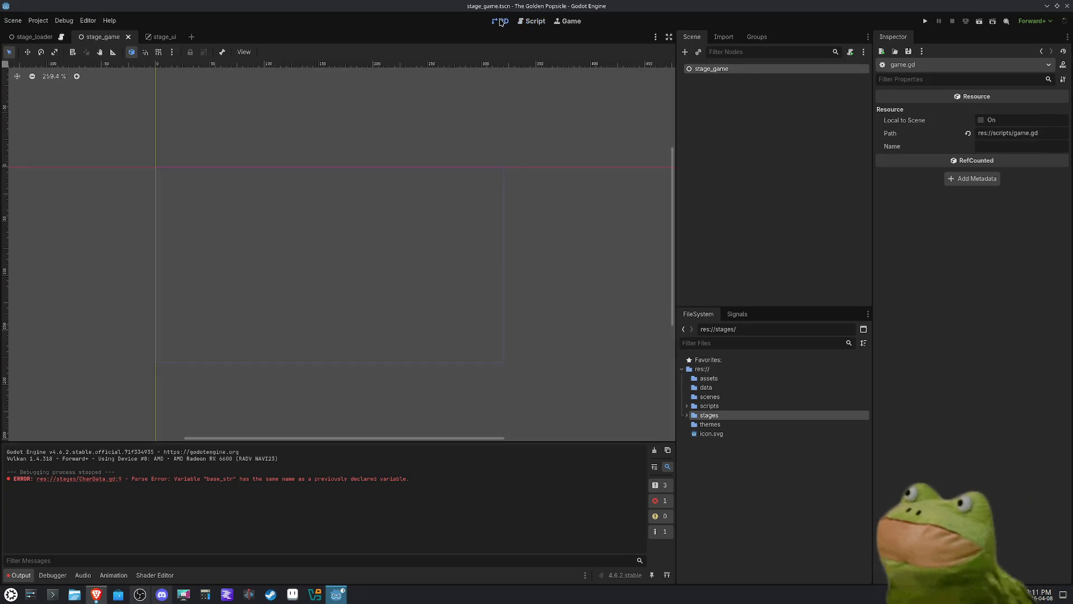
click(532, 21)
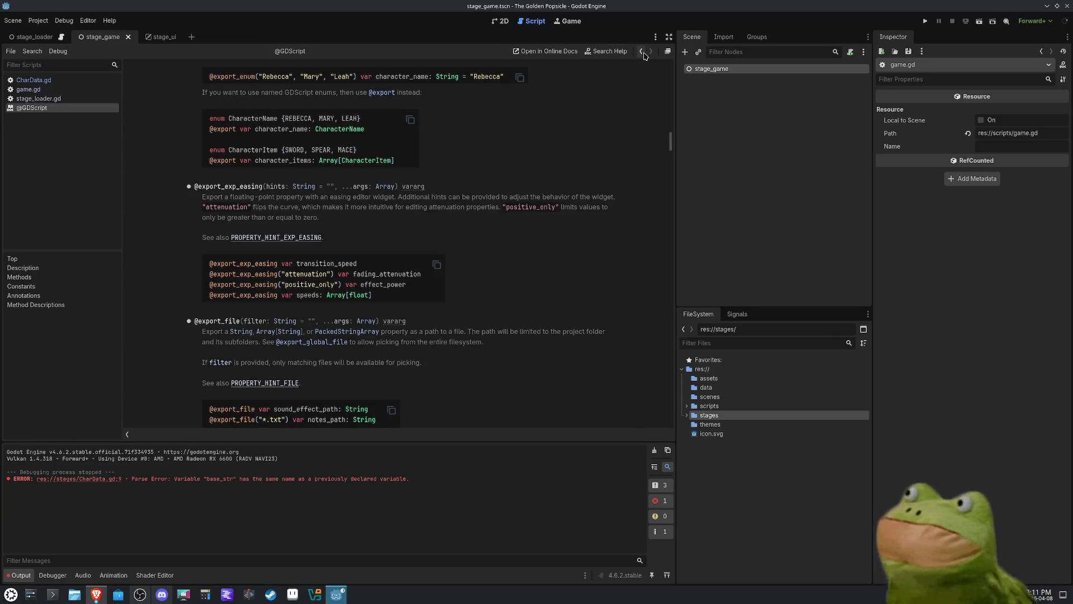
click(641, 52)
click(424, 220)
click(396, 290)
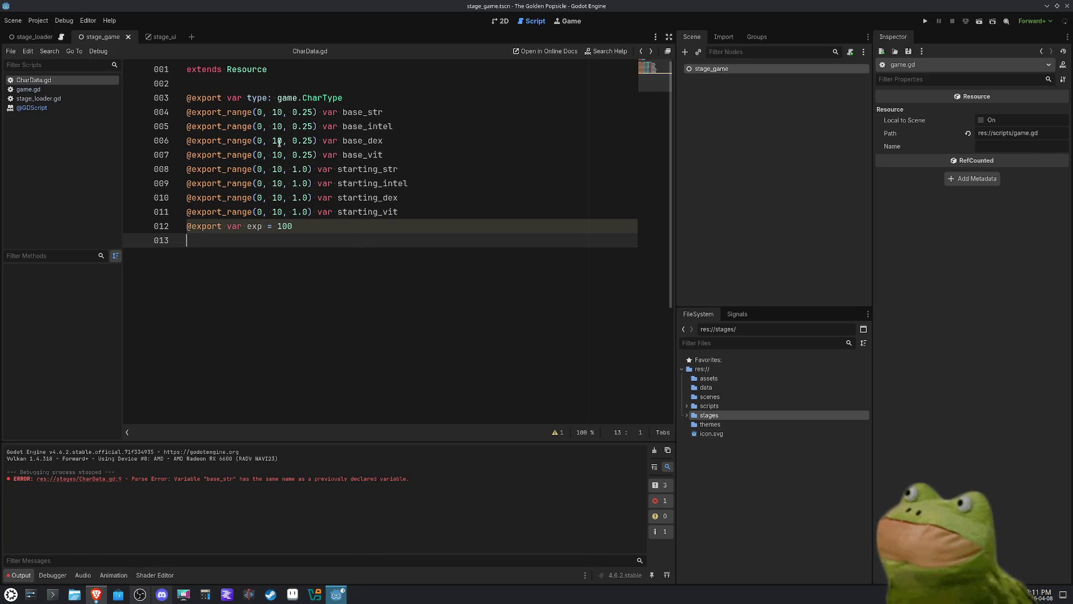
- Create a Chars folder inside the data folder
click(701, 389)
right_click(701, 389)
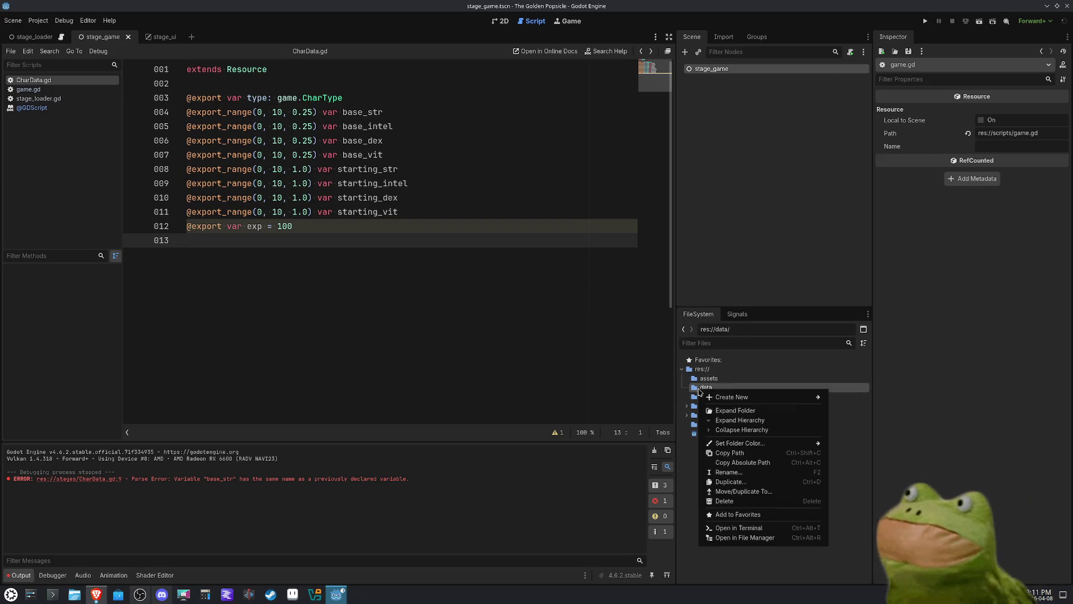
mouse_move(776, 397)
click(844, 397)
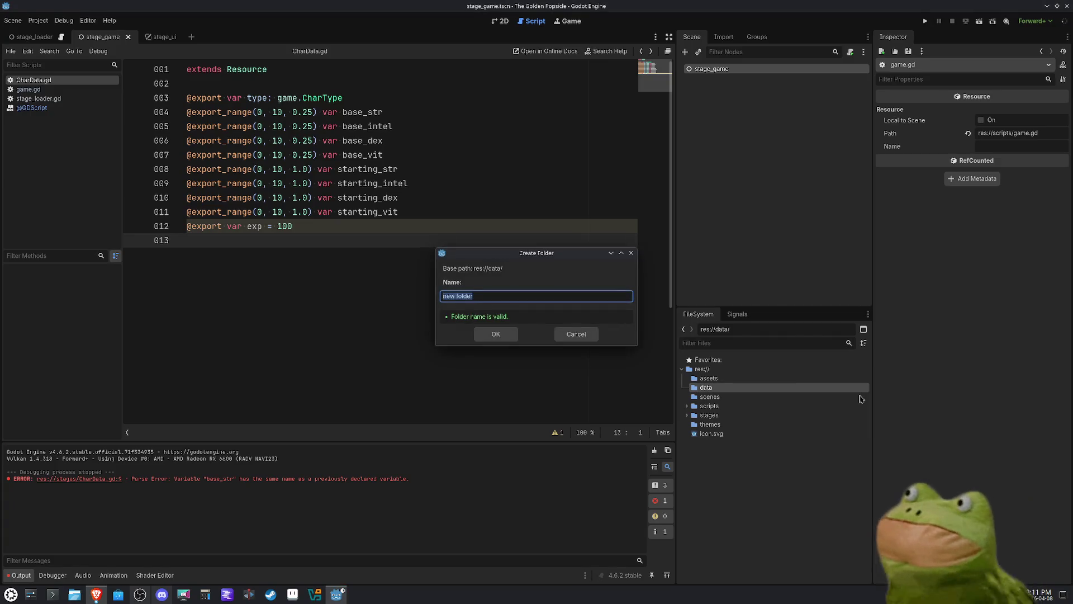
text(Chars)
key(Return)
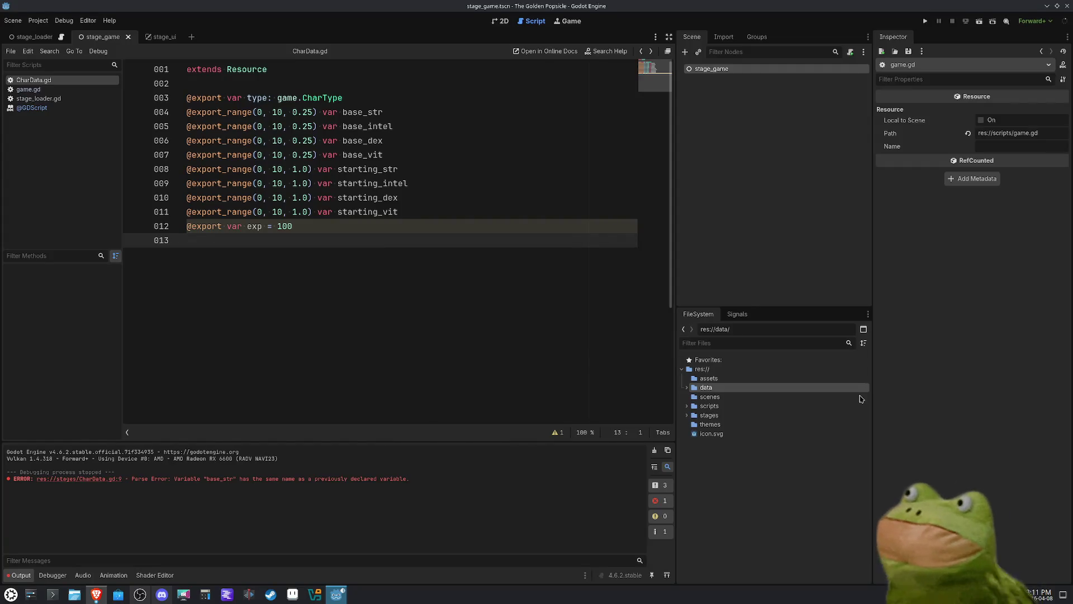
click(687, 388)
- Create an Enemies folder inside data beside Chars
right_click(717, 396)
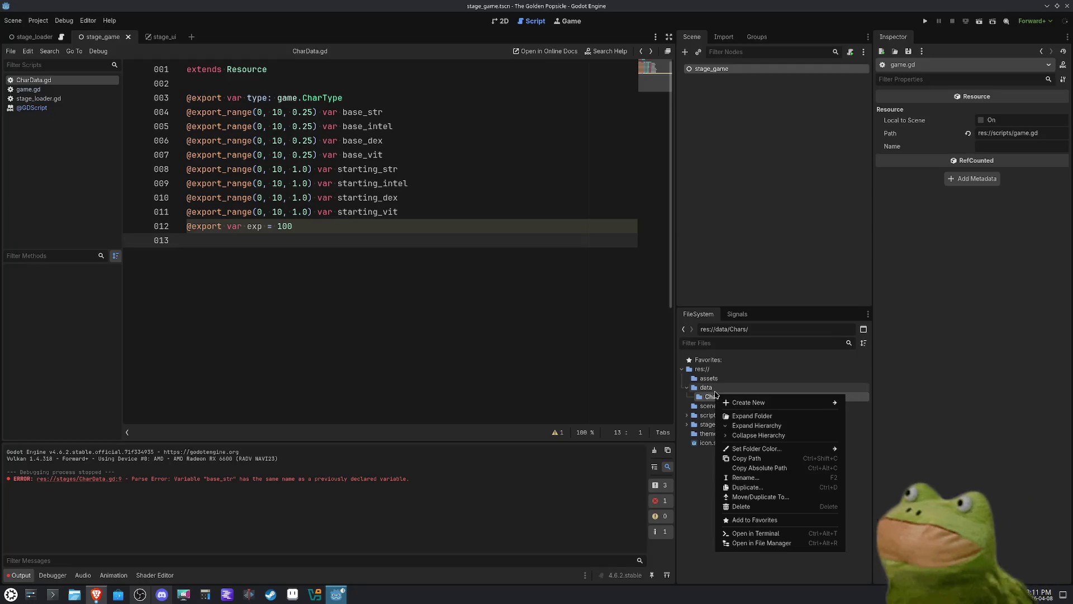
click(711, 393)
click(711, 393)
right_click(712, 391)
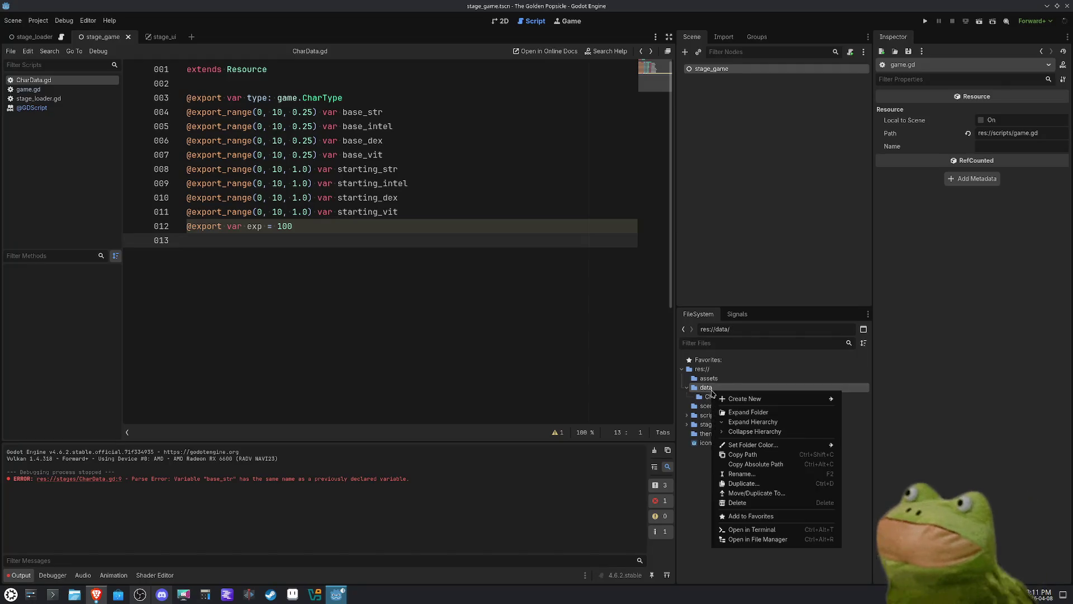
mouse_move(735, 398)
click(864, 400)
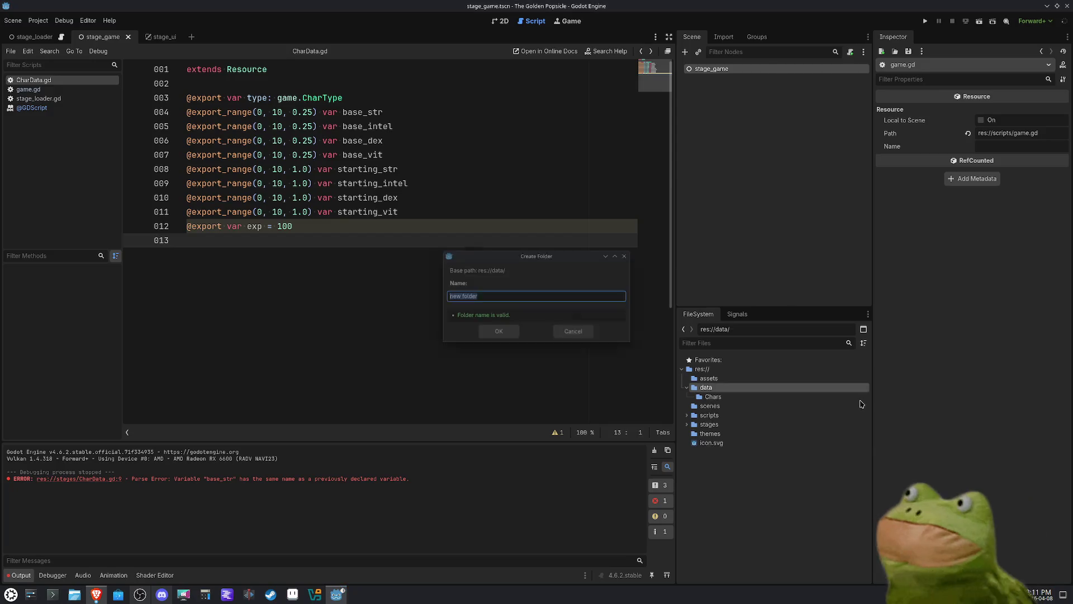
text(Enemies)
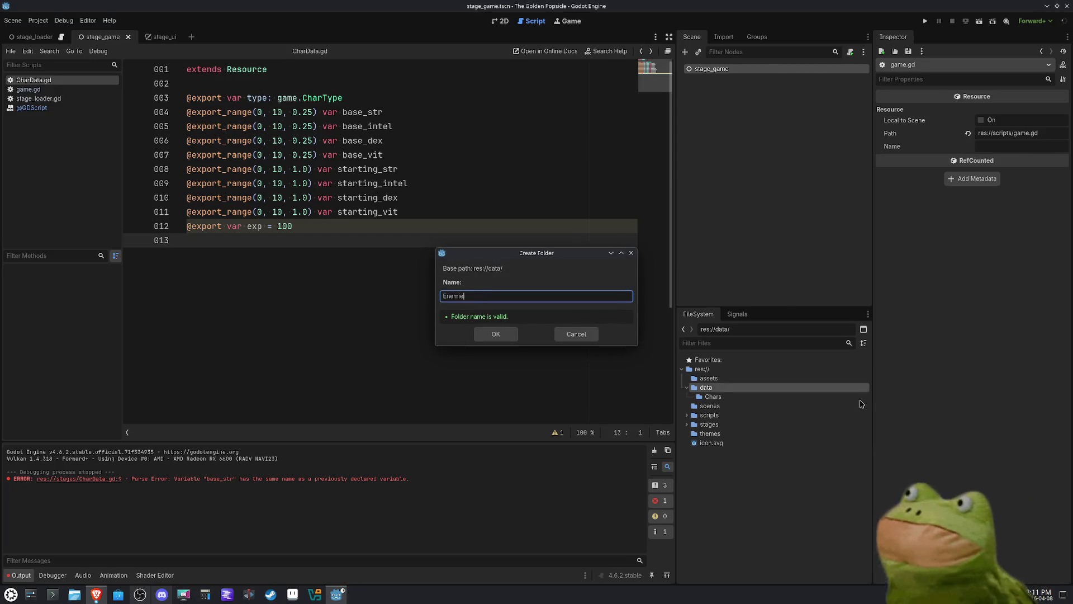
key(Return)
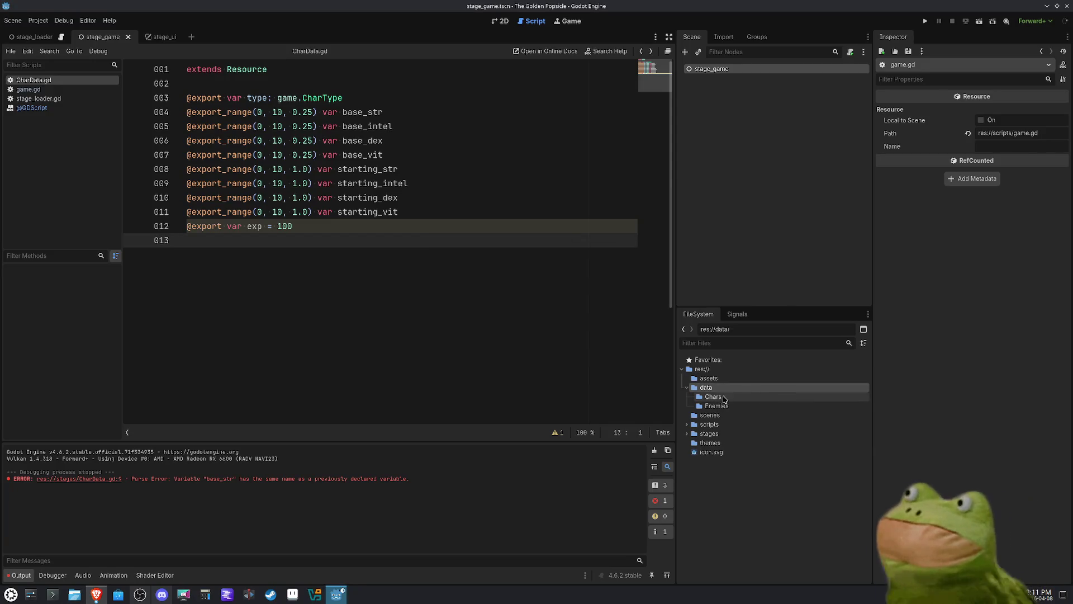
- Start a new resource in Chars, then cancel the resource chooser
click(722, 398)
right_click(722, 399)
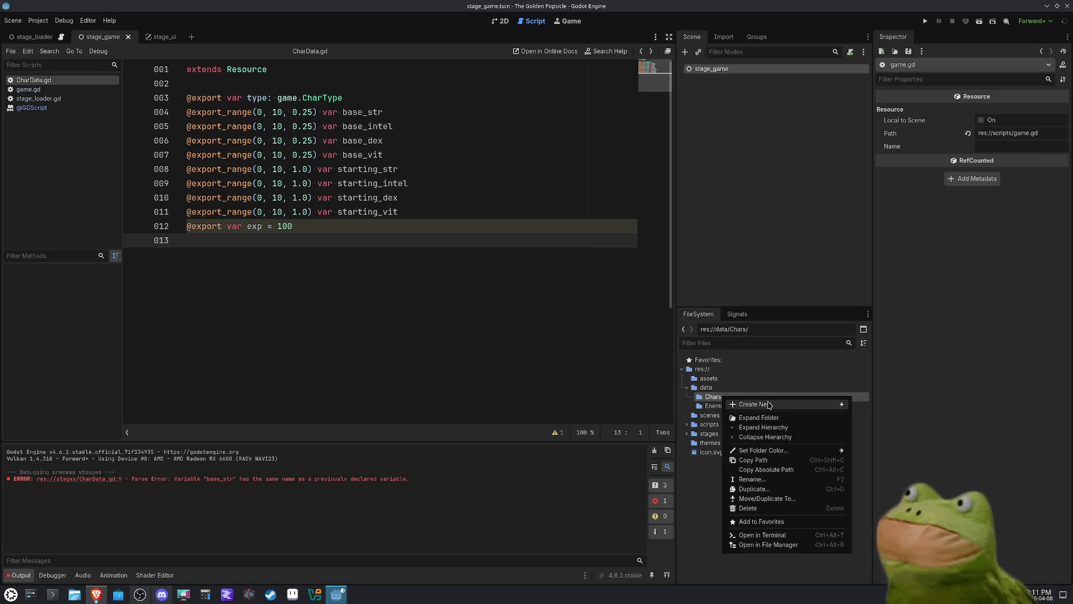
mouse_move(773, 405)
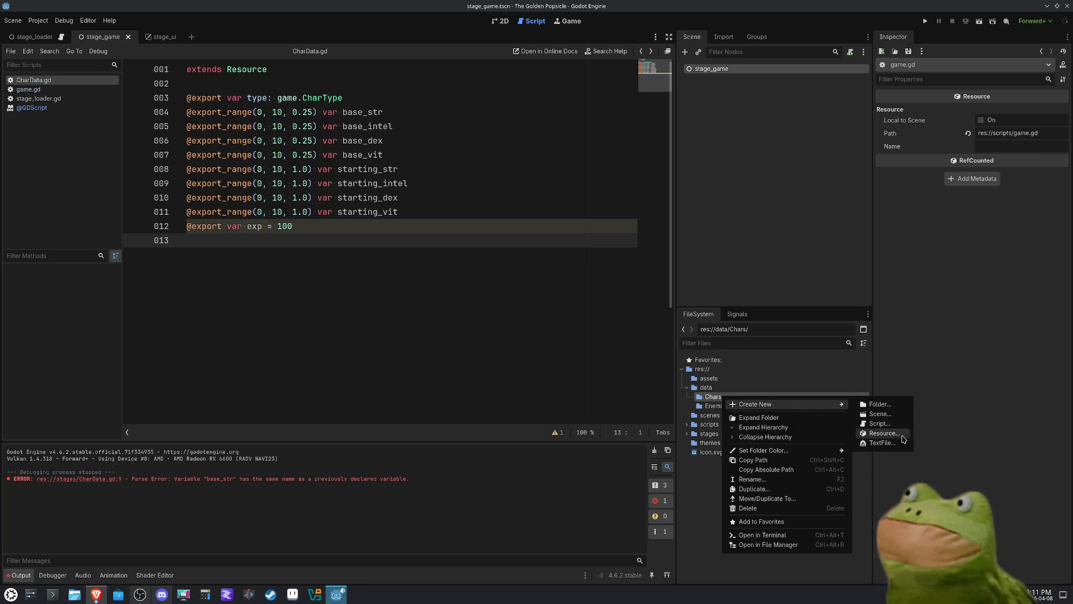
click(883, 433)
click(614, 437)
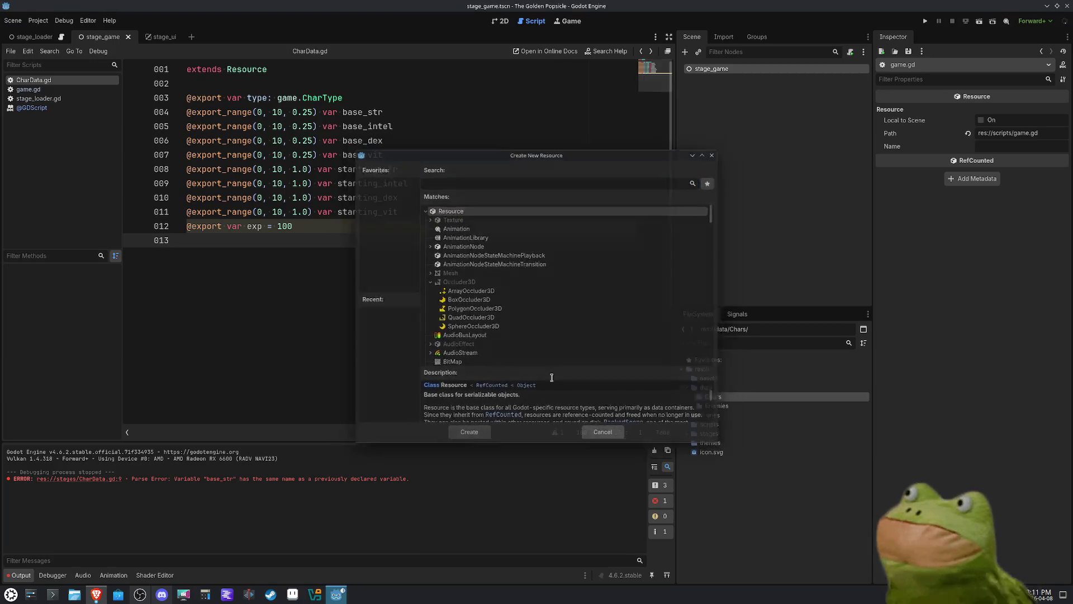
click(350, 81)
- Add 'class_name CharData' below extends Resource and save the script
key(Return)
key(Return)
key(Up)
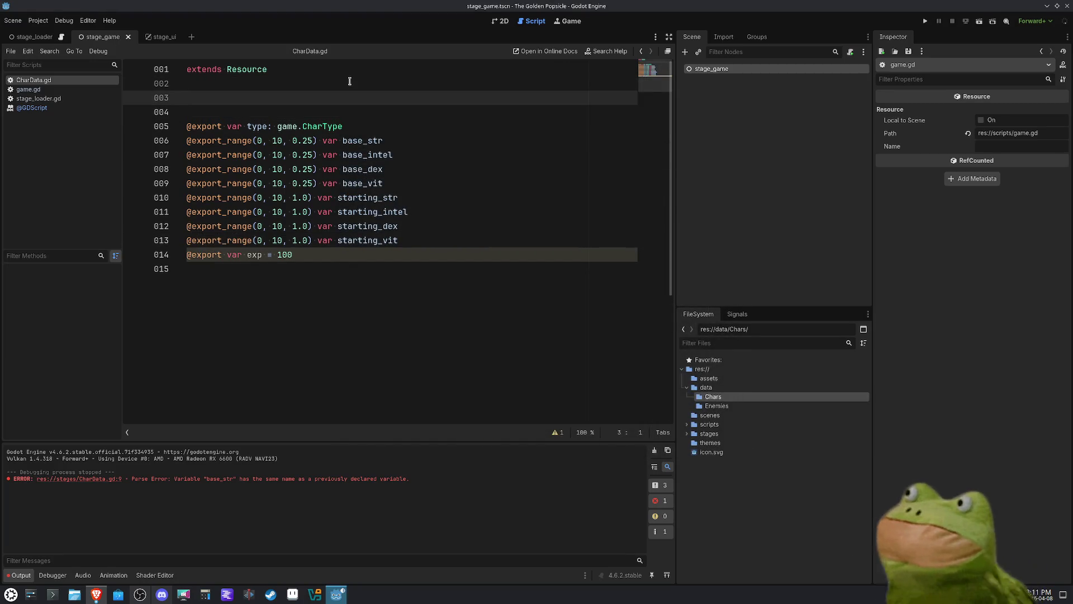
text(class)
key(BackSpace)
key(BackSpace)
key(BackSpace)
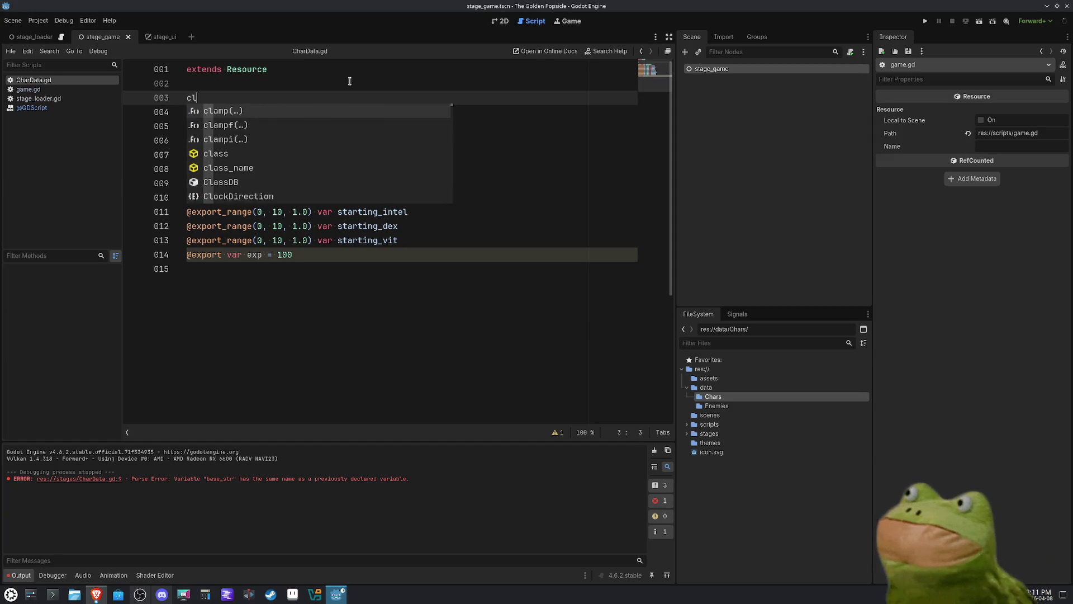
text(ass_name)
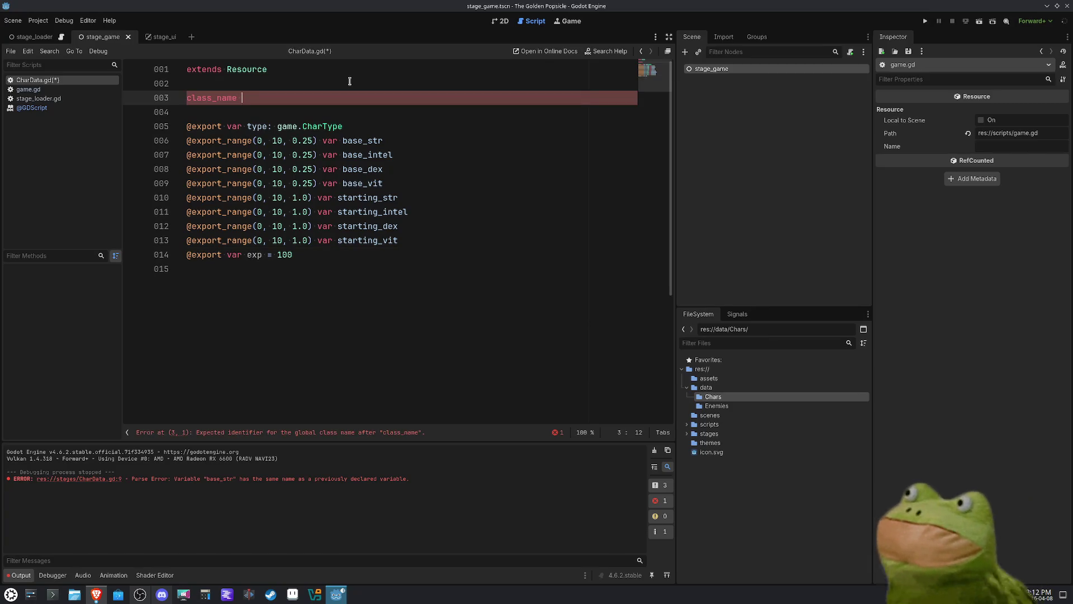
text( CharData)
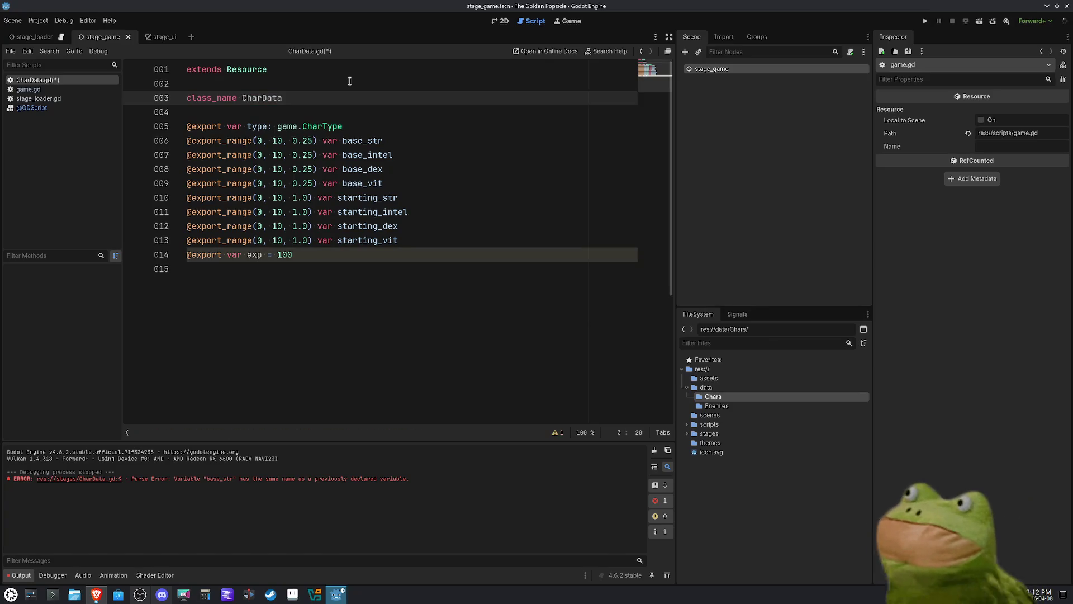
click(517, 120)
key(ctrl+s)
click(388, 332)
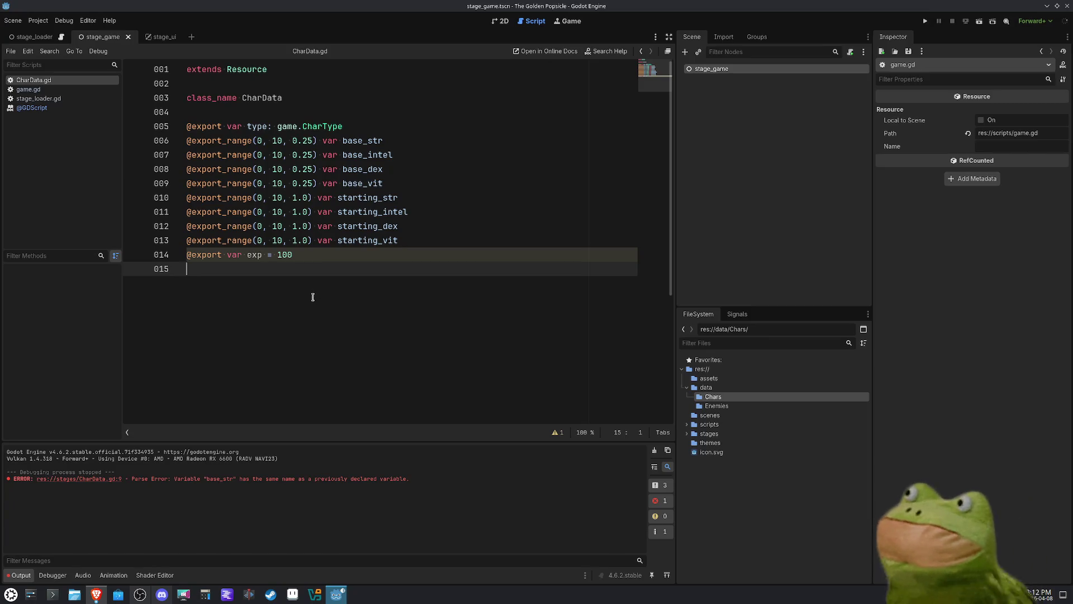
- Try an inferred ':=' on the exp line, then revert it to a plain '= 100'
click(269, 255)
text(:)
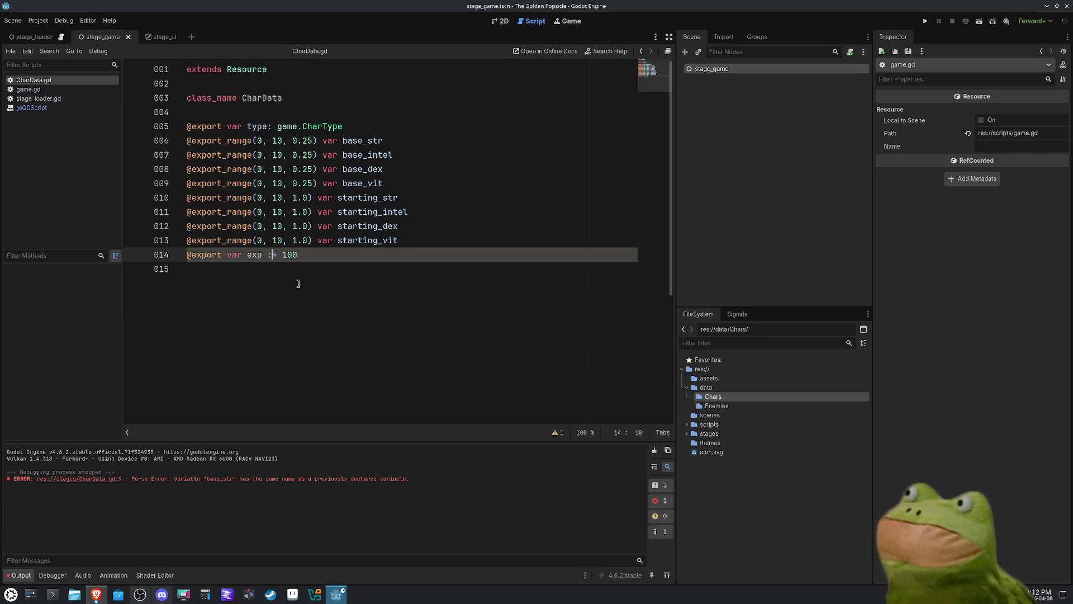
click(366, 283)
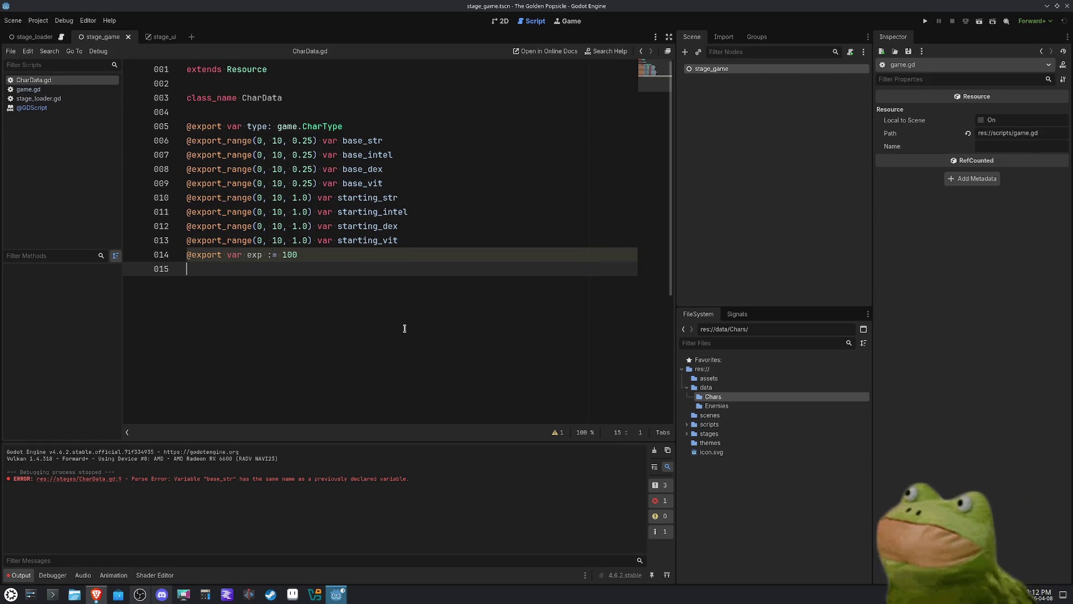
click(305, 257)
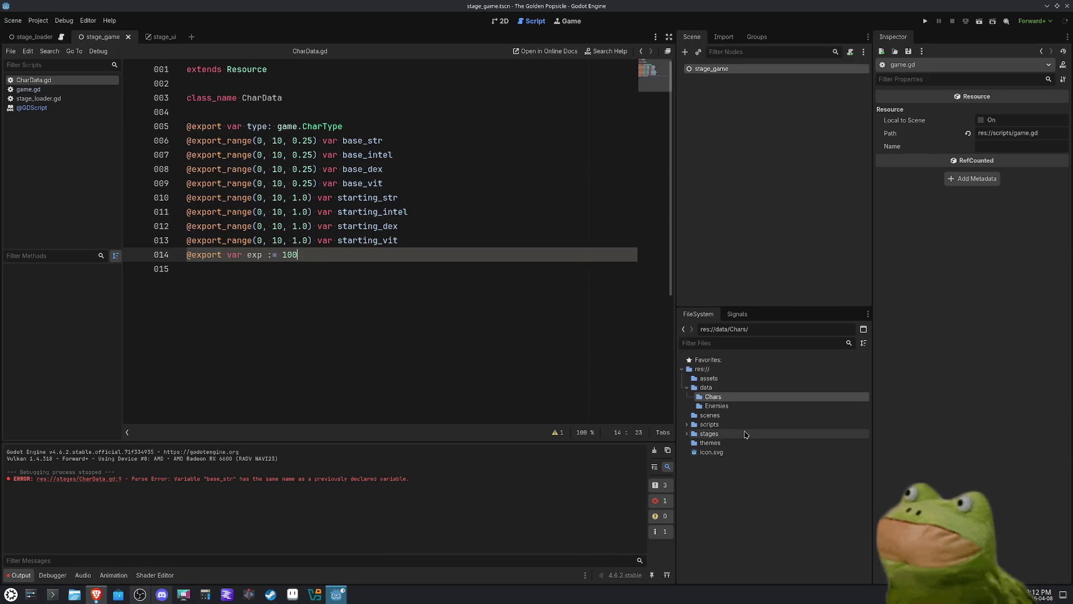
click(271, 256)
key(BackSpace)
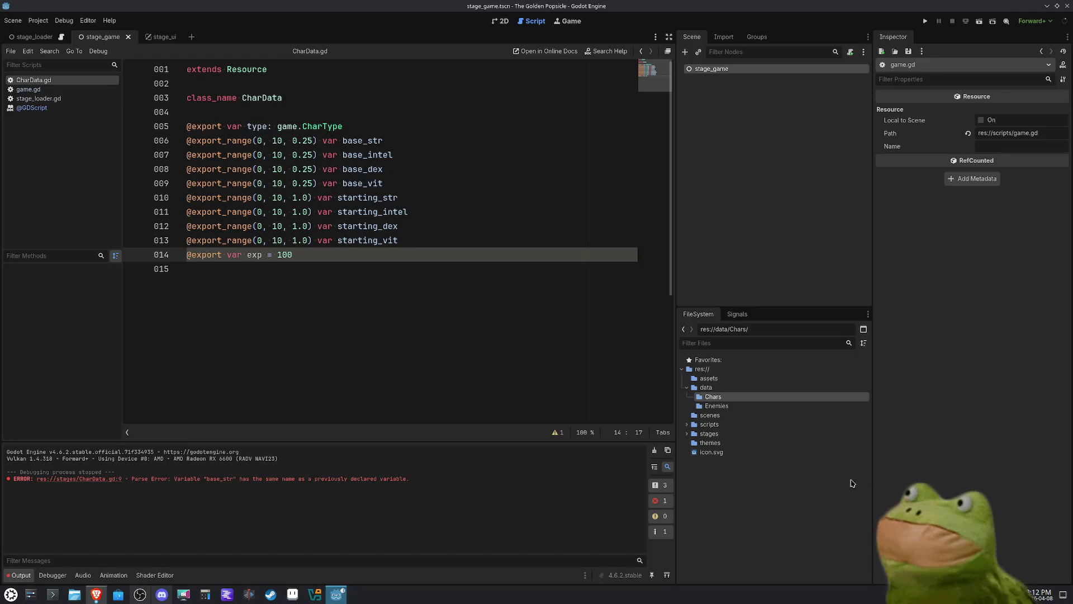
right_click(722, 398)
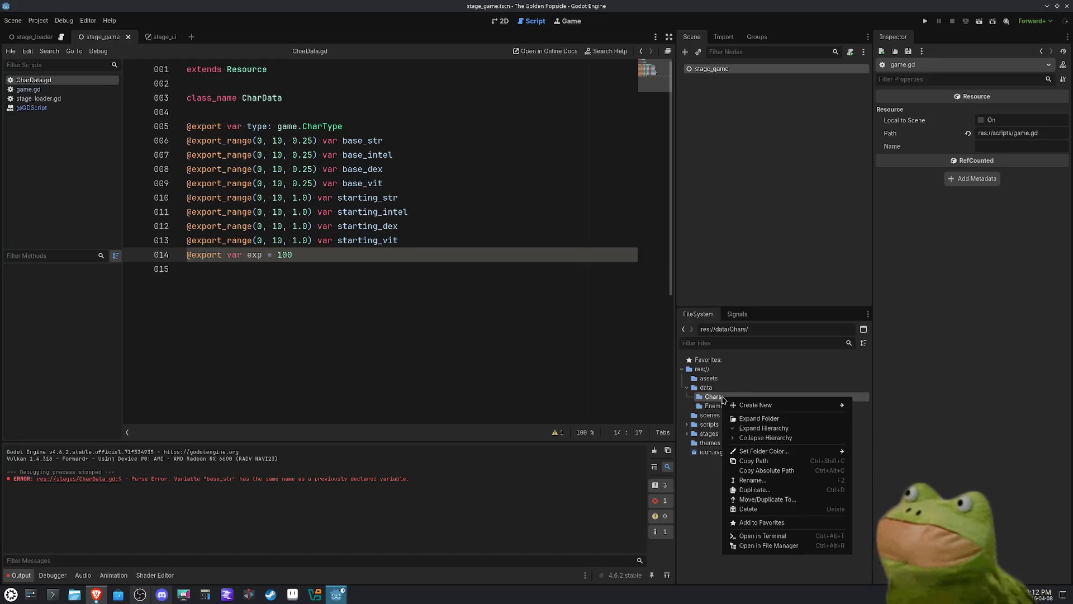
- Create a CharData resource in Chars and save it as warrior.tres
mouse_move(783, 404)
click(871, 434)
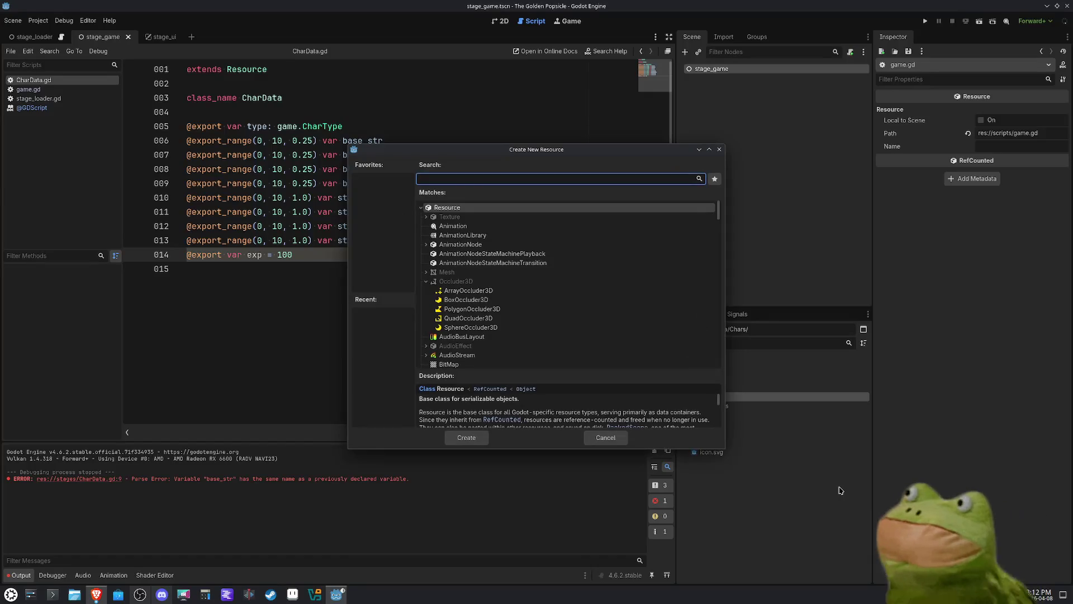
text(CharData)
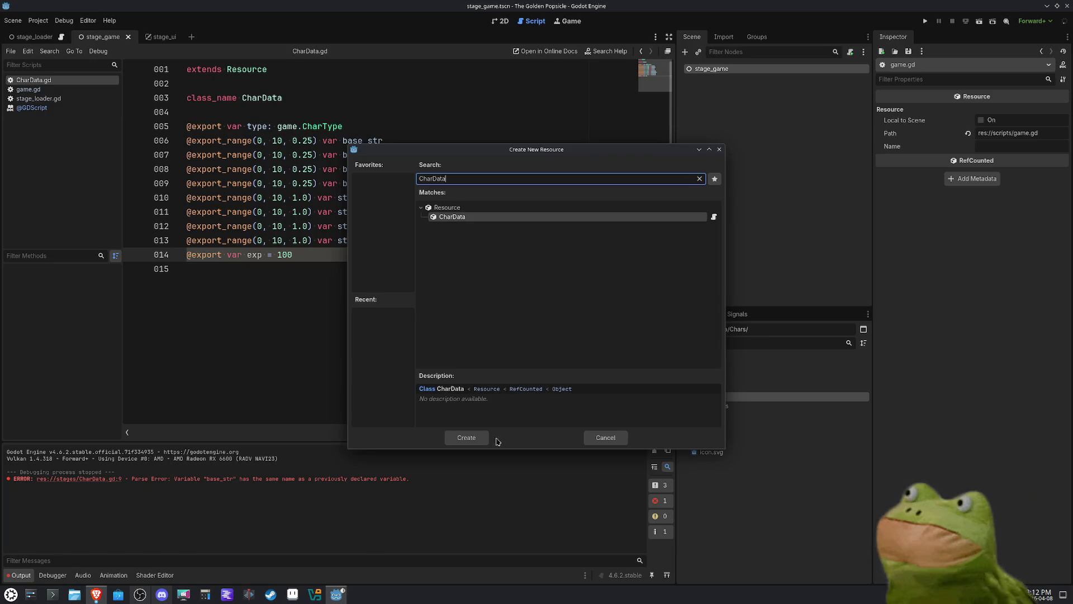
click(474, 440)
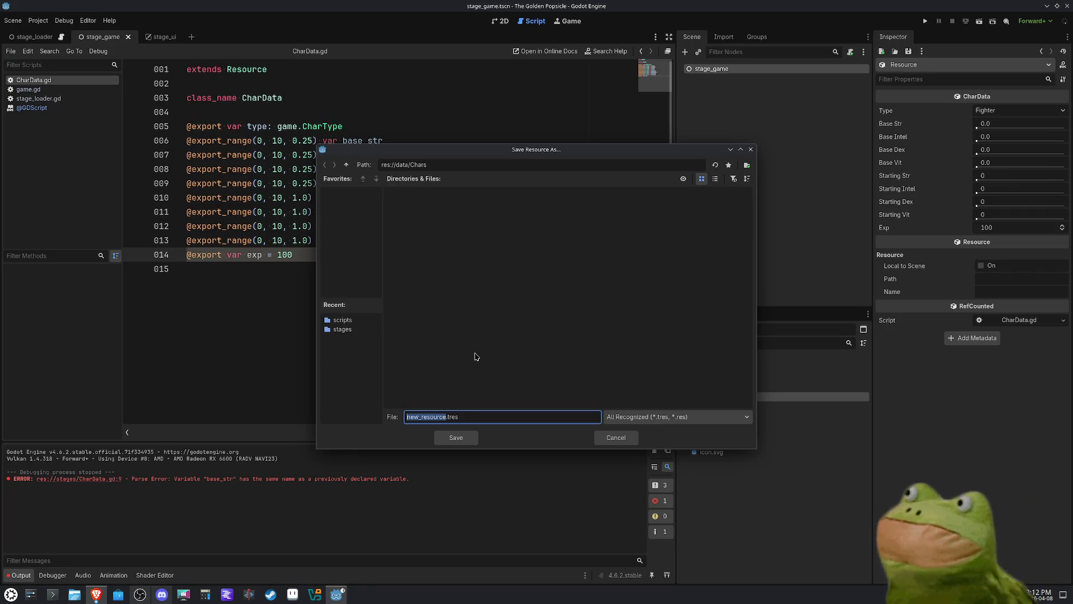
text(Warrior)
key(shift+Home)
text(warrior)
click(471, 435)
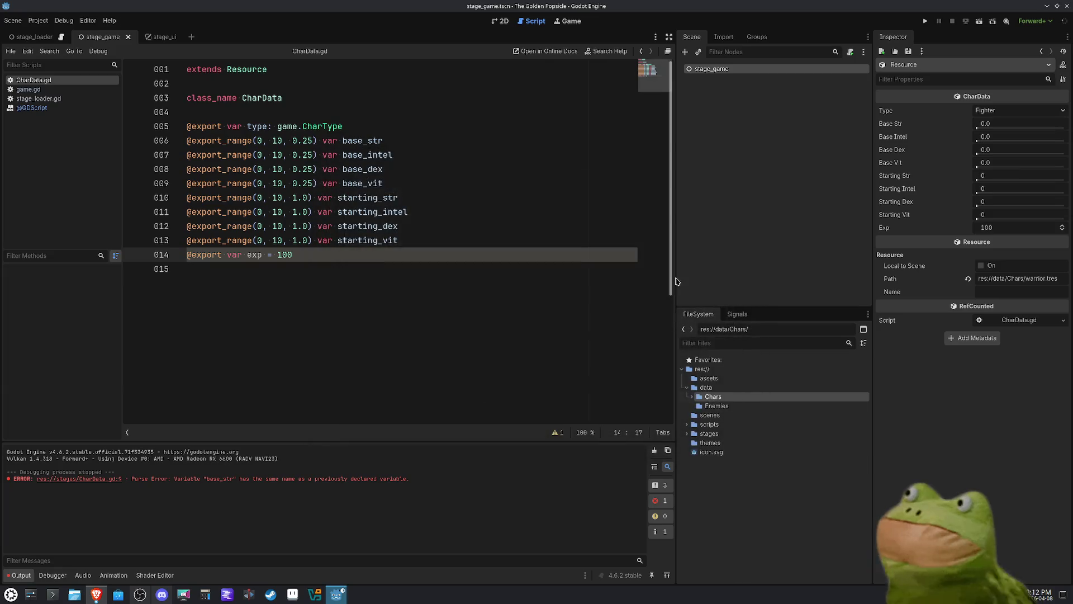
- Keep Fighter as the character type and start renaming warrior.tres to fighter.tres
click(1003, 112)
click(1003, 112)
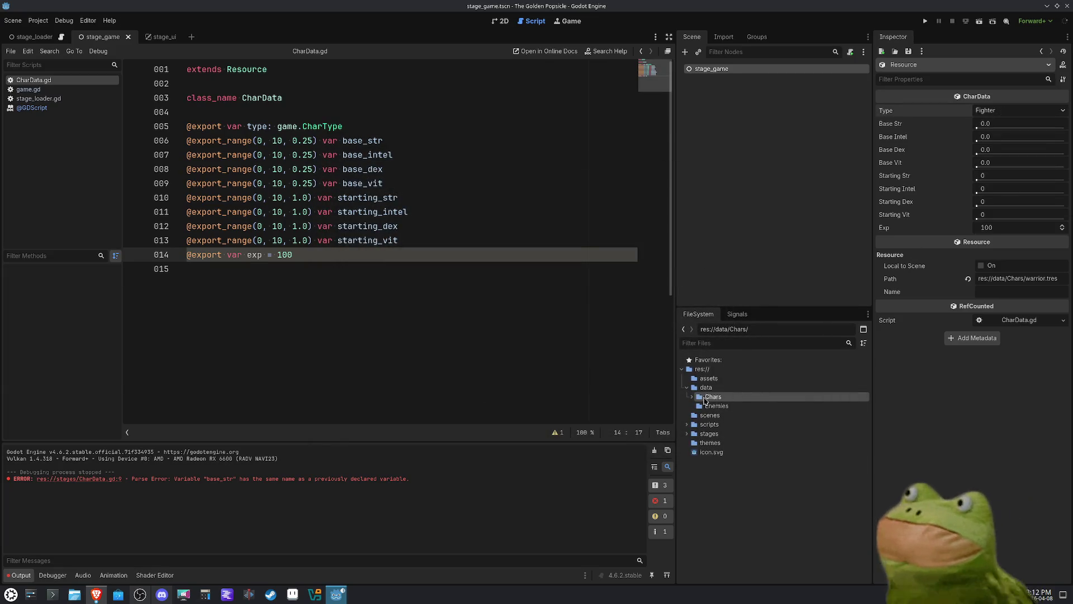
click(692, 397)
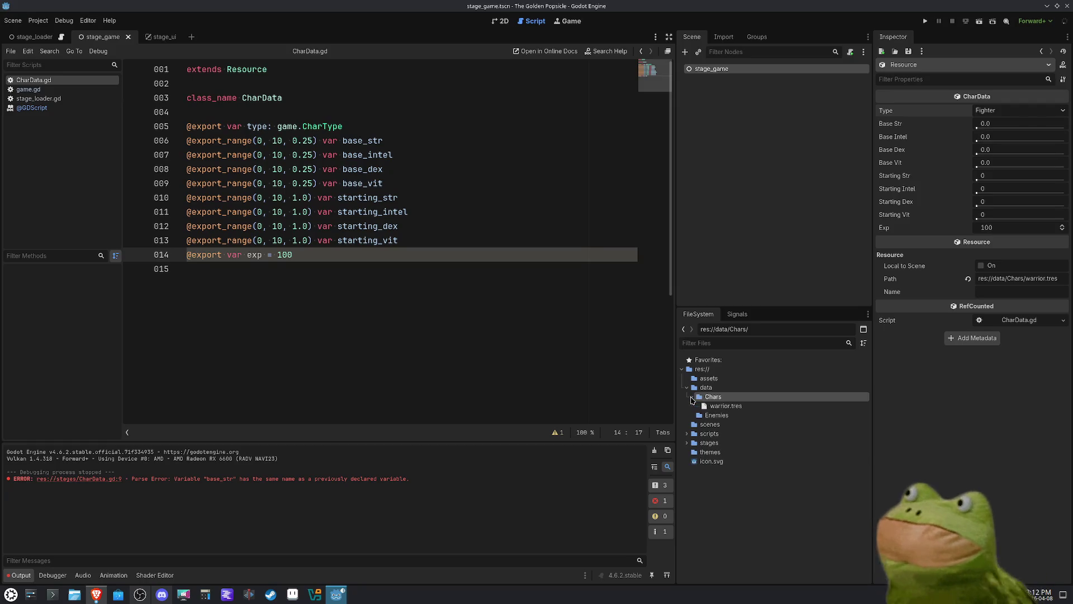
click(725, 406)
key(F2)
key(BackSpace)
- Name the new character resource fighter.tres
text(fighter)
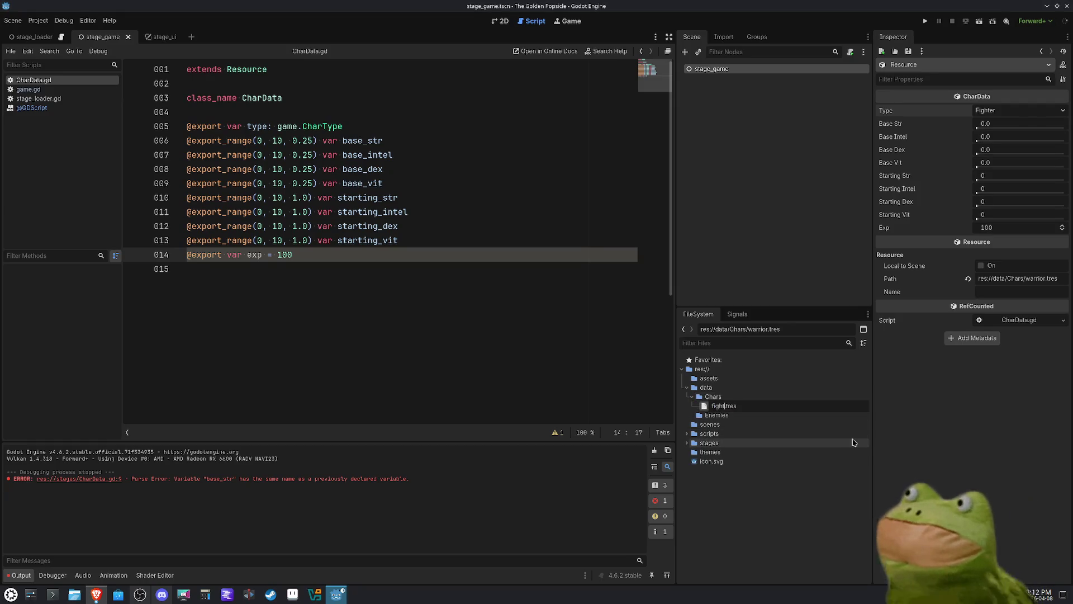
key(Return)
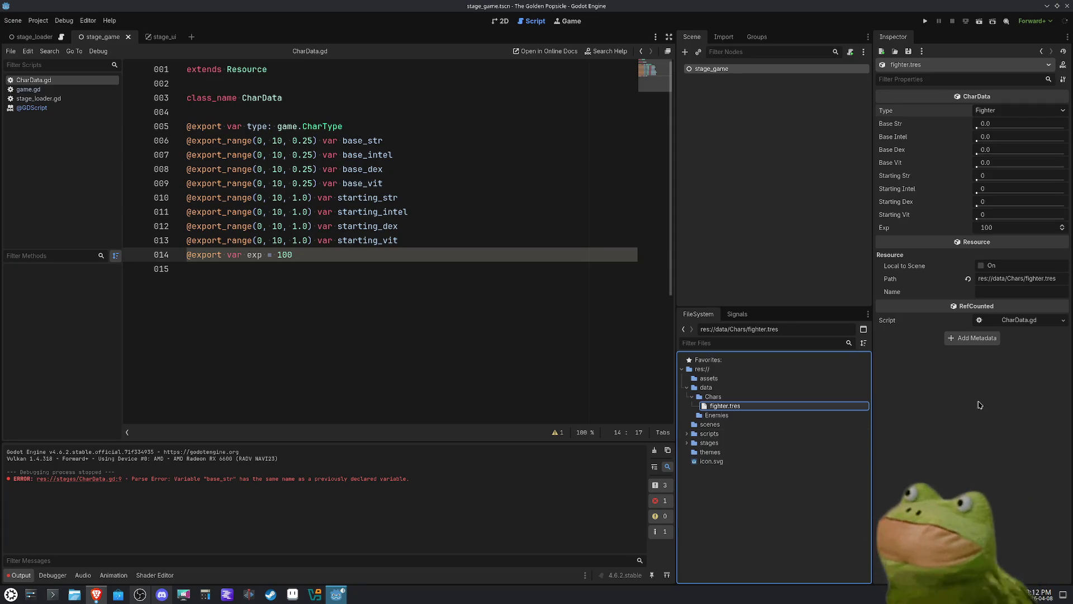
click(981, 404)
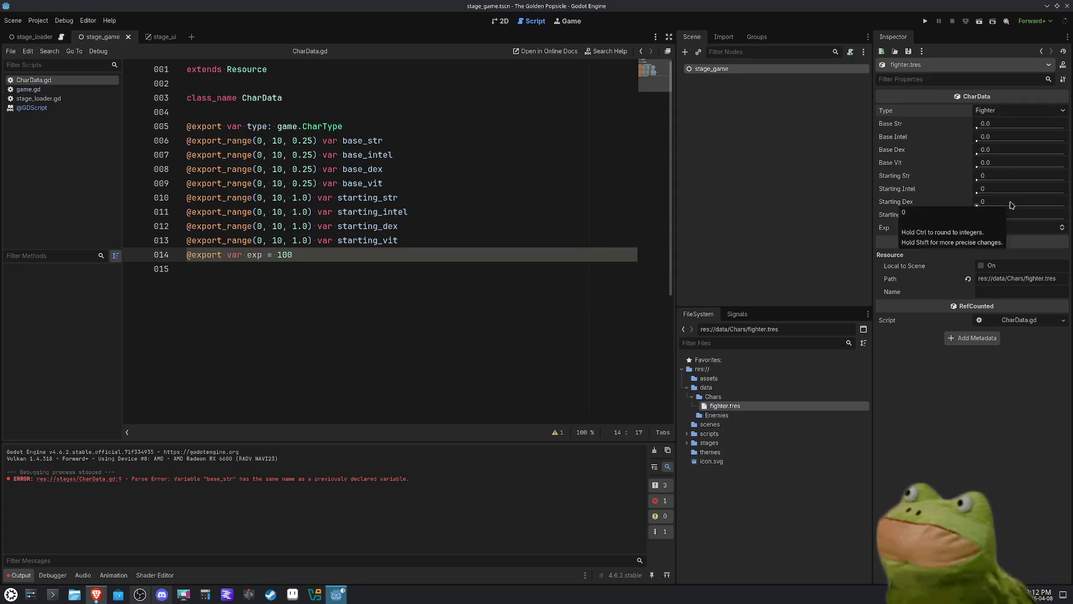
- Set the fighter's Base Str 5, Base Intel 1, Base Dex 2 and Base Vit 3
click(1006, 124)
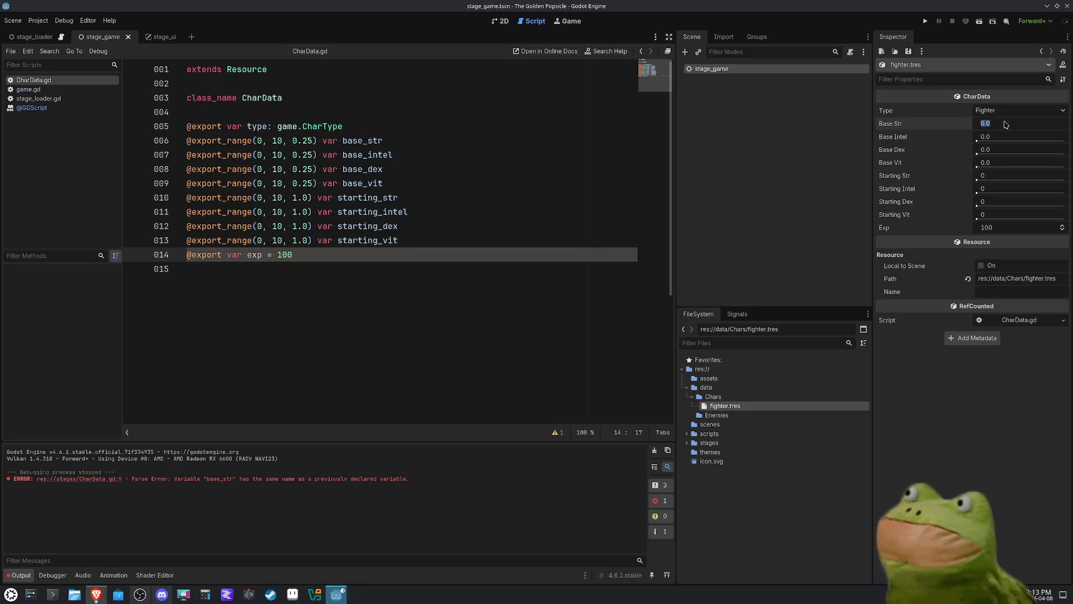
text(5)
click(998, 137)
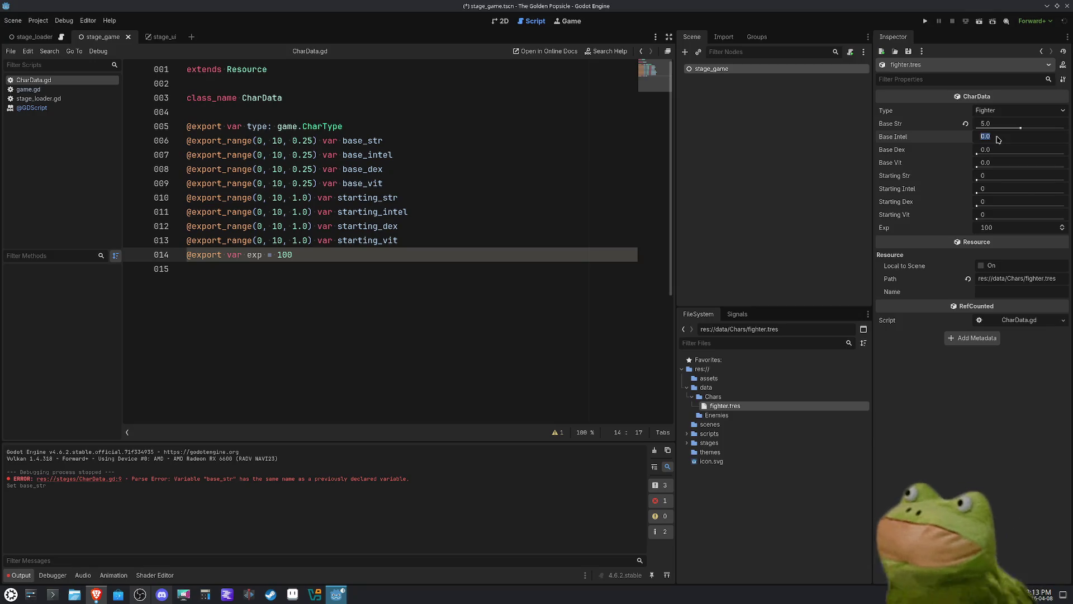
text(2)
click(998, 151)
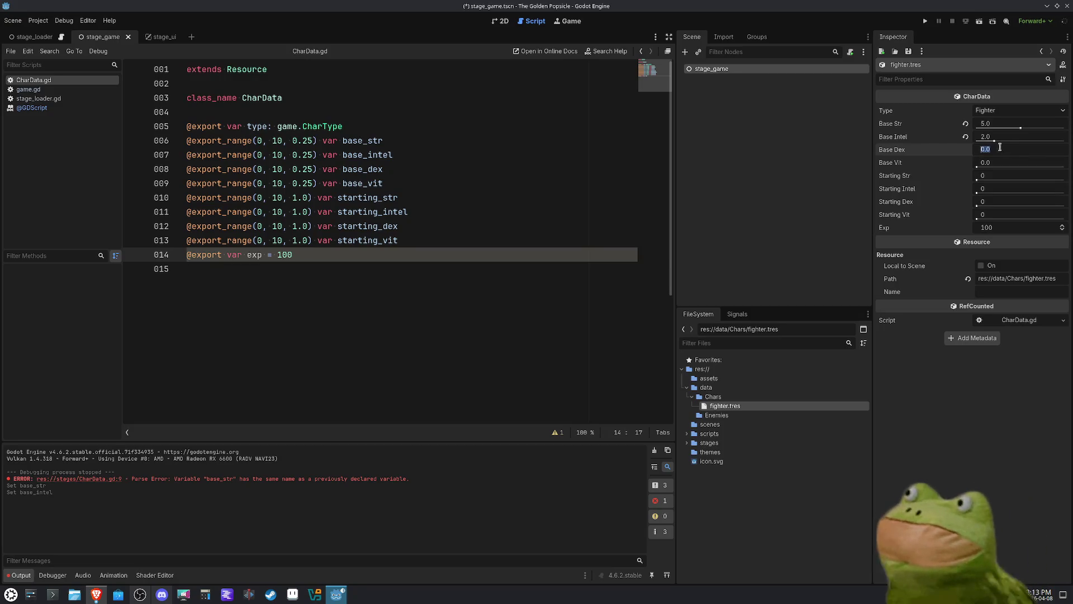
click(1007, 139)
text(1)
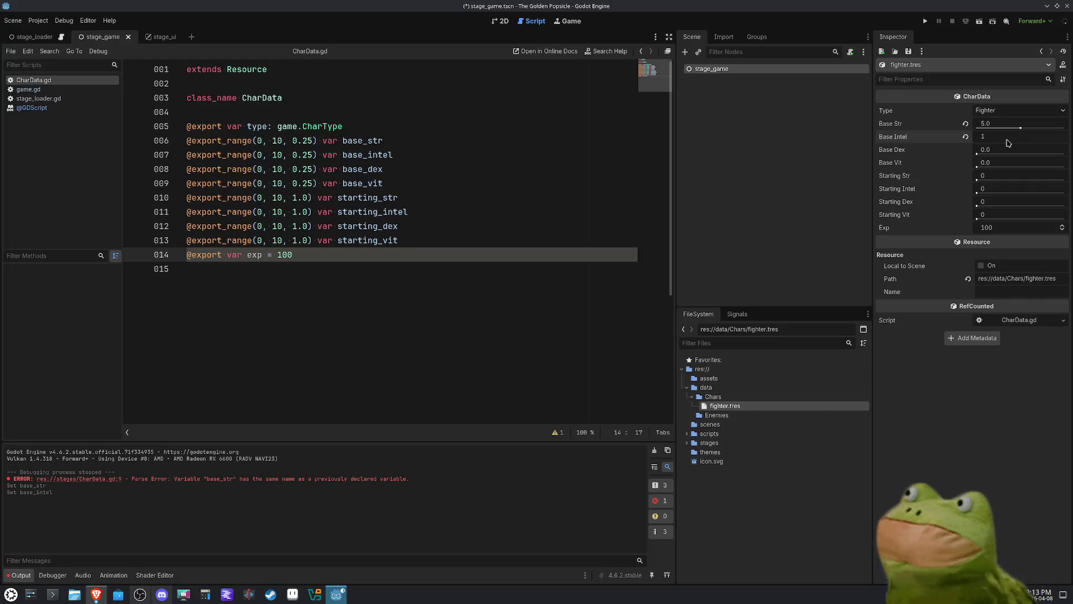
click(997, 151)
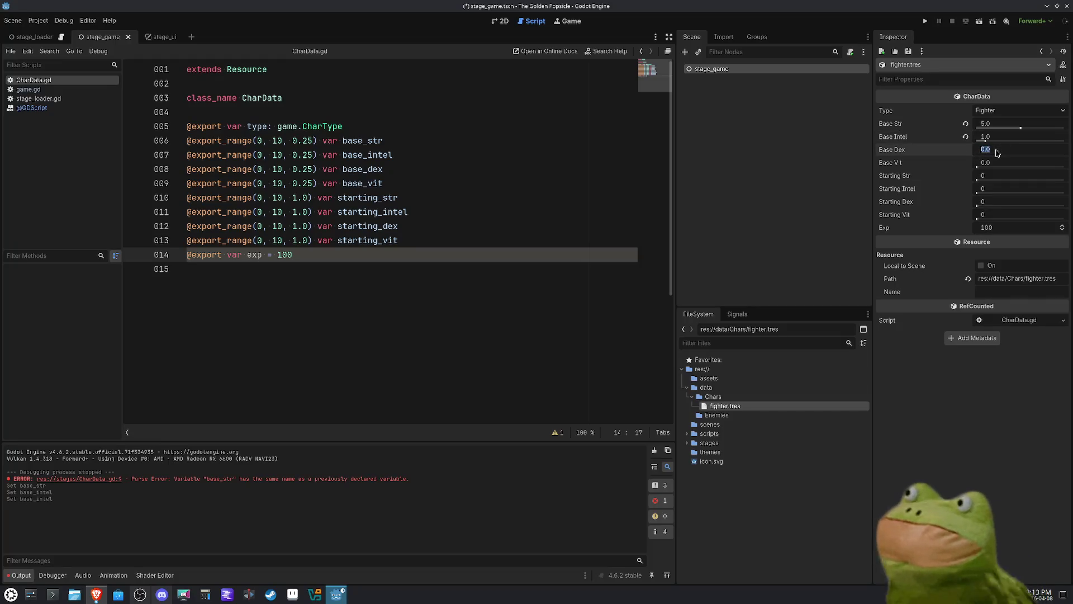
text(2)
key(Return)
click(1008, 163)
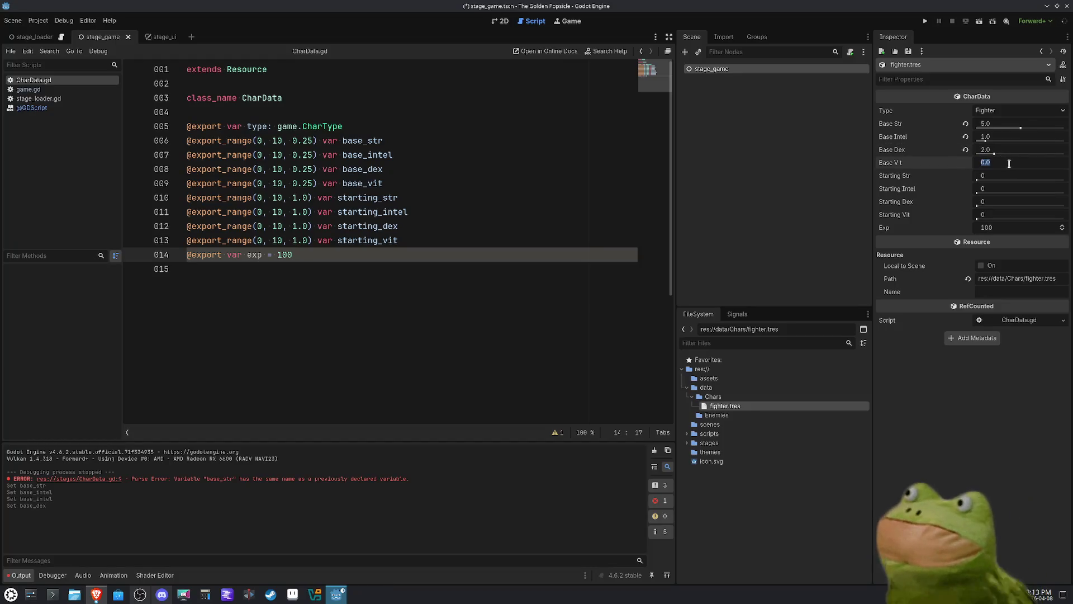
text(3)
key(Return)
- Set Starting Str 6, Starting Intel 2, Starting Dex 2, Starting Vit 3, and save
click(1006, 180)
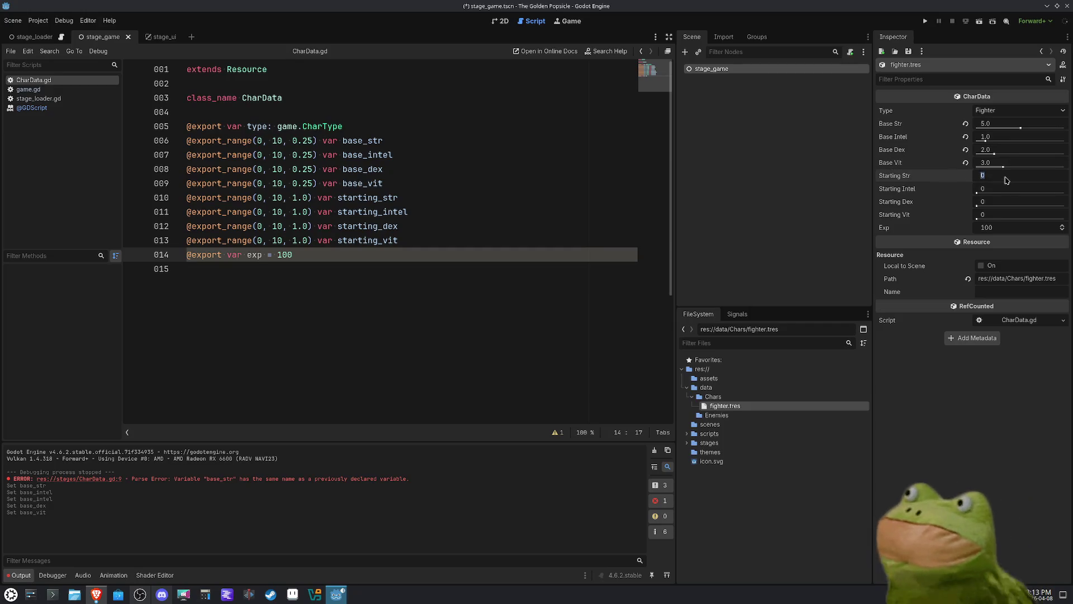
text(6)
click(1009, 191)
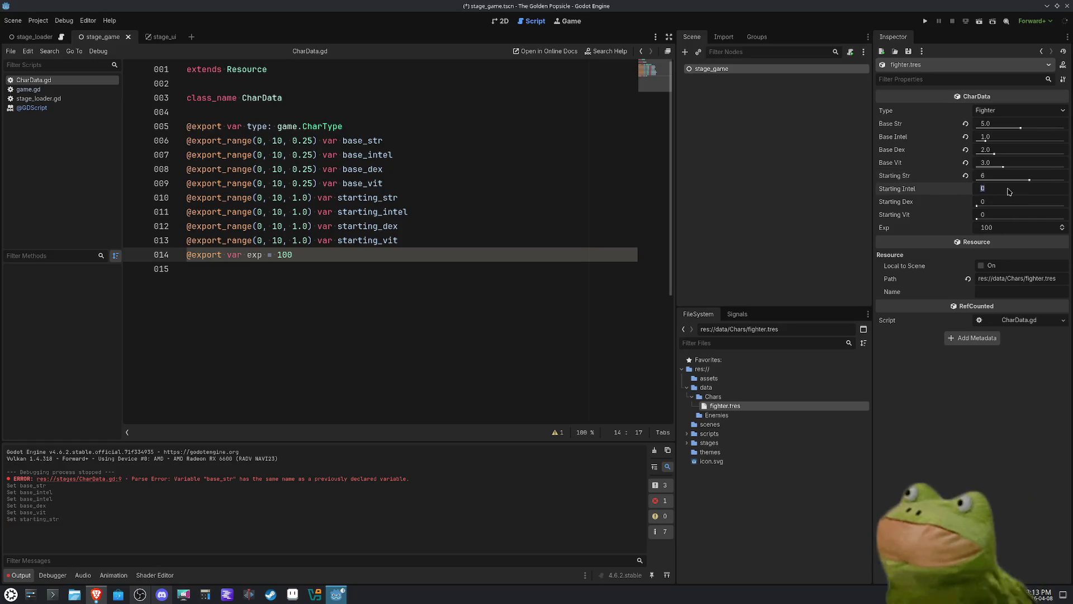
text(2)
click(1002, 204)
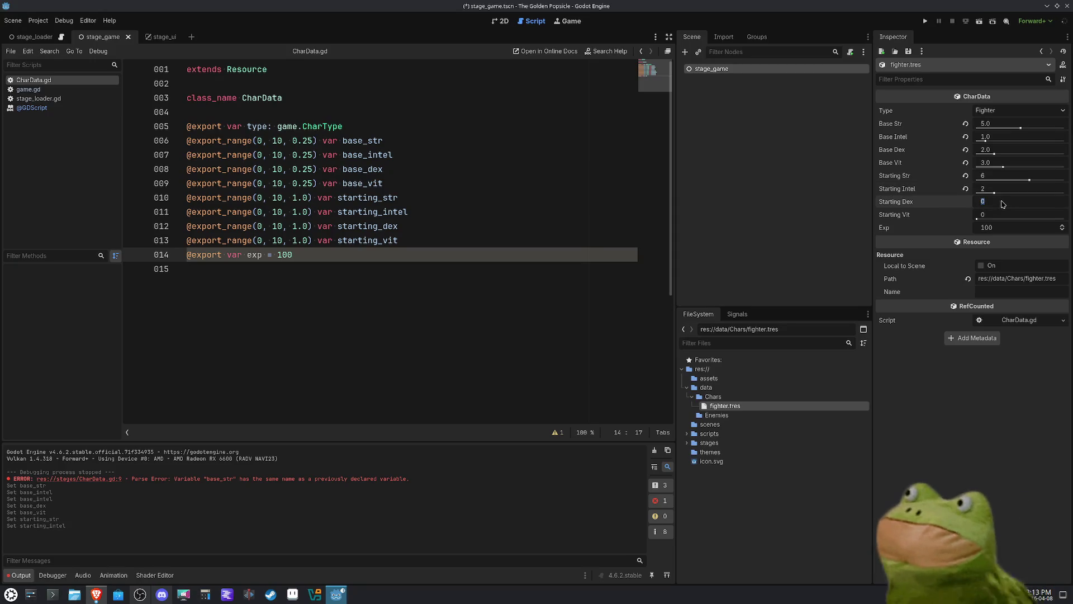
click(1001, 217)
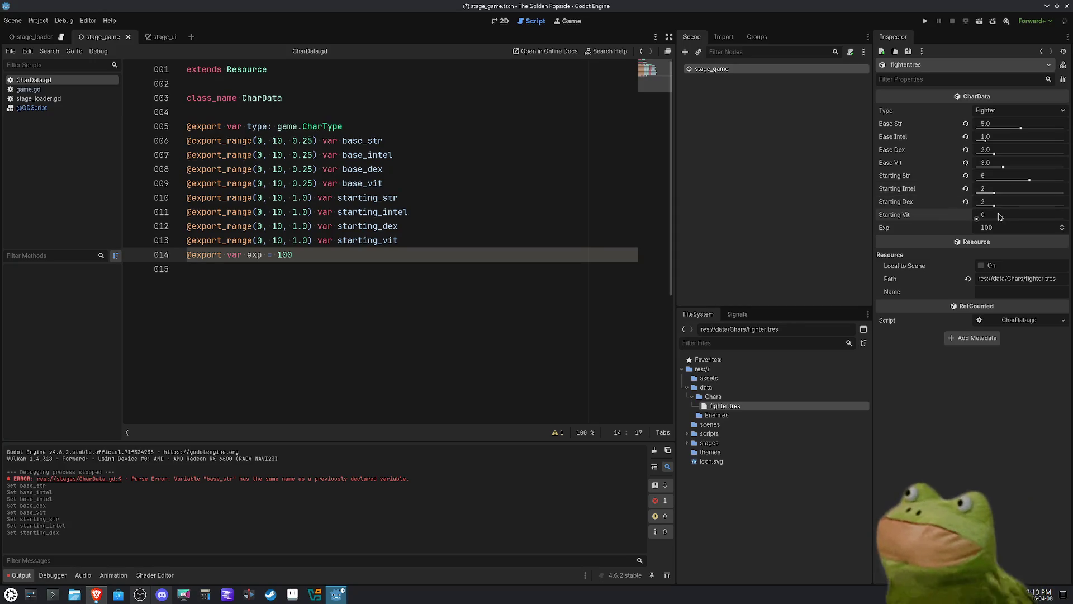
text(3)
key(Return)
key(ctrl+s)
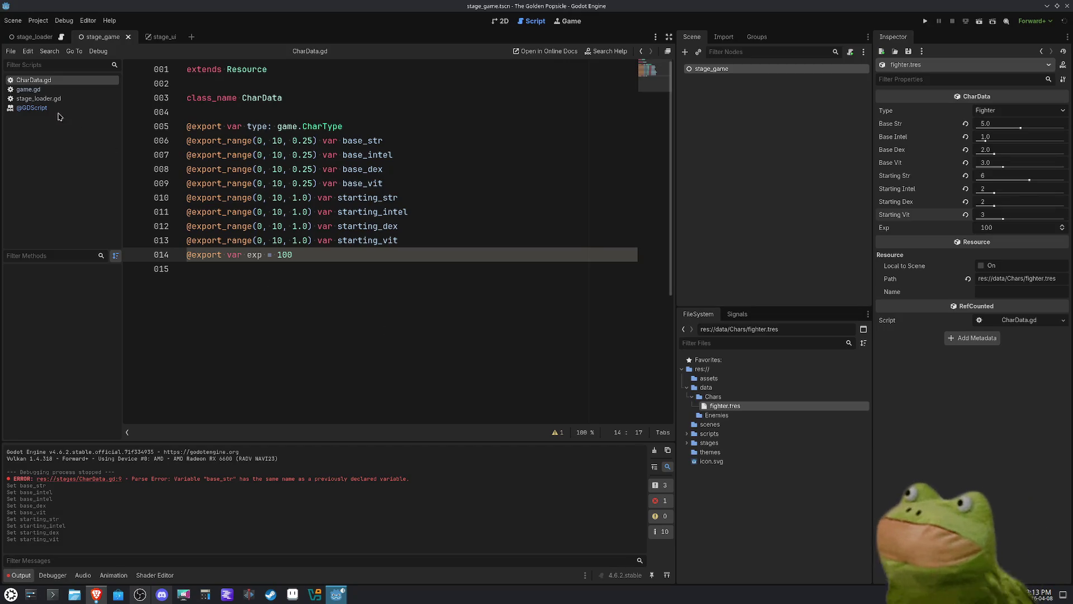
- Review the save dictionary in game.gd, then return to the CharData.gd script
click(33, 88)
click(42, 81)
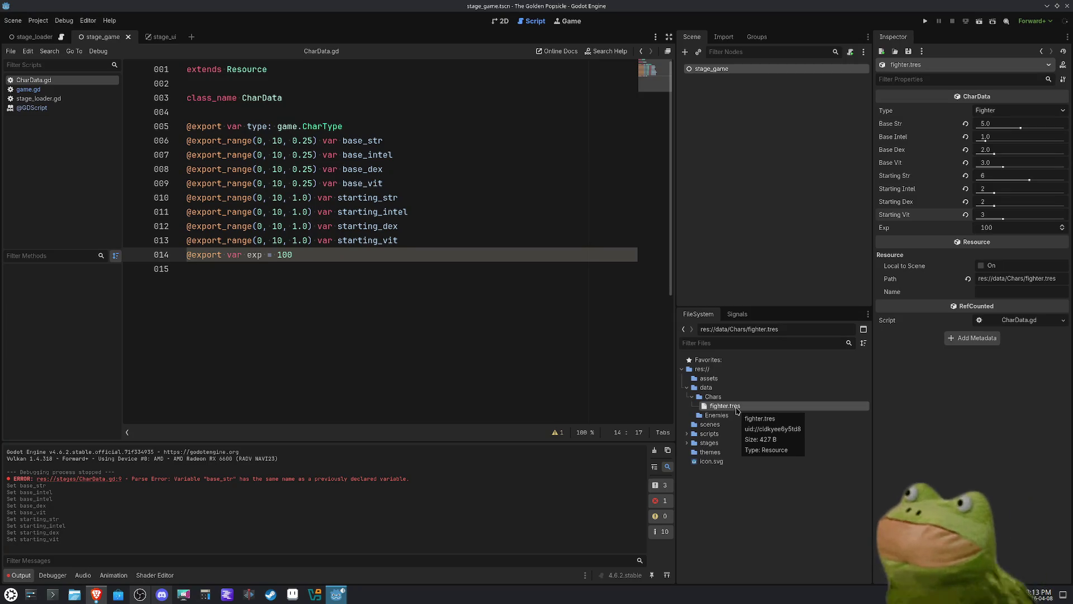
click(28, 89)
scroll(302, 240, down, 4)
click(316, 224)
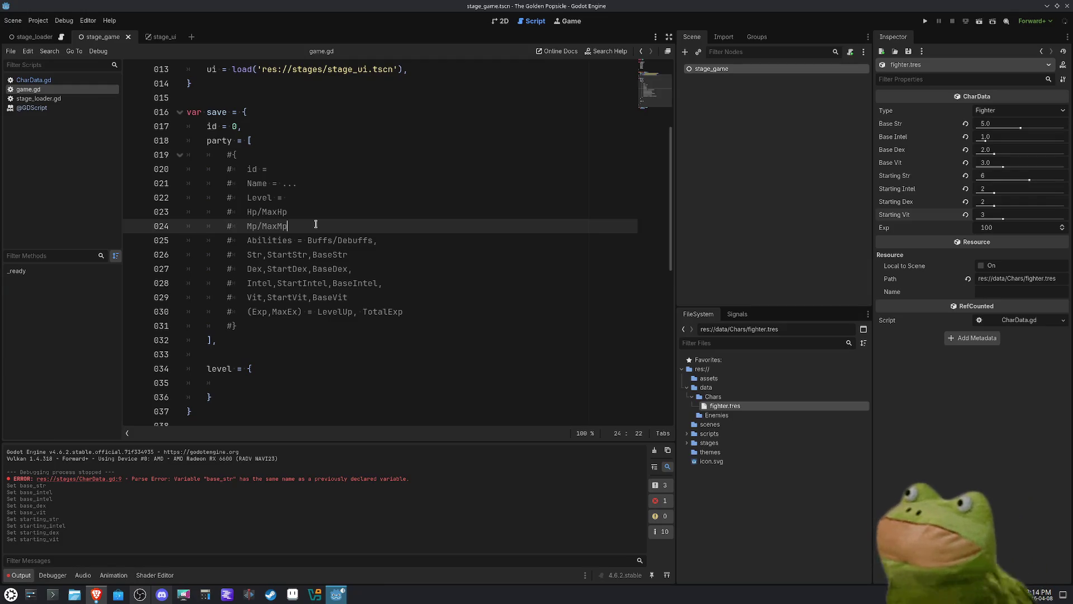
click(1049, 323)
click(399, 154)
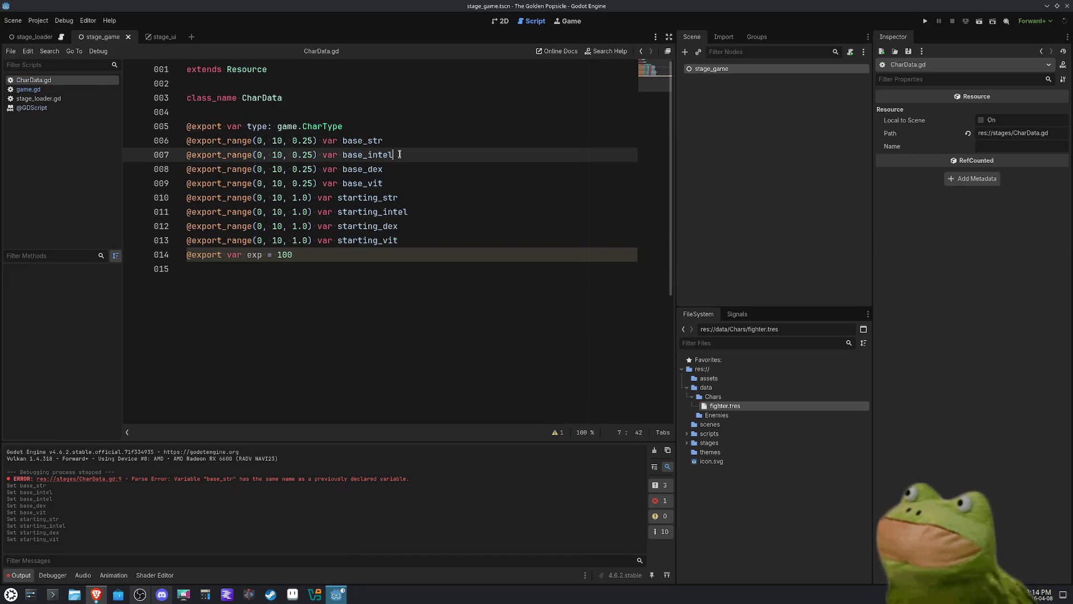
click(415, 129)
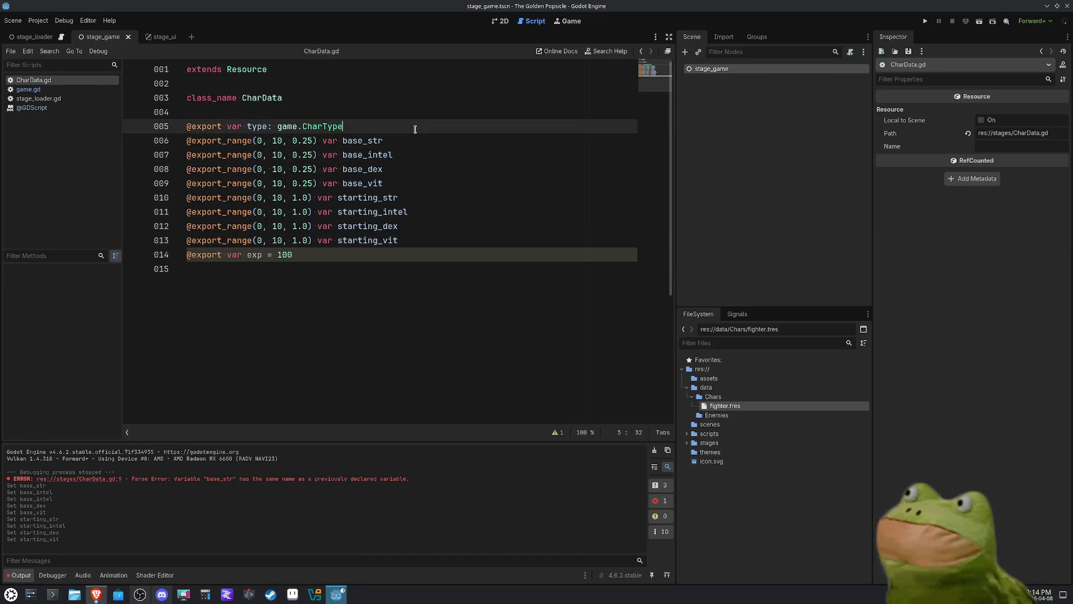
key(Return)
key(Return)
key(Return)
key(Up)
key(Up)
key(Tab)
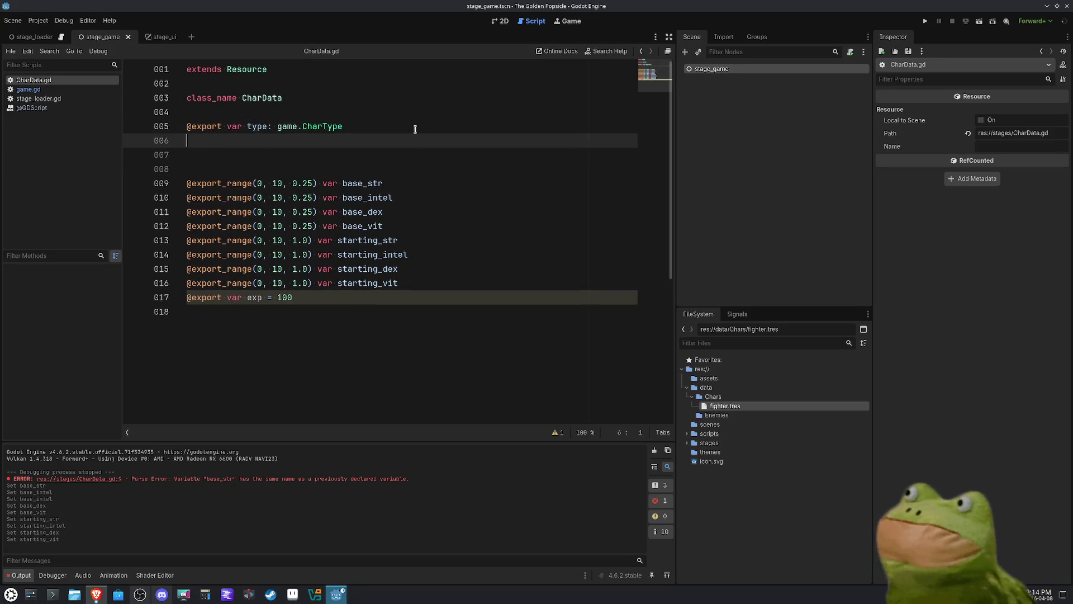
text(@export)
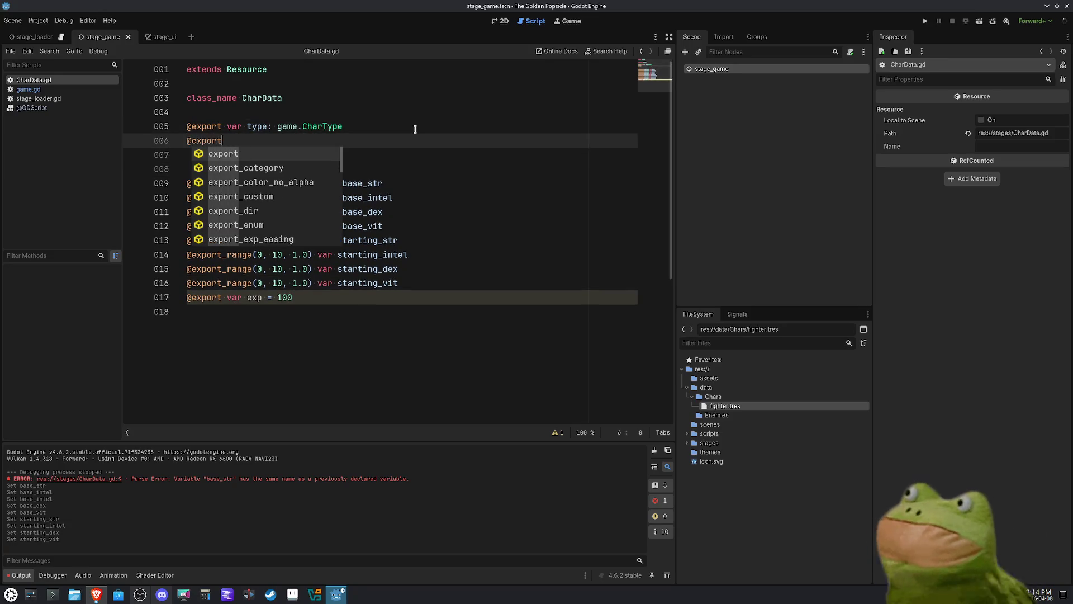
text(_ran)
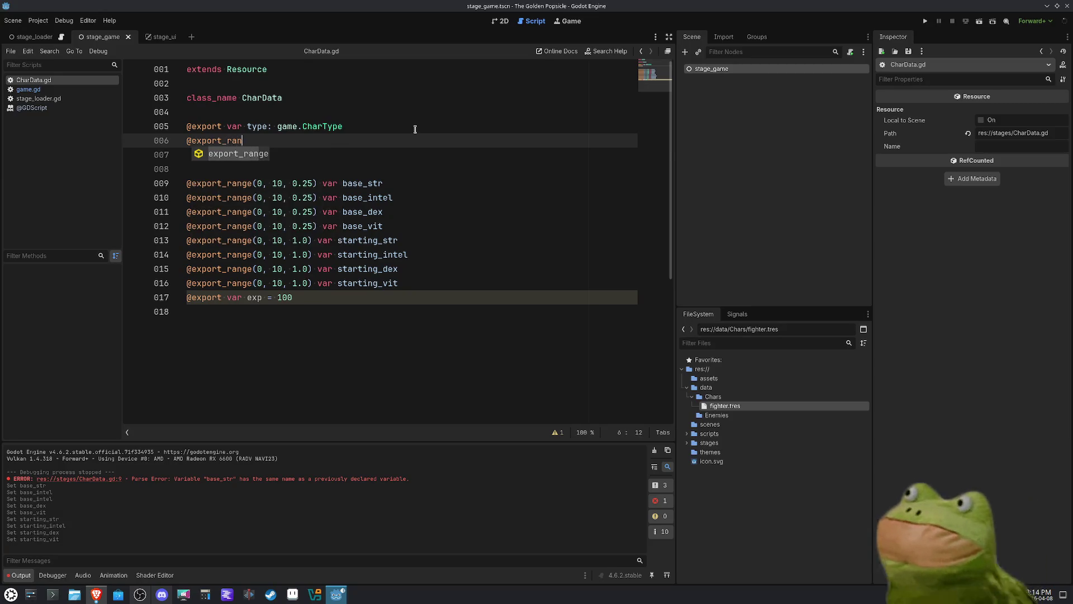
key(Return)
text(0,10,0.25) var )
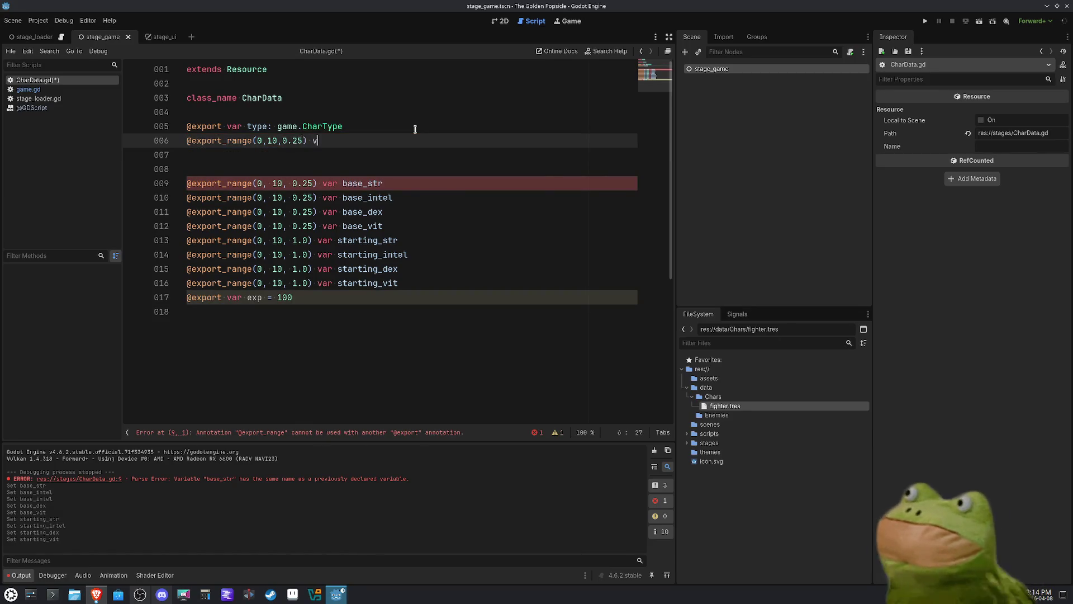
text(base_hp)
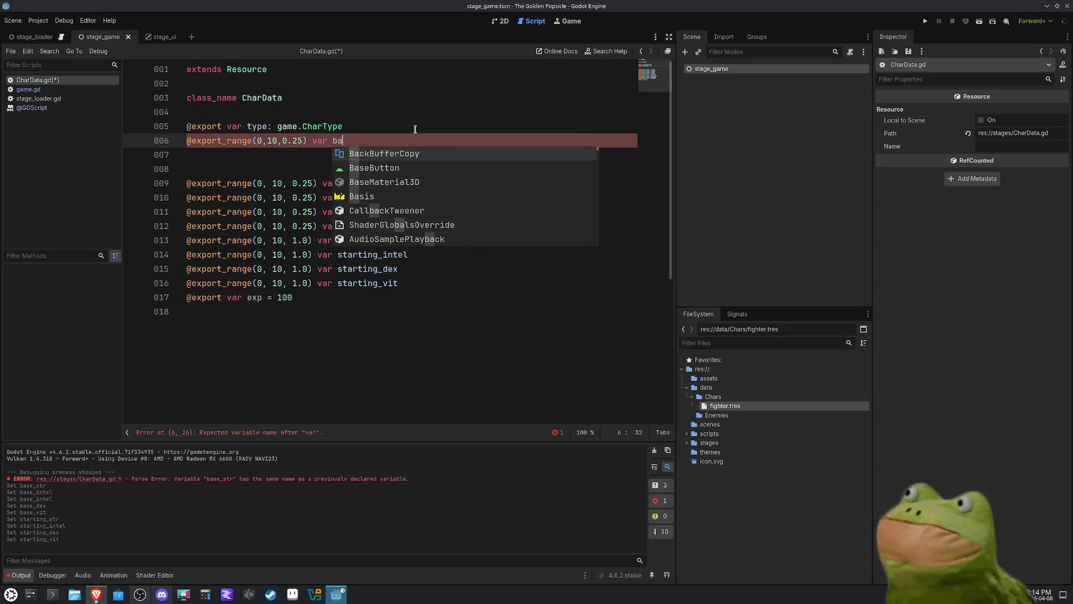
text(,)
key(BackSpace)
key(BackSpace)
key(shift+Home)
key(ctrl+x)
key(ctrl+v)
key(Down)
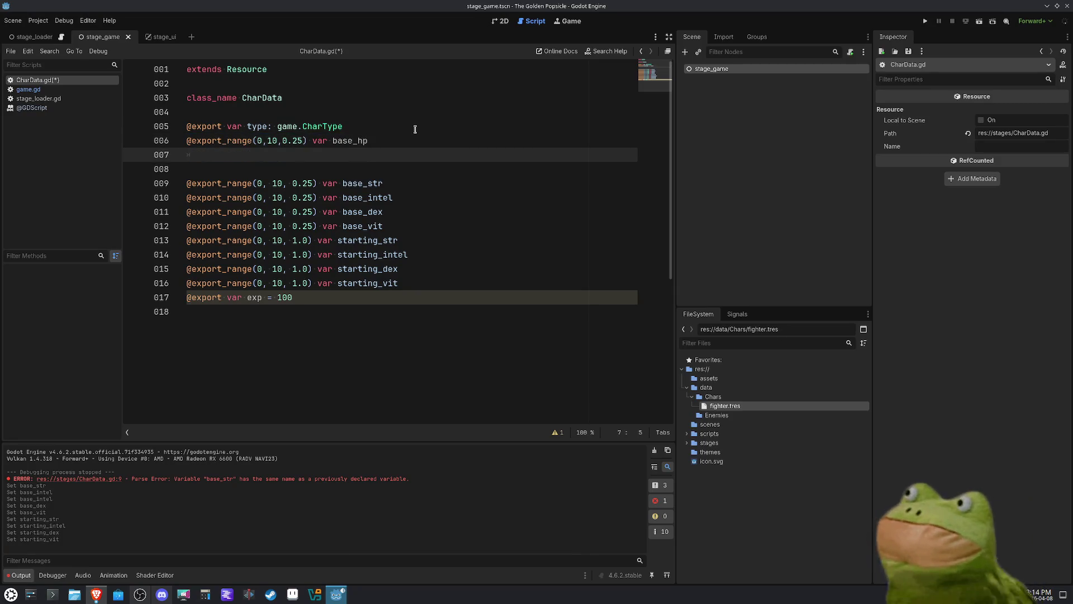
key(ctrl+v)
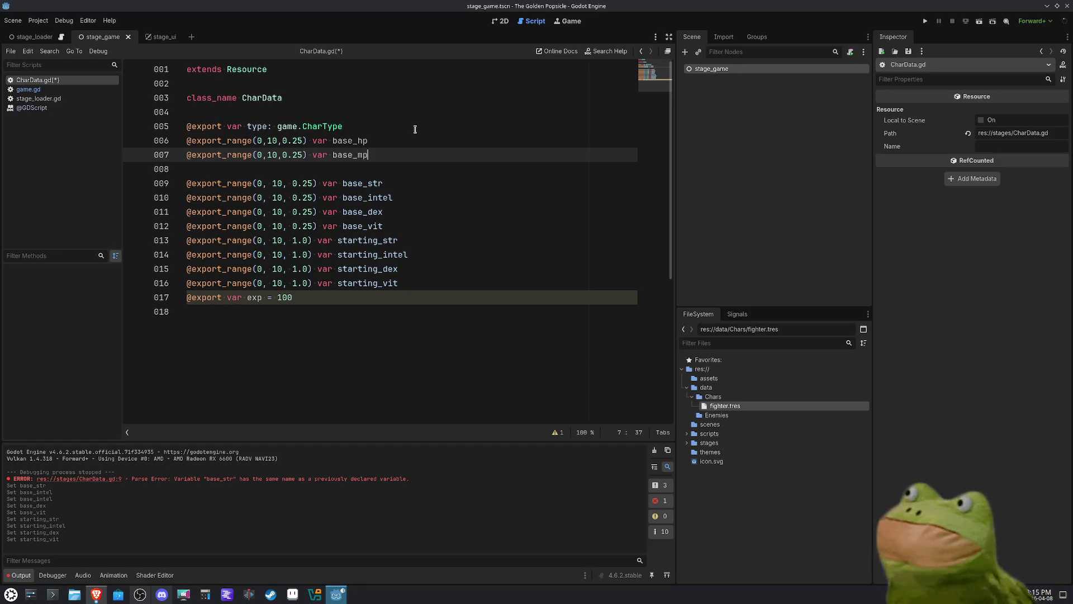
key(ctrl+s)
- Fix the spacing inside the range arguments on the base_hp and base_mp lines
click(374, 142)
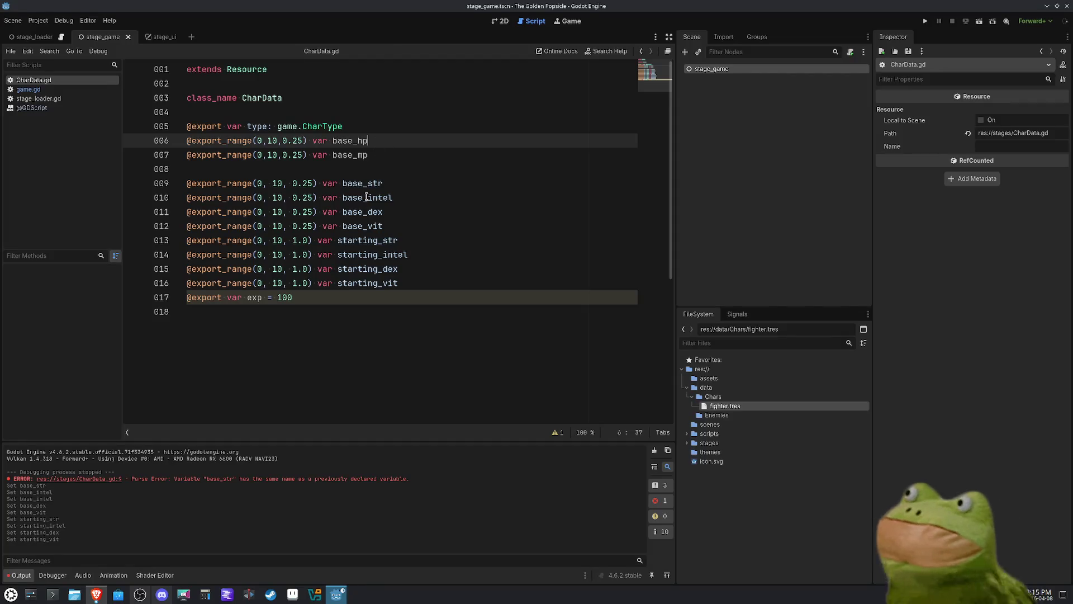
double_click(355, 153)
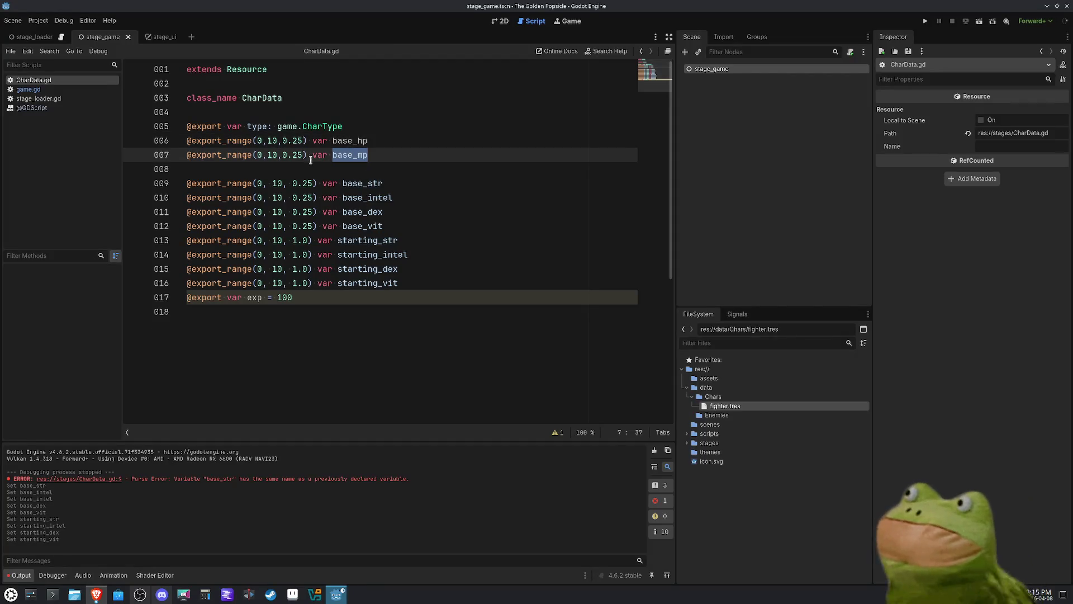
click(275, 172)
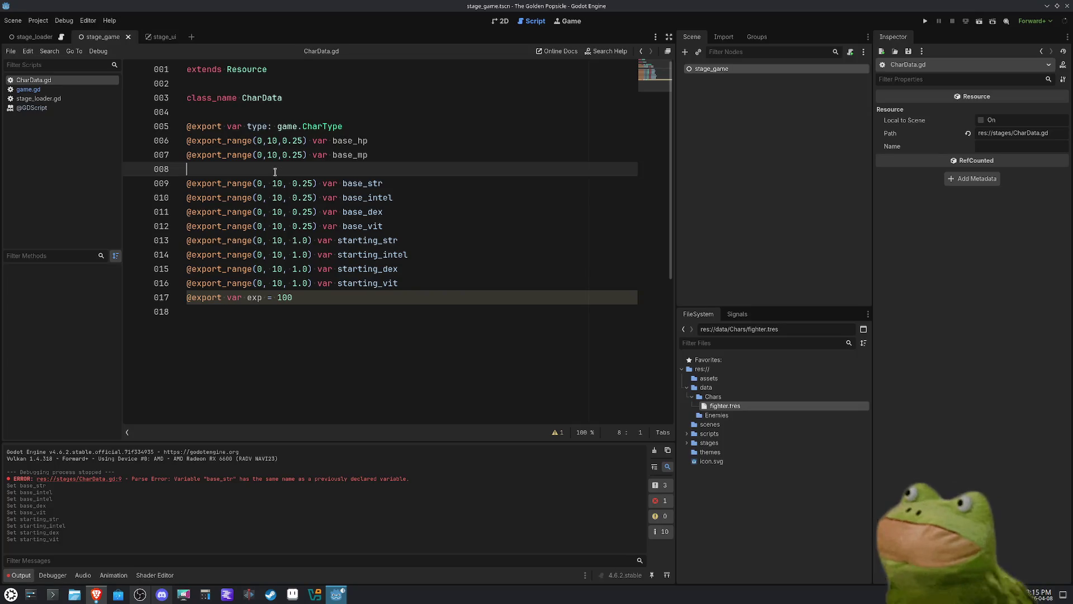
click(287, 156)
click(286, 141)
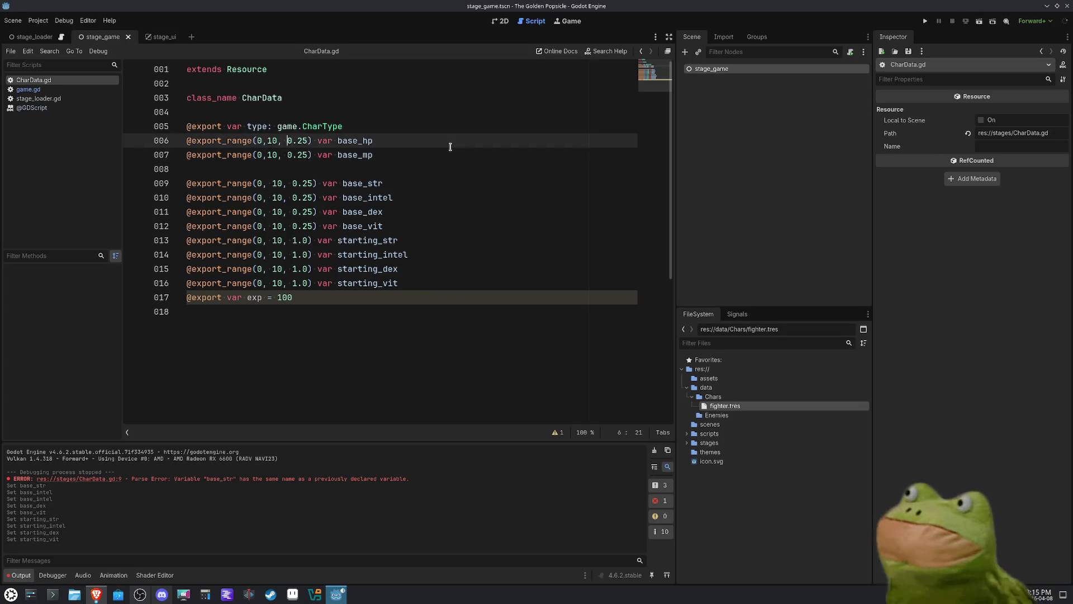
key(Down)
key(Left)
key(Left)
key(Up)
key(Left)
click(398, 126)
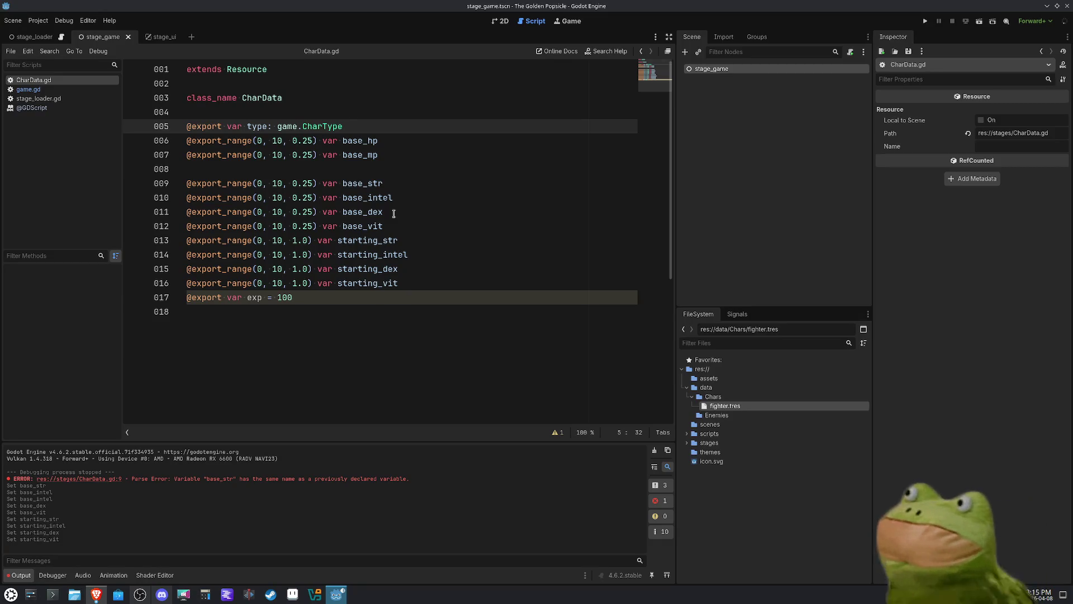
- Duplicate the base_hp declaration and rename the copy to starting_hp
drag(380, 156, 186, 141)
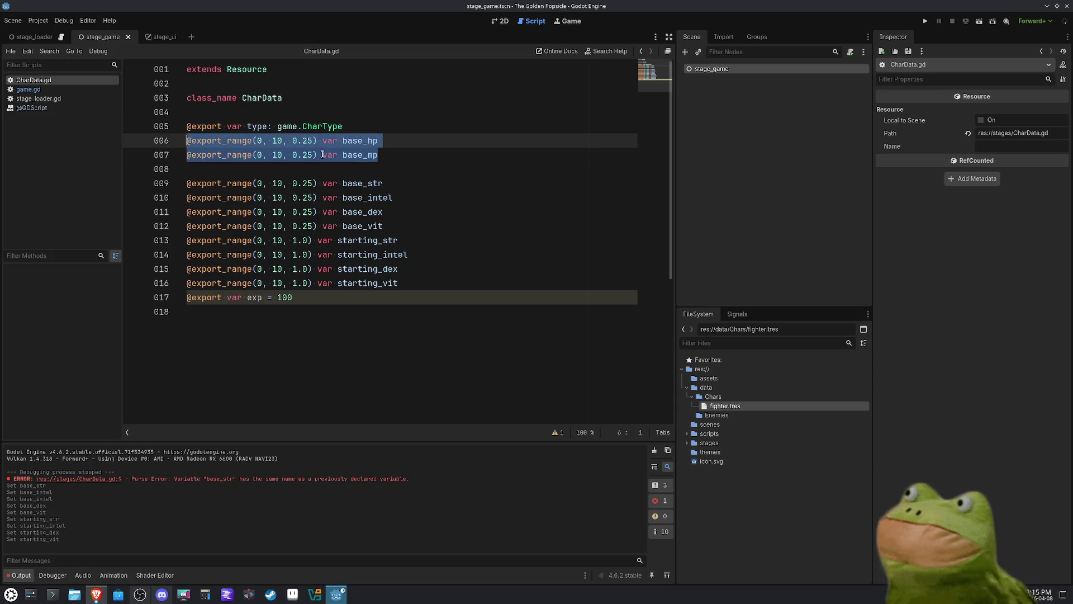
click(441, 142)
triple_click(441, 142)
click(441, 142)
key(ctrl+shift+d)
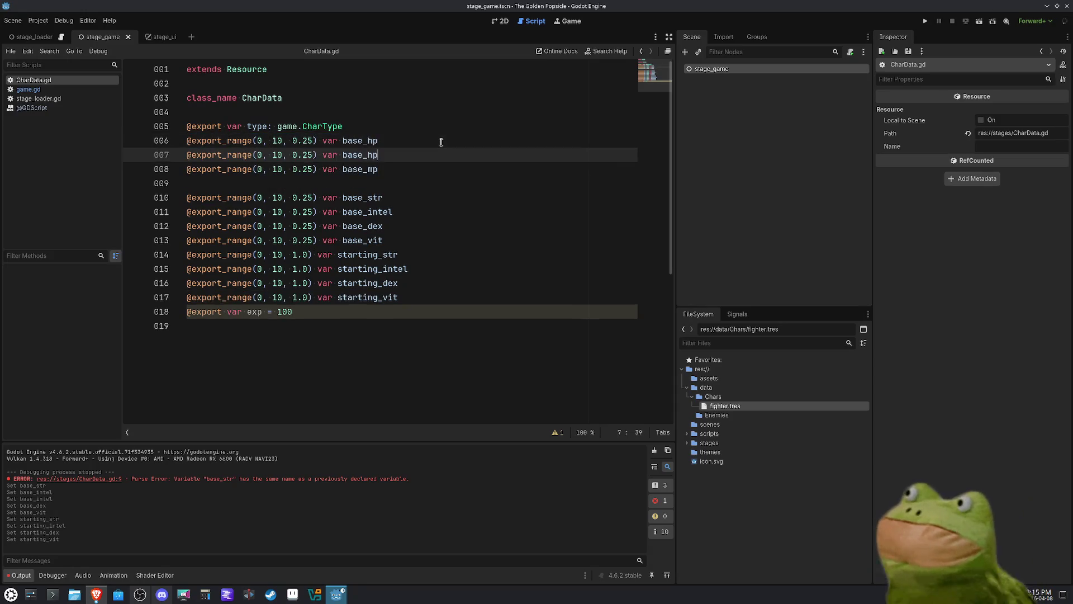
key(Return)
key(Up)
key(Up)
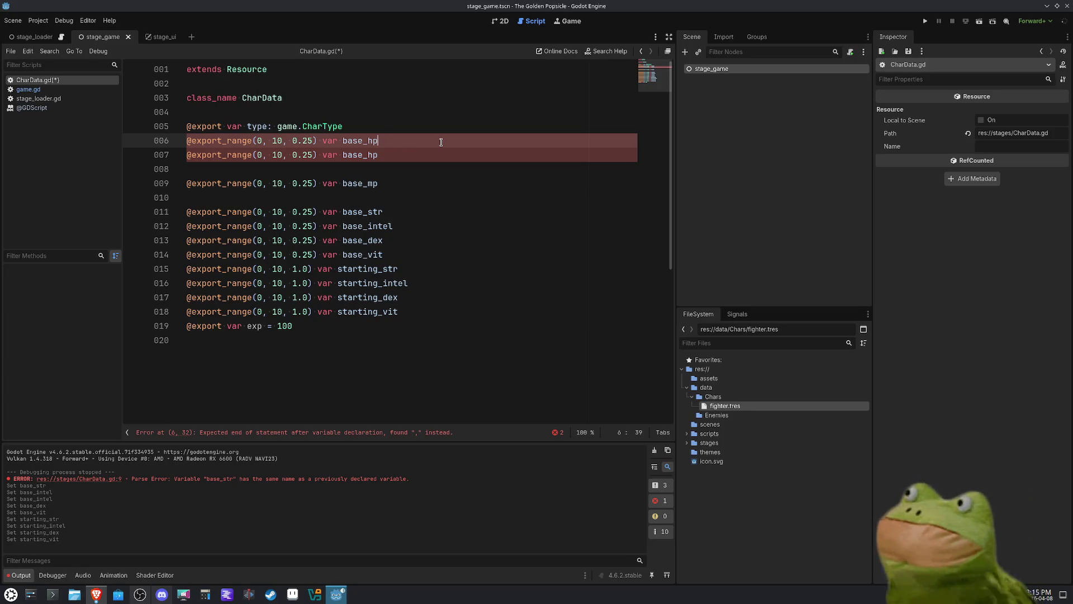
text(,)
key(Down)
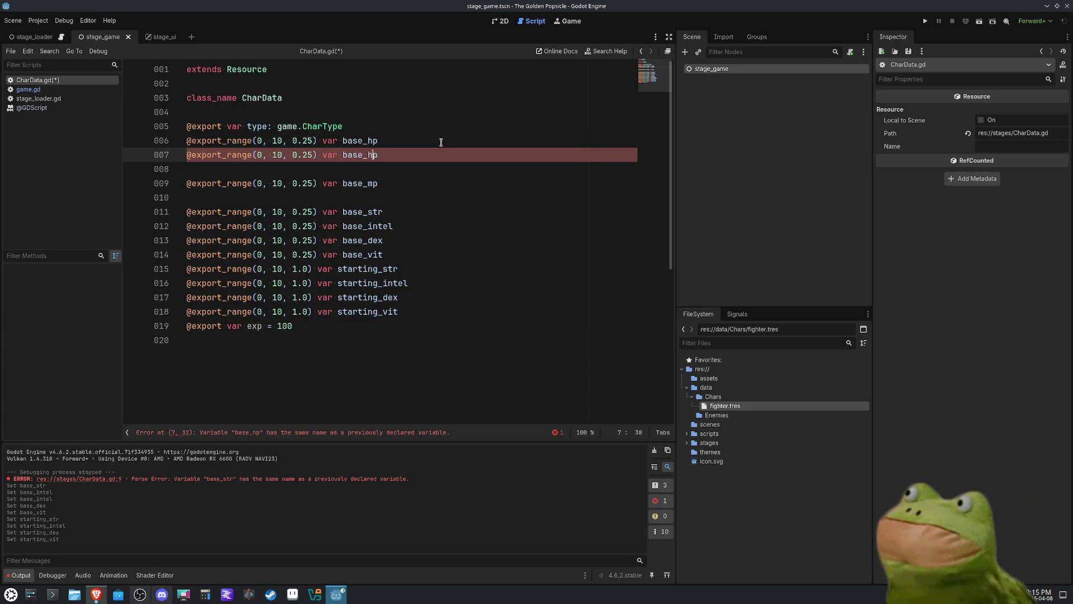
key(shift+Left)
key(shift+Left)
key(shift+Left)
text(starting)
- Duplicate the base_mp declaration as starting_mp, then save CharData.gd
key(Down)
key(Down)
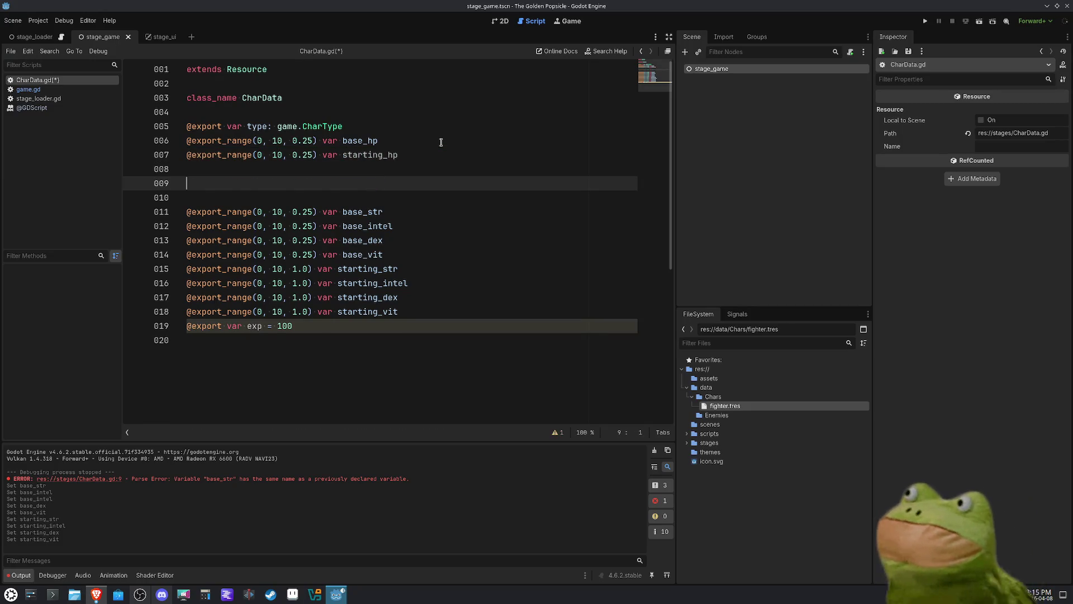
key(ctrl+shift+d)
key(Down)
key(Down)
key(Down)
key(Down)
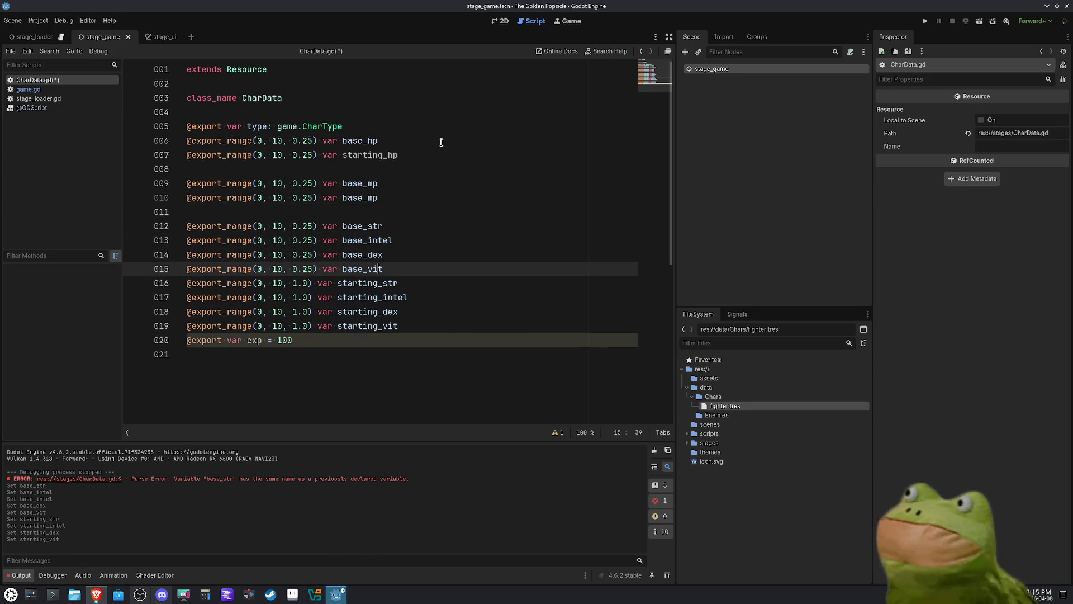
key(Return)
key(Up)
key(Up)
key(Up)
key(Up)
key(Up)
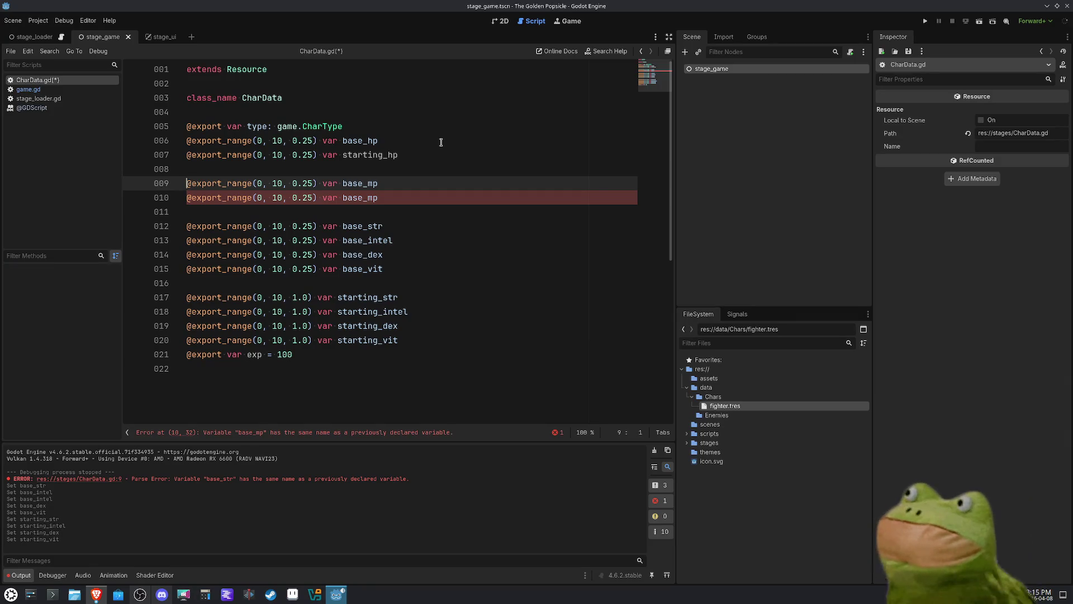
key(Down)
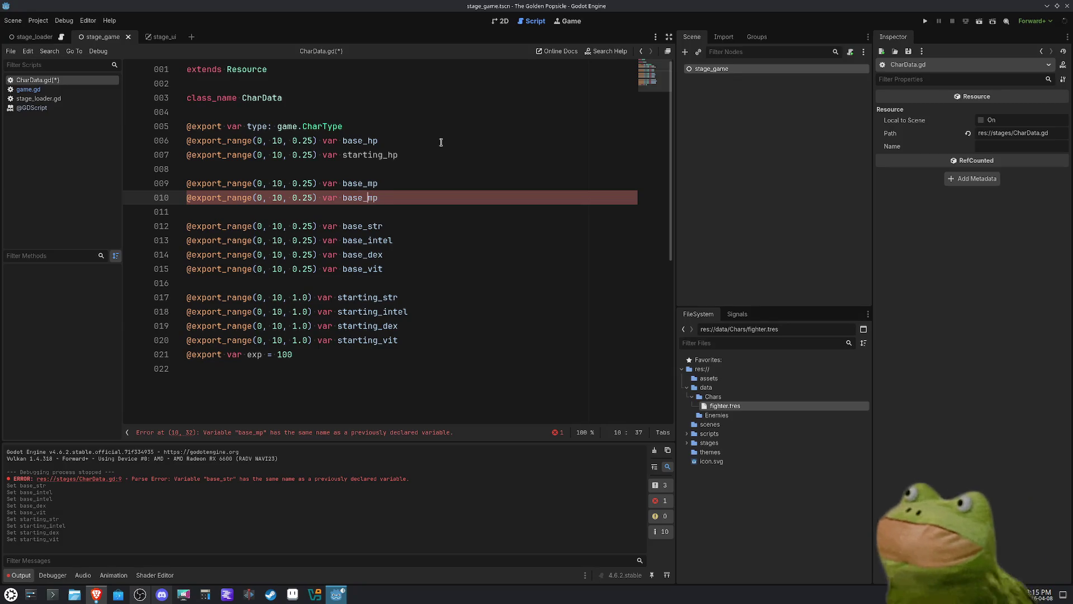
key(BackSpace)
key(BackSpace)
key(BackSpace)
text(starting)
key(ctrl+s)
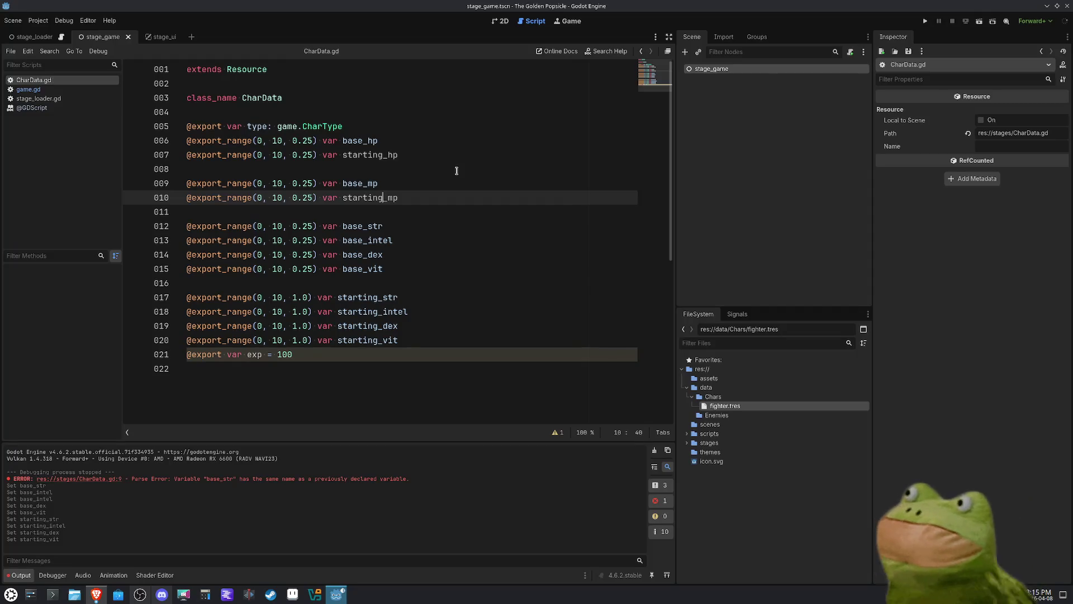
- Review the hp and mp declarations and the range parameter hint on line 10
click(459, 183)
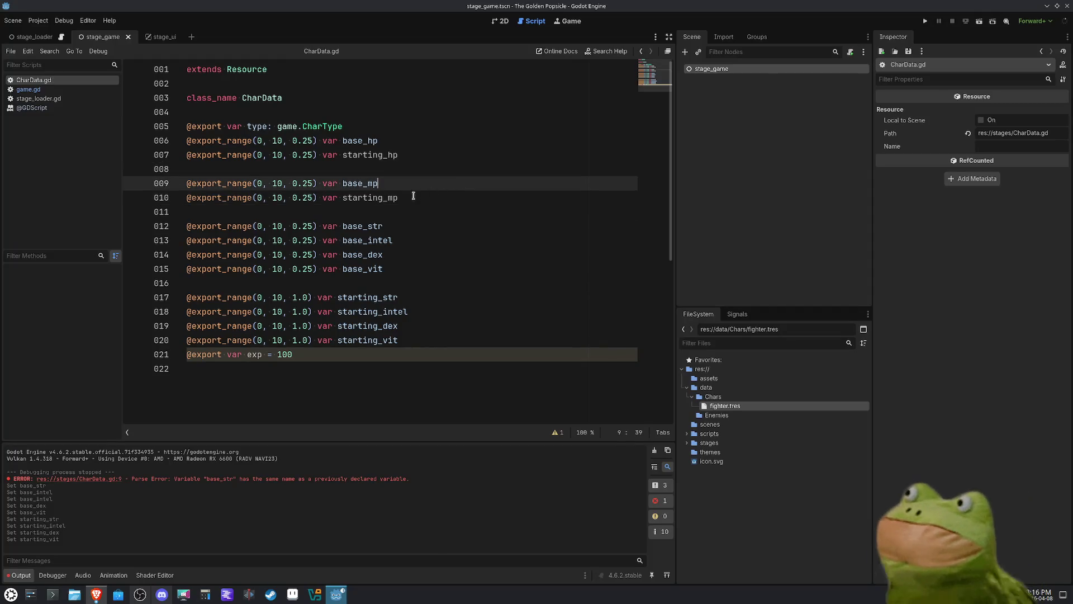
double_click(414, 196)
click(446, 193)
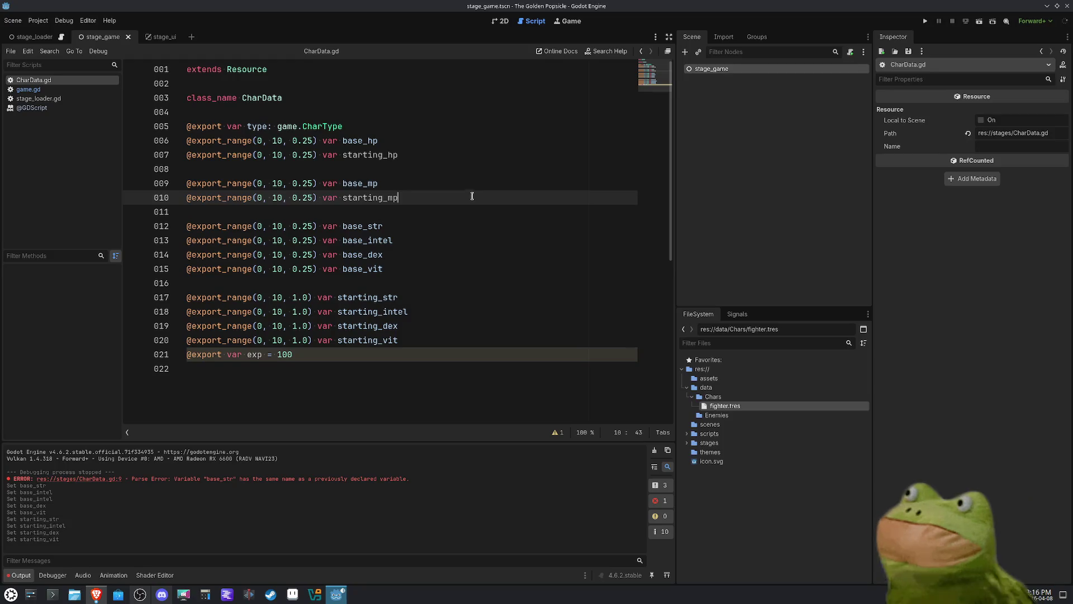
double_click(358, 179)
double_click(355, 142)
click(353, 157)
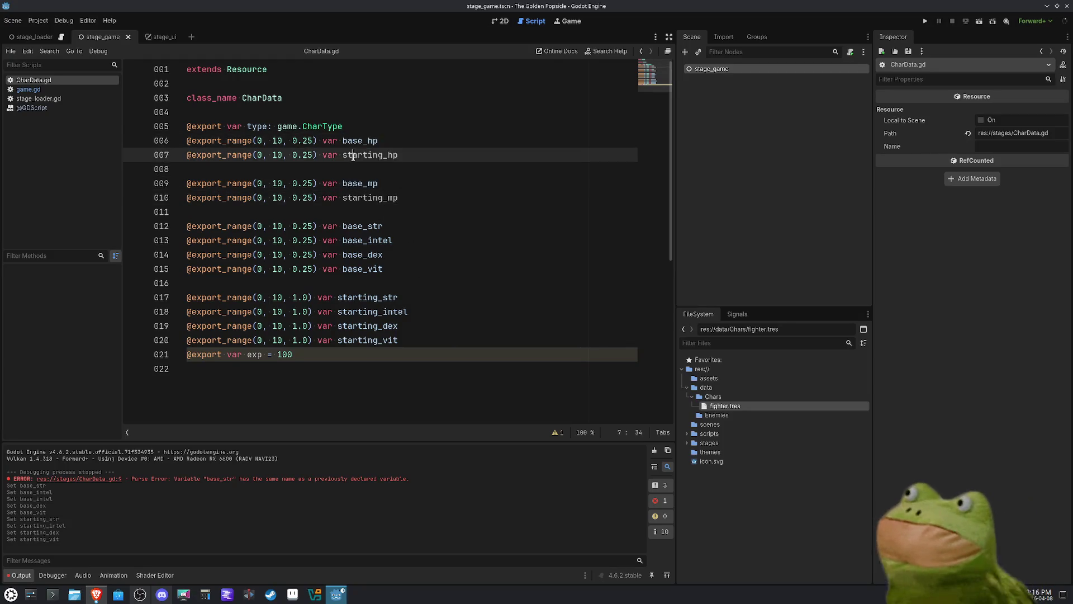
click(314, 198)
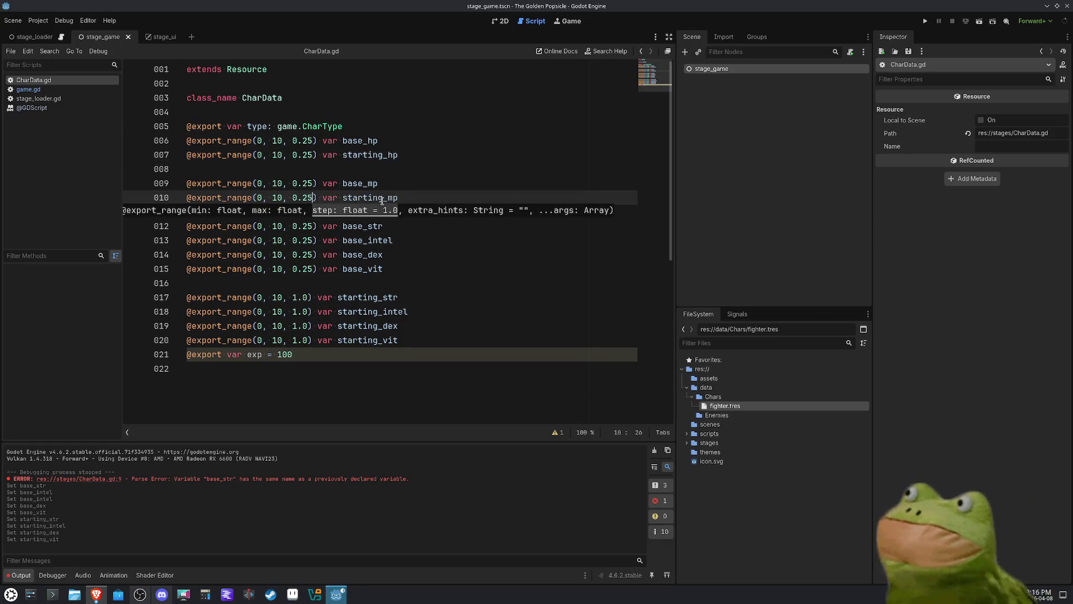
- Open fighter.tres and set its Base Hp to 9 in the Inspector
click(473, 143)
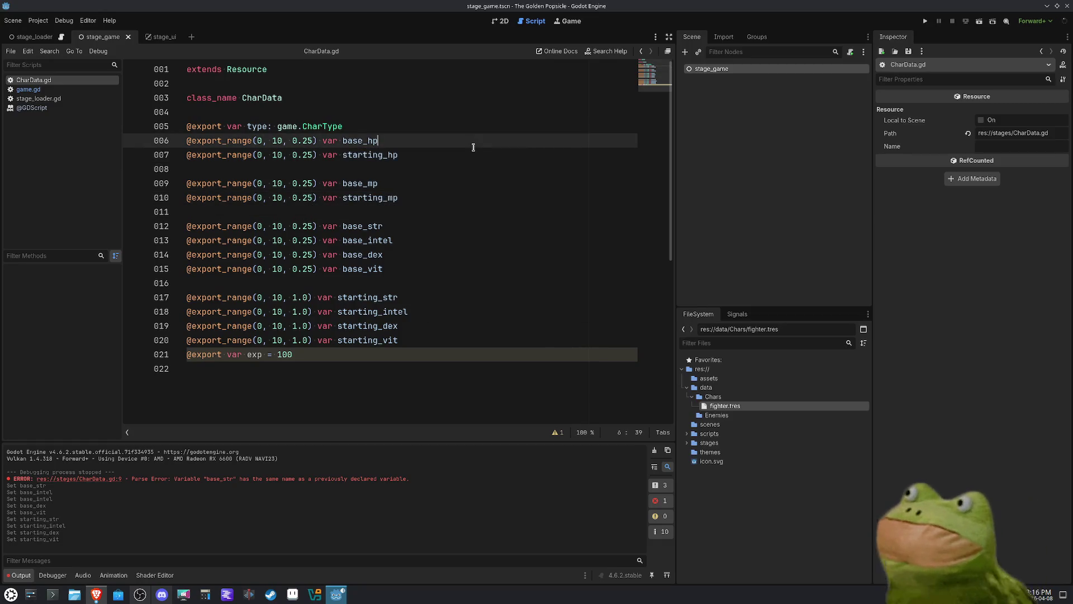
click(730, 408)
click(1007, 123)
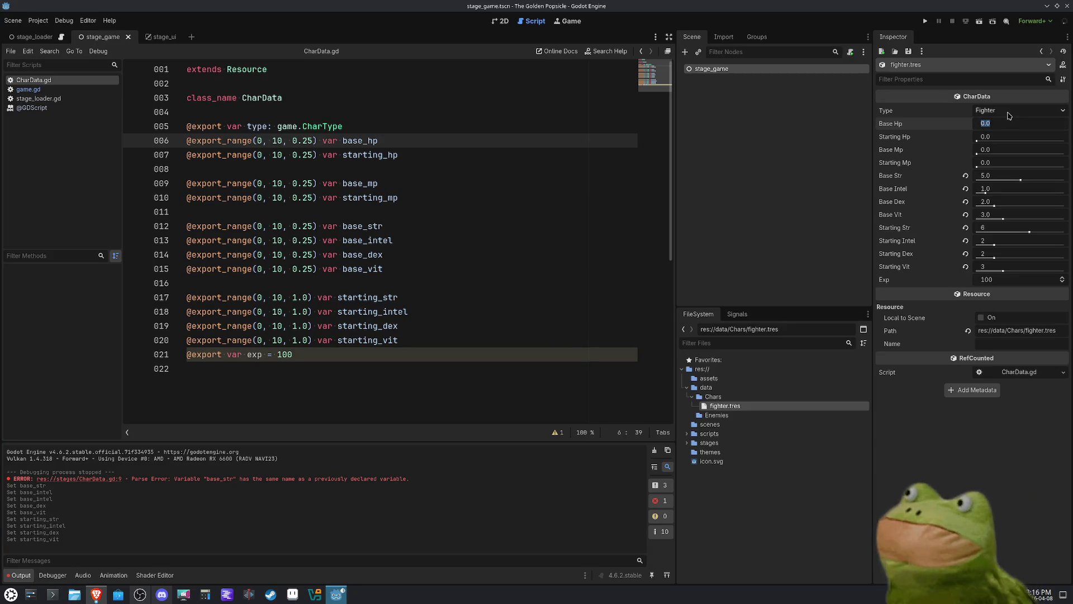
text(9)
click(997, 137)
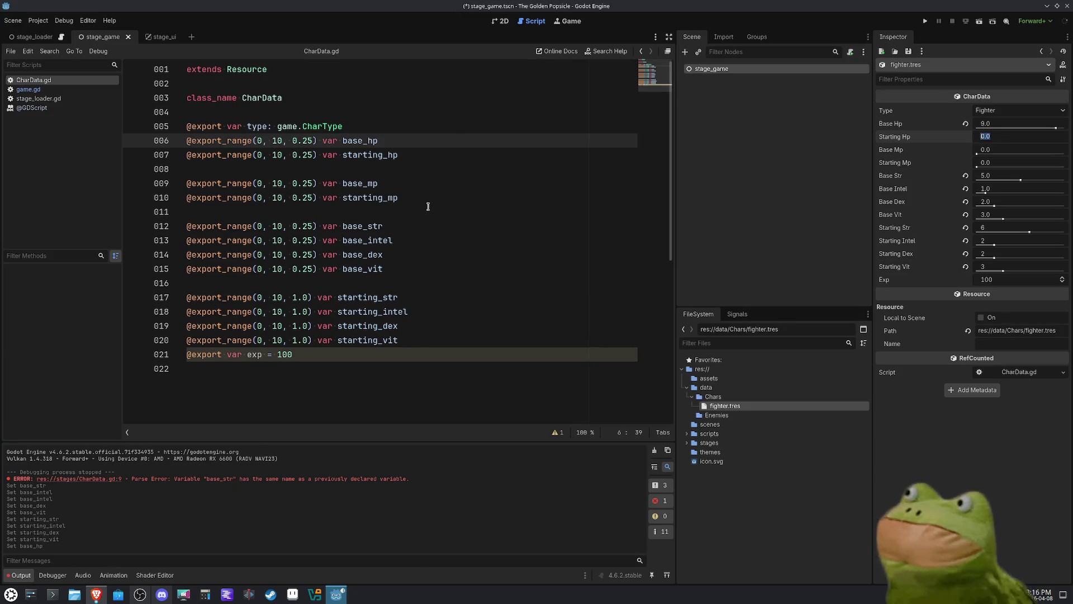
click(316, 155)
- Strip the (0, 10, 0.25) range arguments from lines 7, 10 and 17–20
key(ctrl+shift+Left)
key(ctrl+shift+Left)
key(ctrl+shift+Left)
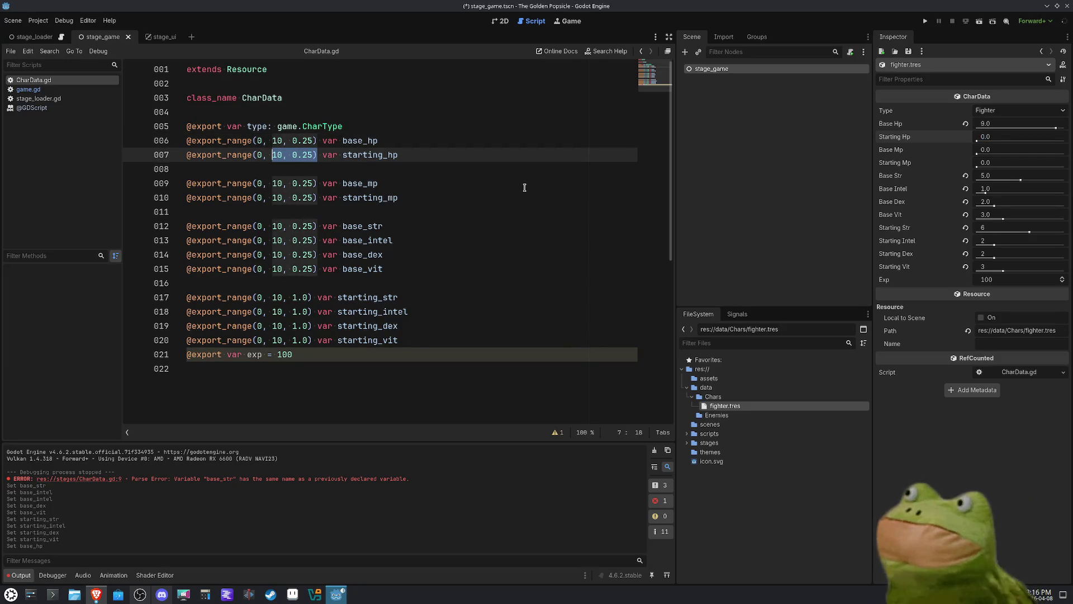
key(ctrl+x)
key(BackSpace)
key(Down)
key(Down)
key(Down)
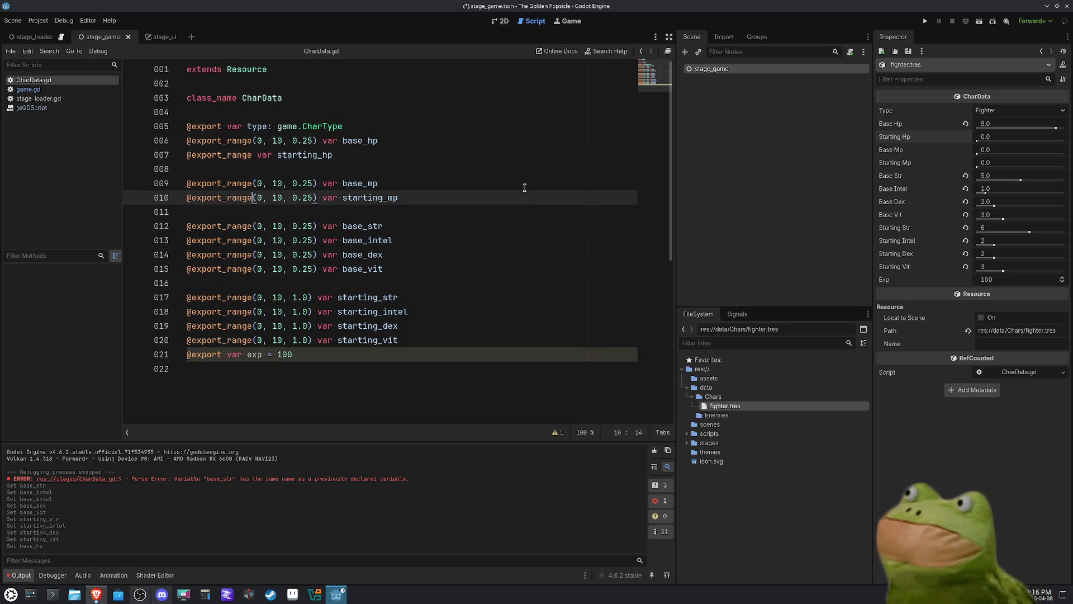
key(ctrl+shift+Right)
key(ctrl+shift+Right)
key(ctrl+shift+Right)
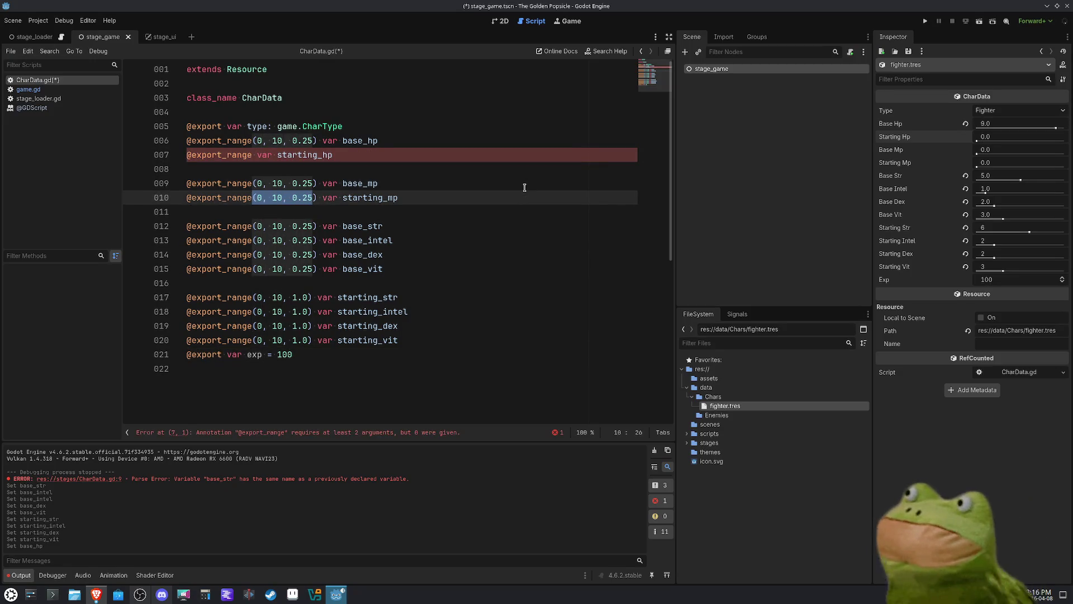
key(ctrl+x)
key(Delete)
key(Down)
key(Down)
key(Down)
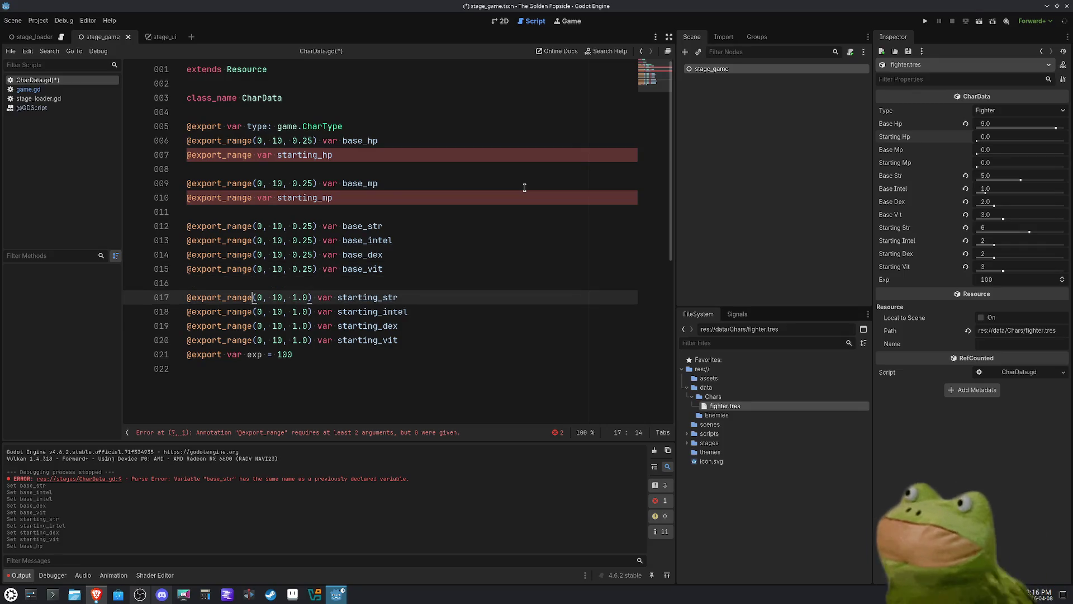
key(ctrl+shift+Right)
key(ctrl+shift+Right)
key(ctrl+shift+Right)
key(ctrl+x)
key(Delete)
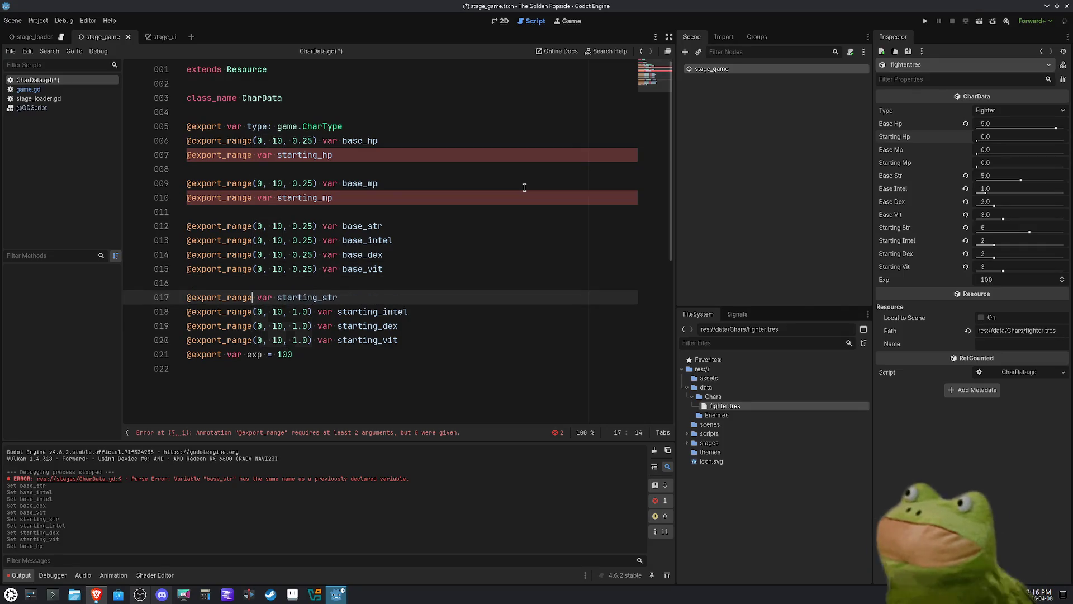
key(Down)
key(ctrl+shift+Right)
key(ctrl+shift+Right)
key(ctrl+shift+Right)
key(ctrl+x)
key(Delete)
key(Down)
key(ctrl+shift+Right)
key(ctrl+shift+Right)
key(ctrl+shift+Right)
key(ctrl+shift+Left)
key(ctrl+shift+Left)
key(ctrl+x)
key(Delete)
key(Down)
key(ctrl+shift+Right)
key(ctrl+shift+Right)
key(ctrl+shift+Right)
key(shift+Right)
key(ctrl+x)
key(BackSpace)
key(BackSpace)
key(BackSpace)
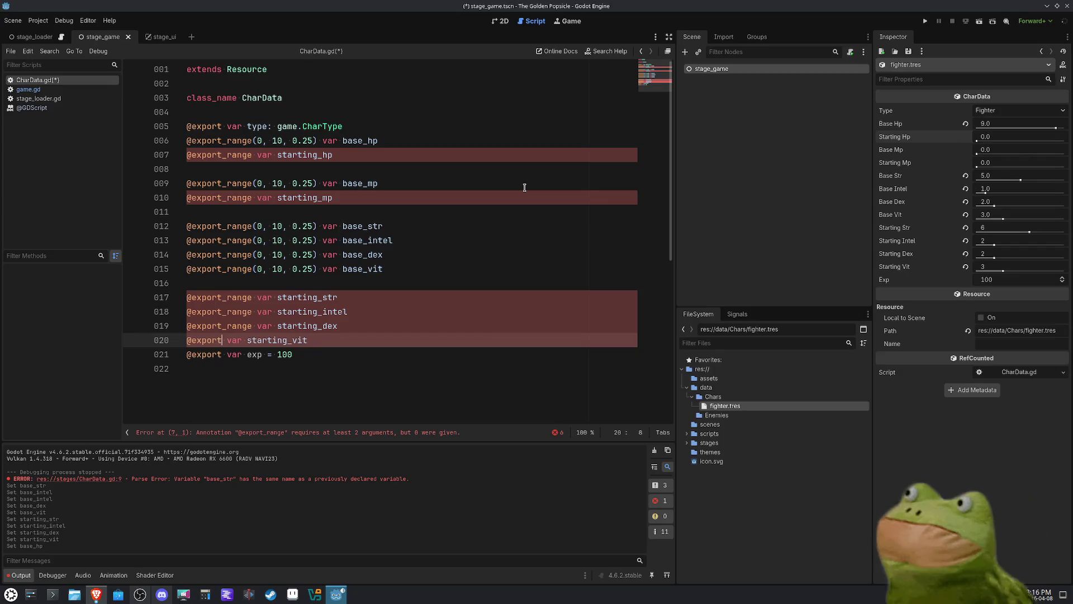
key(Up)
key(Delete)
key(Delete)
key(Delete)
key(Up)
key(Delete)
key(Delete)
key(Delete)
key(Delete)
key(Delete)
key(Up)
key(Delete)
key(Delete)
key(Delete)
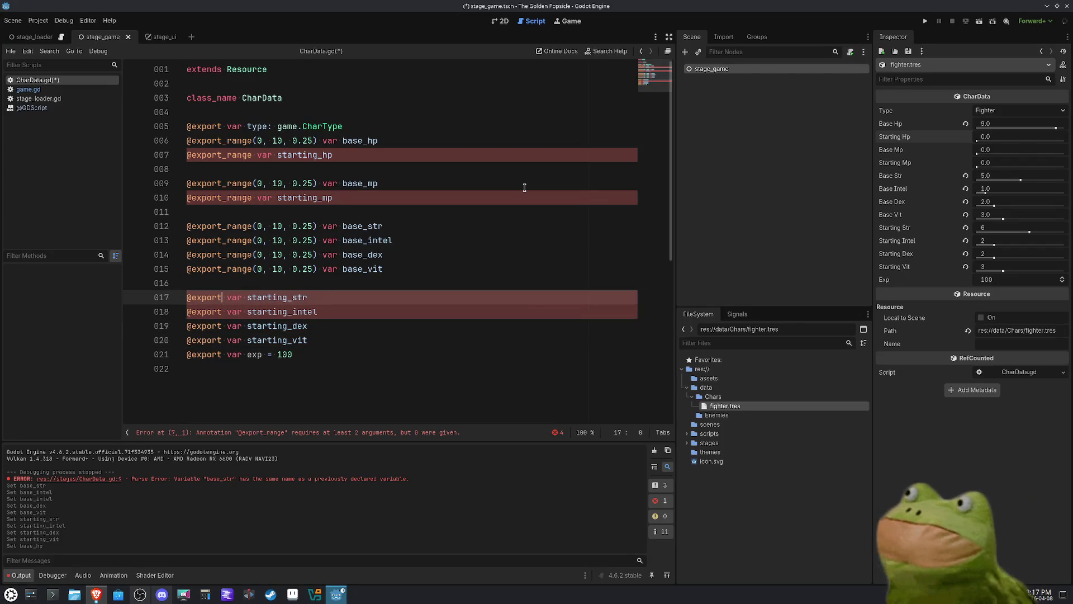
key(Up)
key(Up)
key(Up)
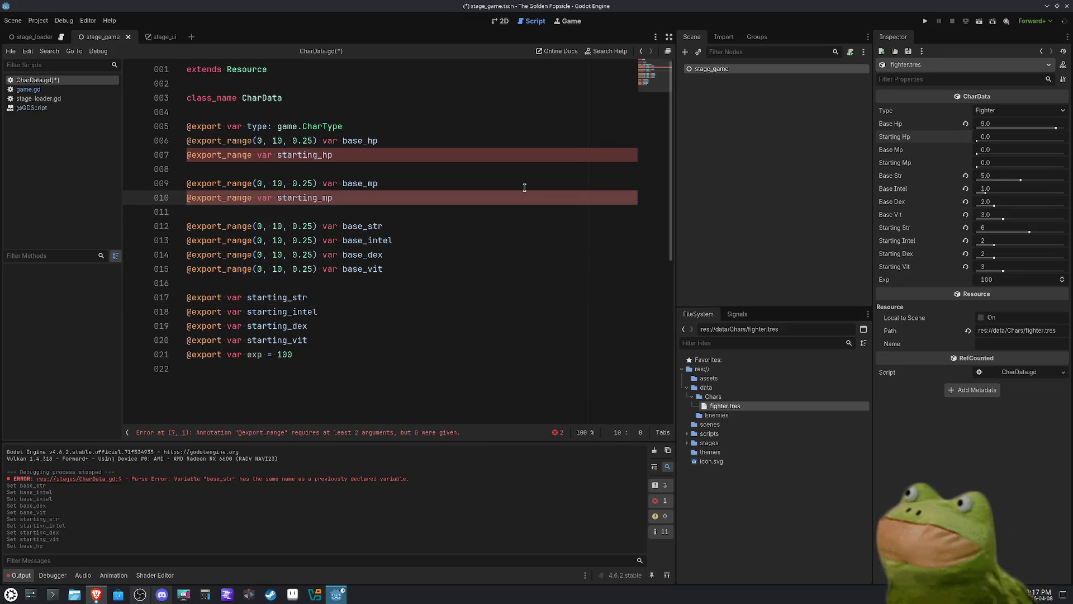
key(Delete)
key(Delete)
key(Delete)
key(Up)
key(Up)
key(Up)
key(Delete)
key(Delete)
key(Delete)
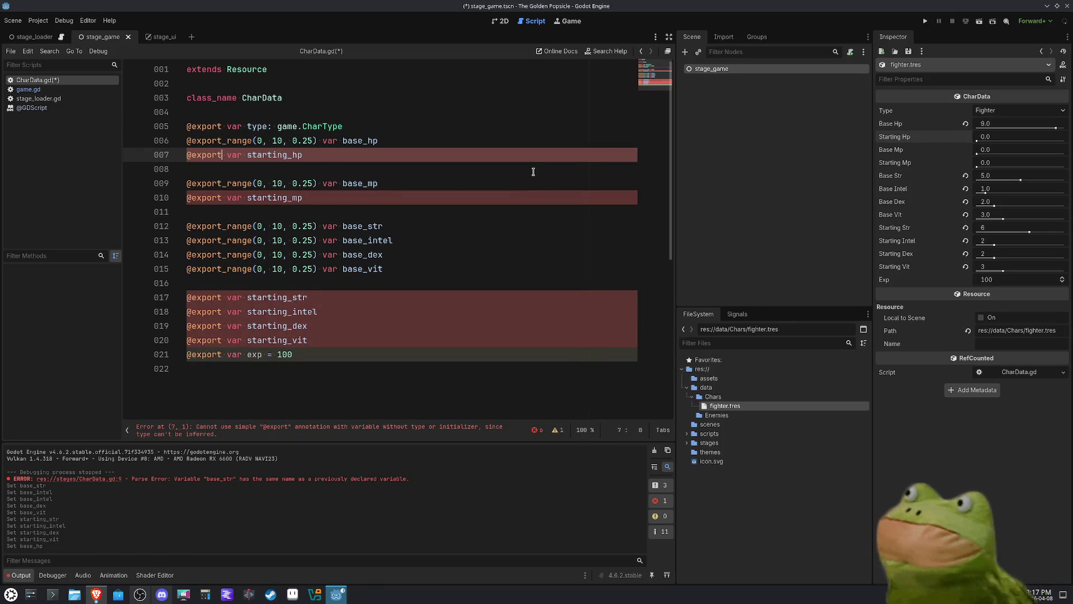
key(ctrl+s)
click(362, 333)
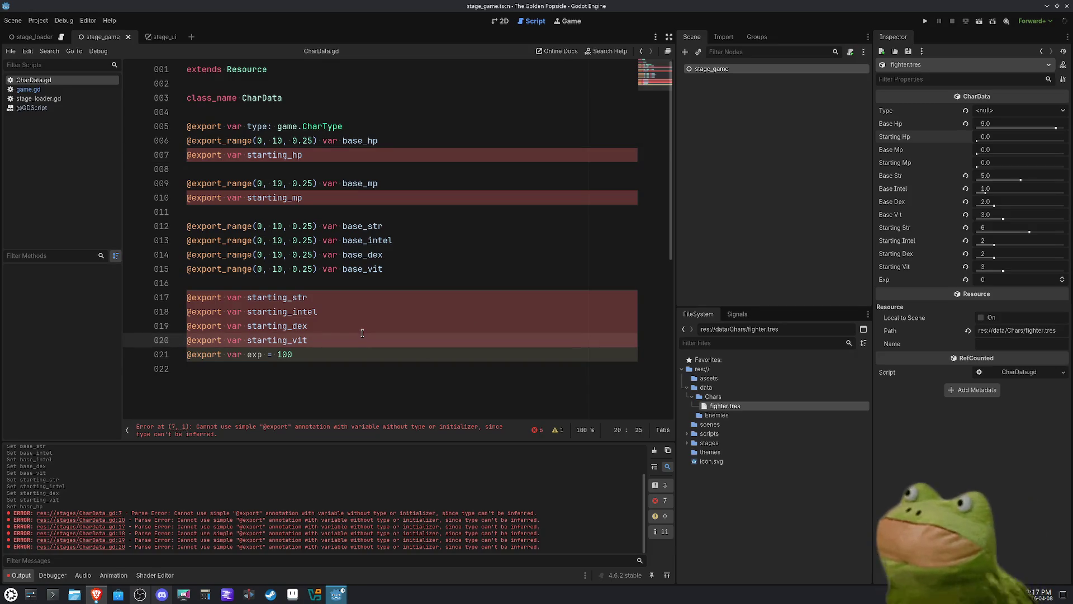
- Append = 0.0 to the variables on lines 17–19, then on lines 7 and 10
alt+click(366, 327)
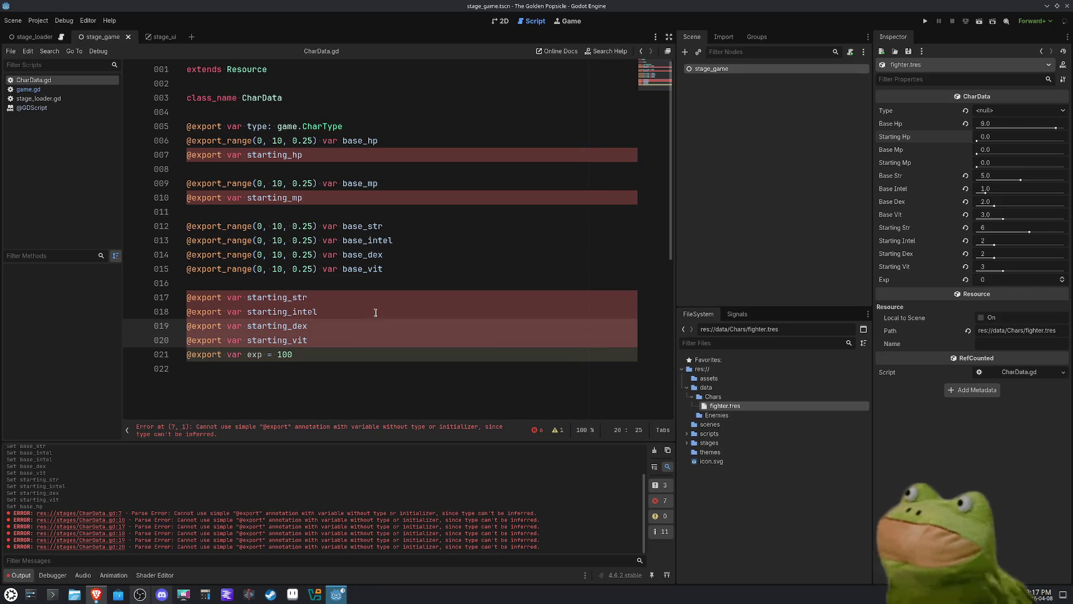
alt+click(376, 312)
alt+click(386, 302)
text(= )
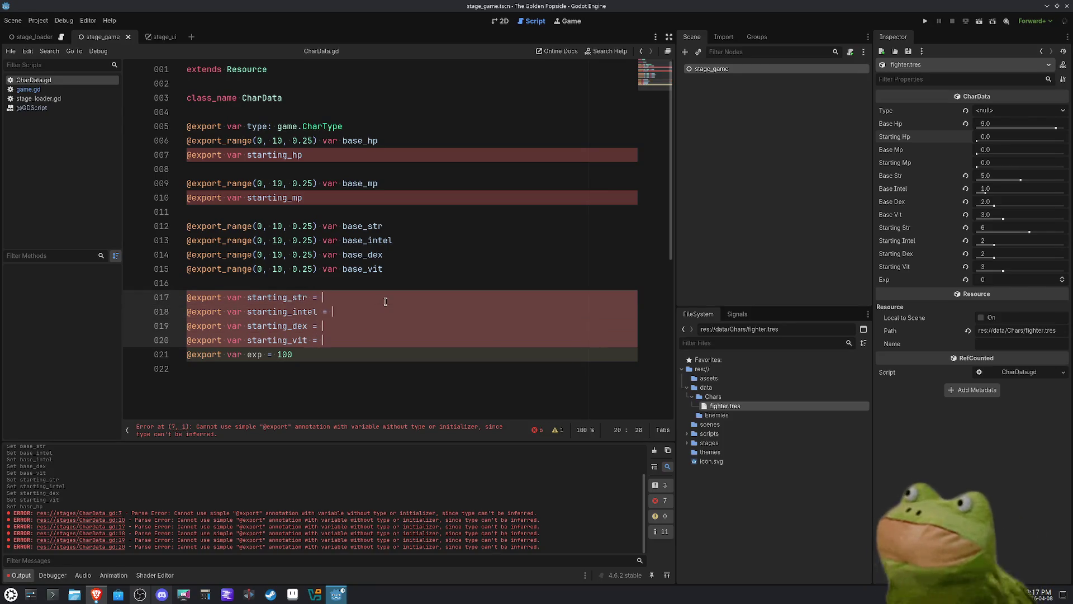
text(0.0)
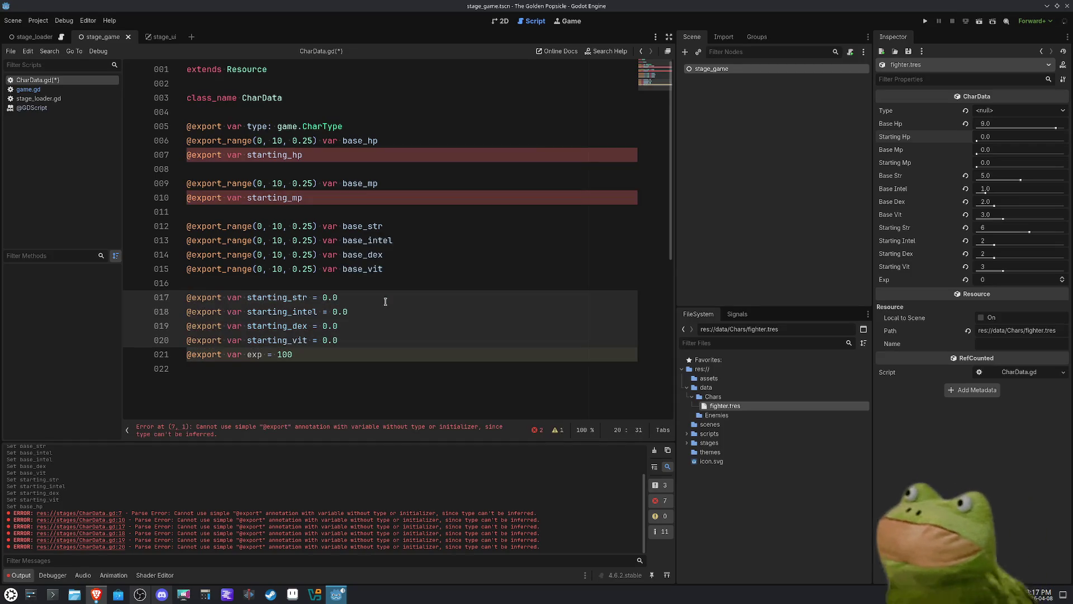
click(330, 198)
alt+click(332, 154)
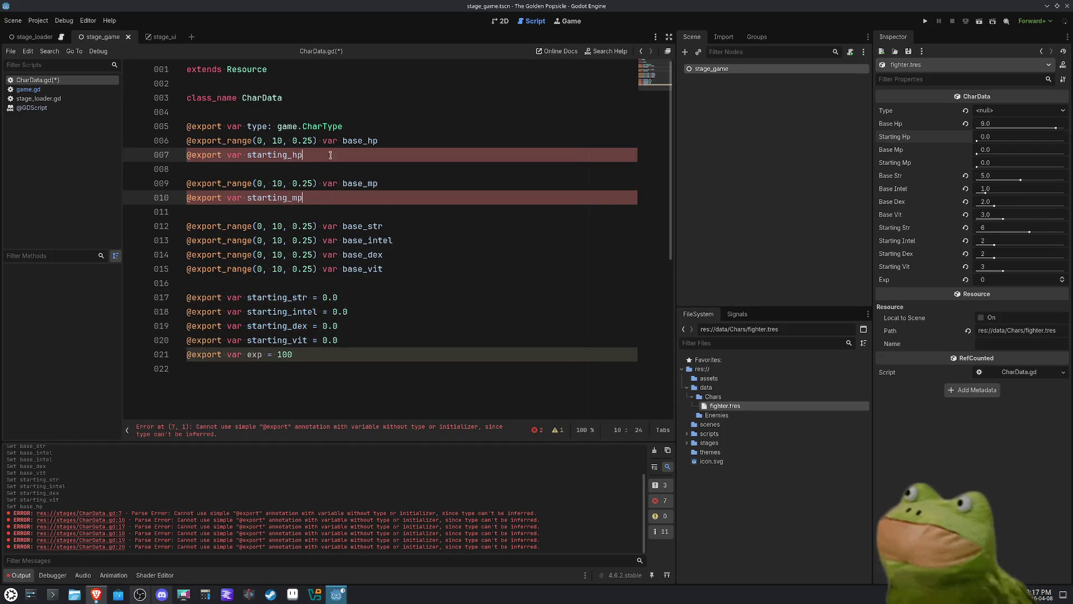
text(= )
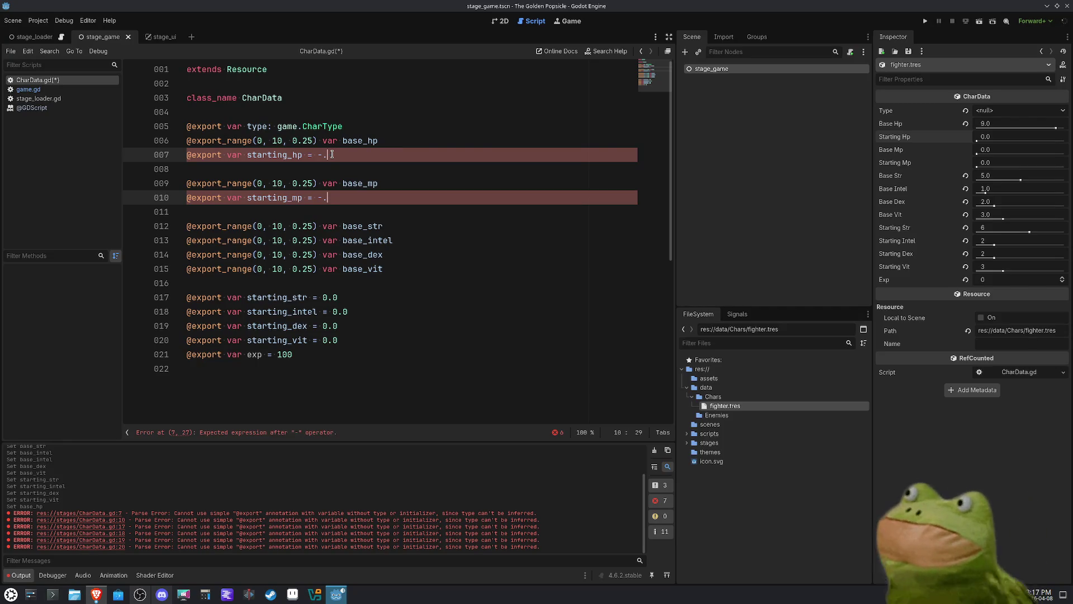
text(0.0)
- Append = 0.0 to the variables on lines 6, 9 and 12–15
click(383, 141)
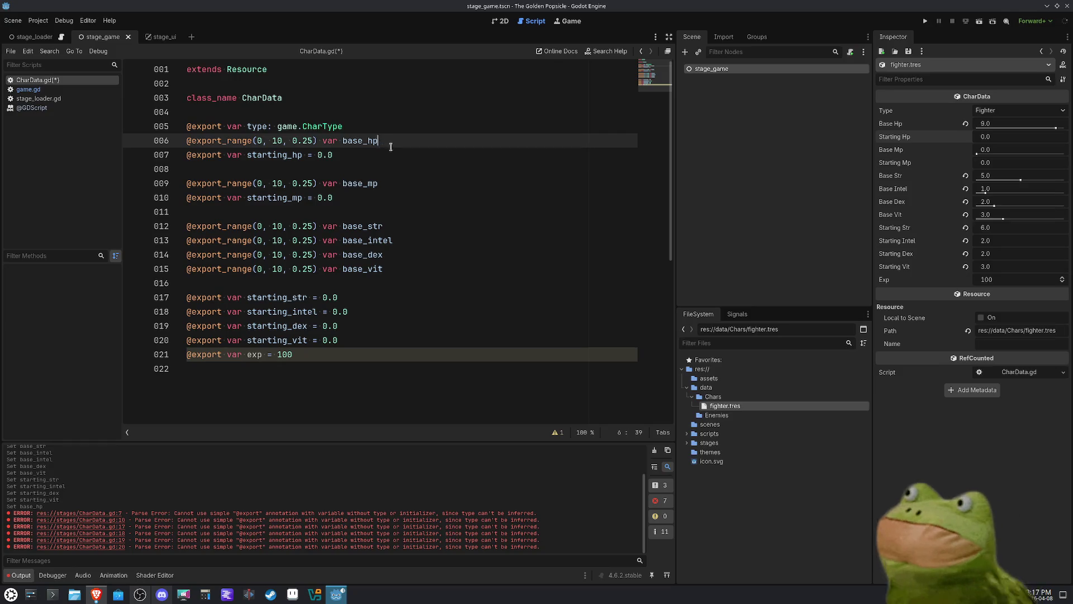
alt+click(405, 185)
text(= 0.0)
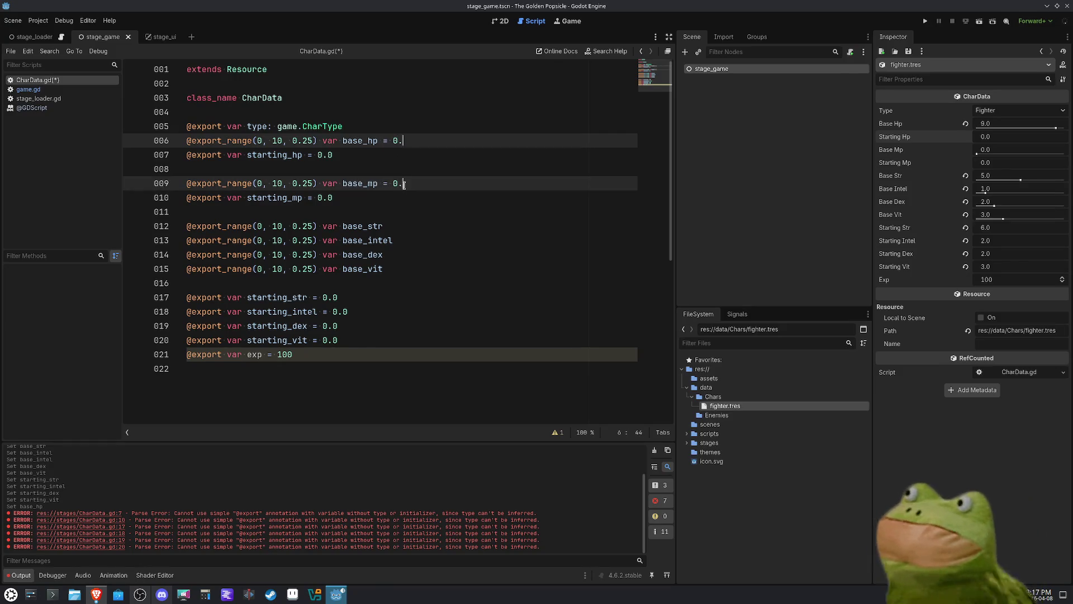
click(396, 226)
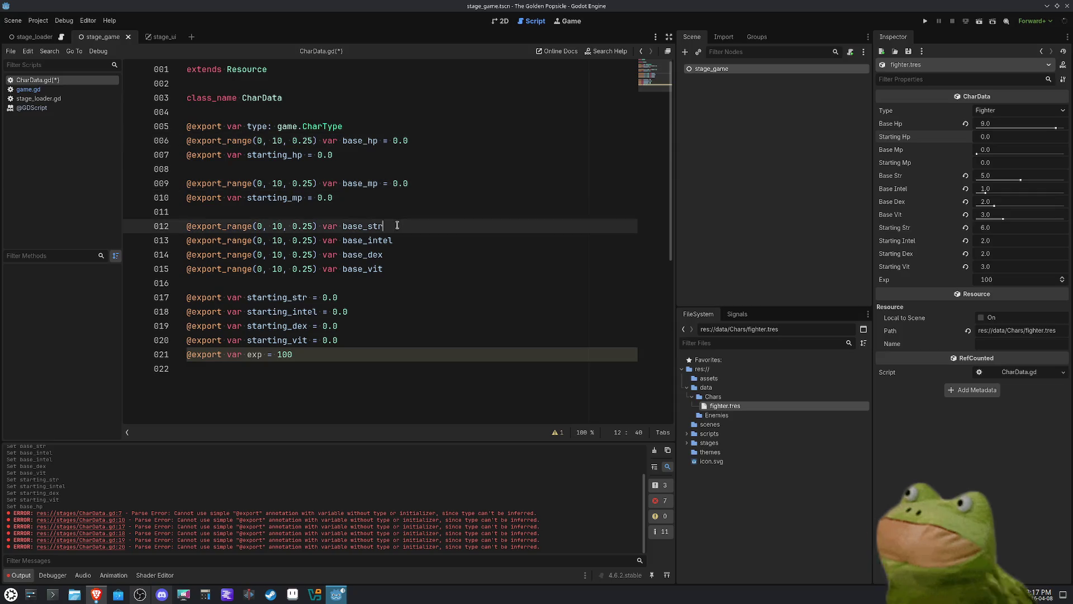
alt+click(423, 240)
alt+click(408, 255)
alt+click(409, 270)
text(= 0.0)
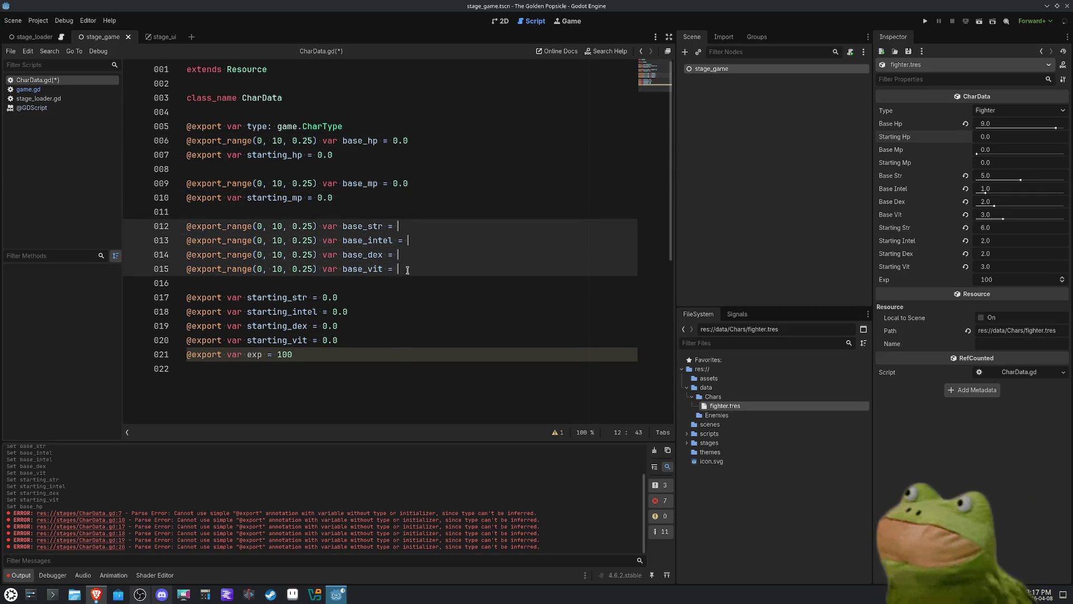
- Save CharData.gd with the new defaults and place the caret on line 21
click(456, 327)
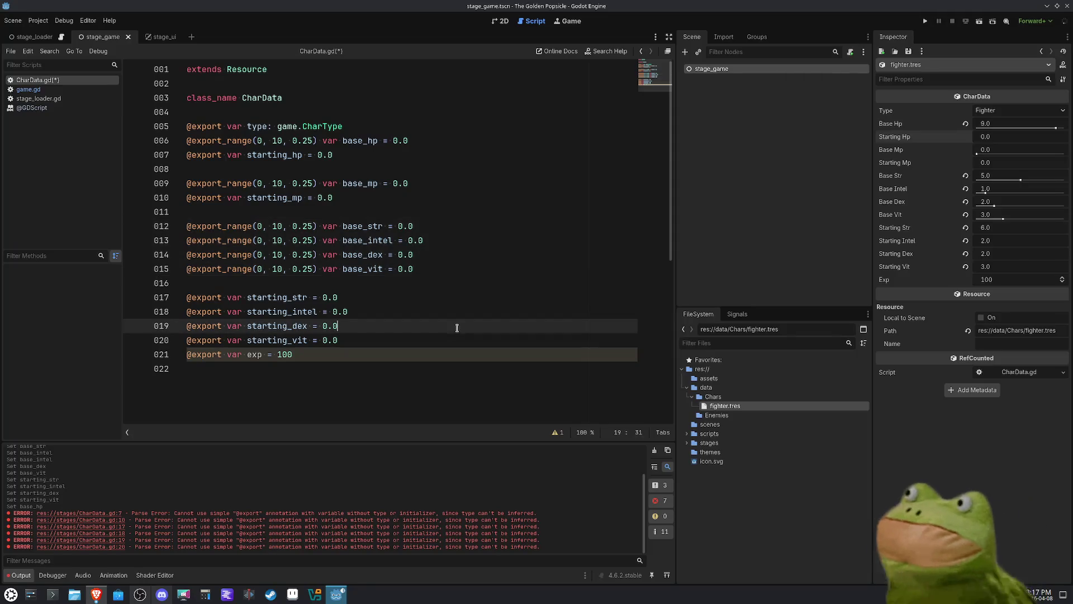
key(ctrl+s)
click(366, 370)
click(327, 358)
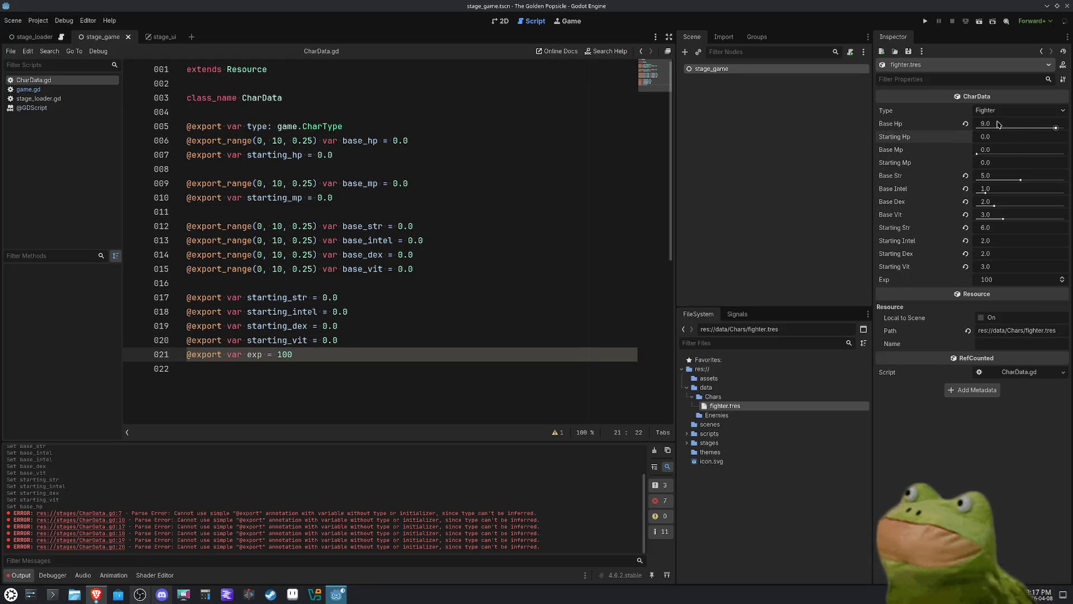
- Set fighter.tres Starting Hp to 60, Starting Mp to 30 and Base Mp to 3
click(1006, 138)
text(10)
text(60)
click(1004, 149)
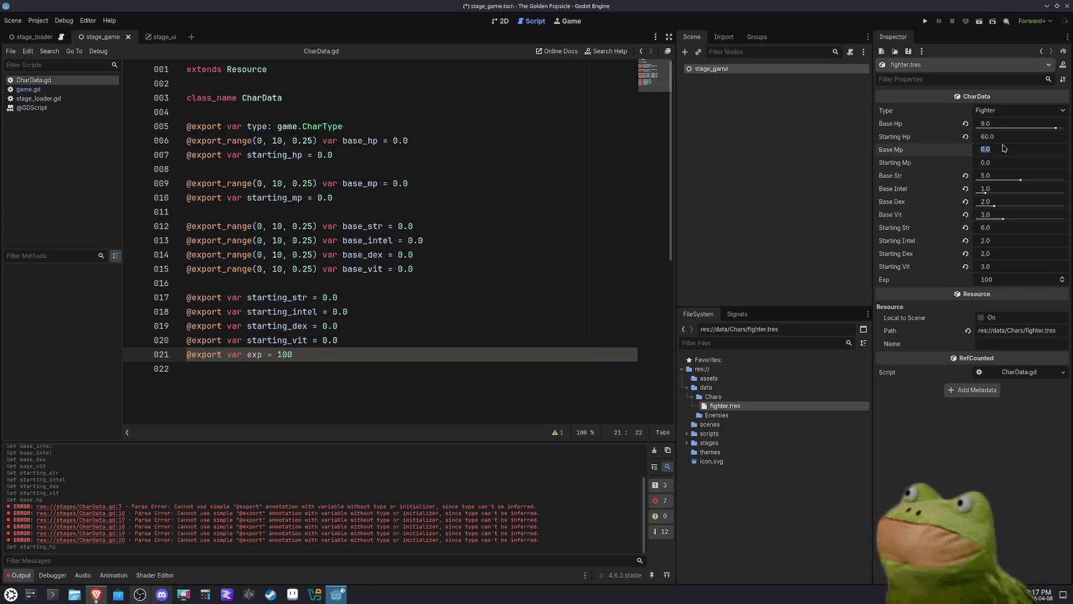
click(1002, 162)
text(30)
click(1010, 152)
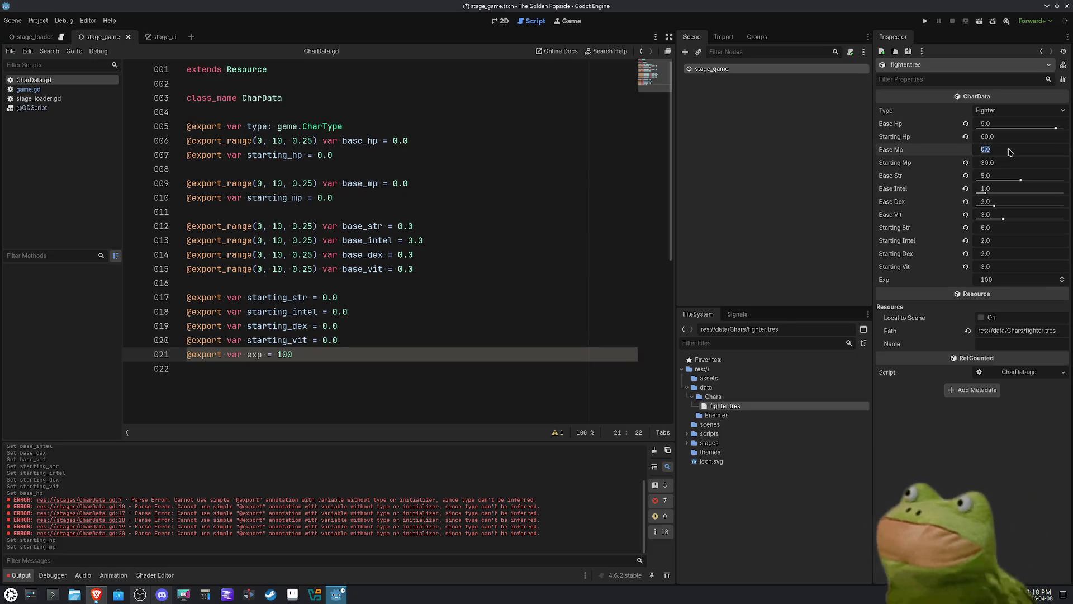
text(3)
key(Return)
click(471, 307)
click(381, 416)
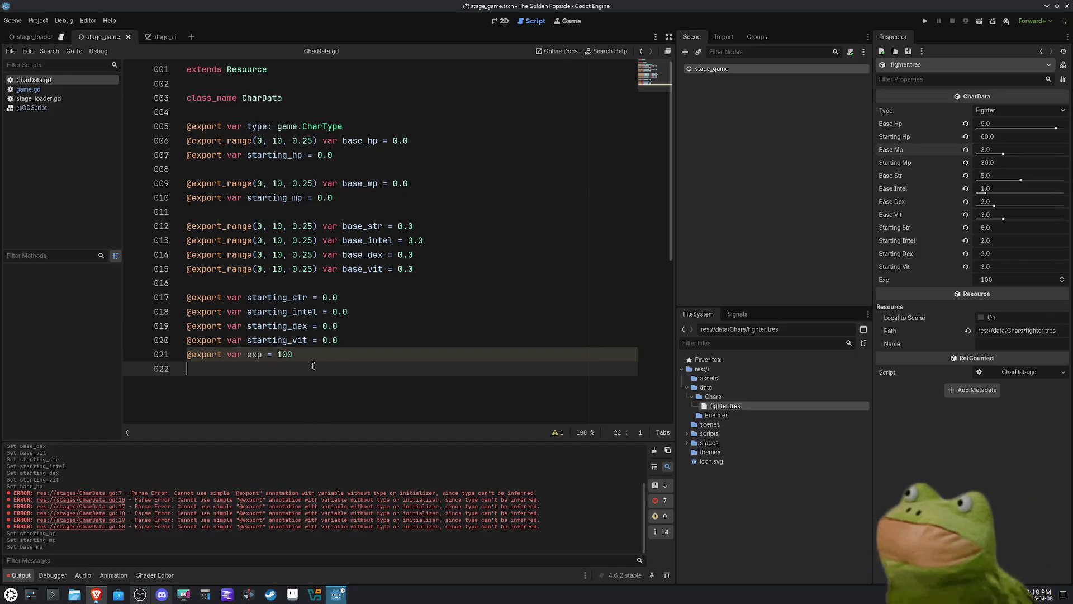
- Rename the exp variable on line 21 to experience and save the script
double_click(254, 354)
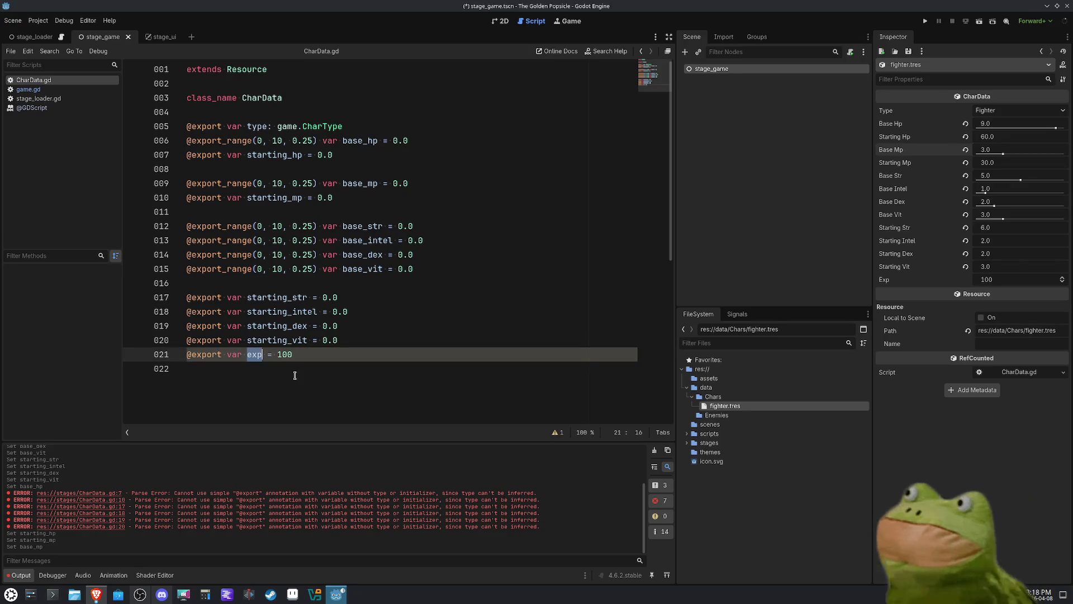
key(Left)
text(@)
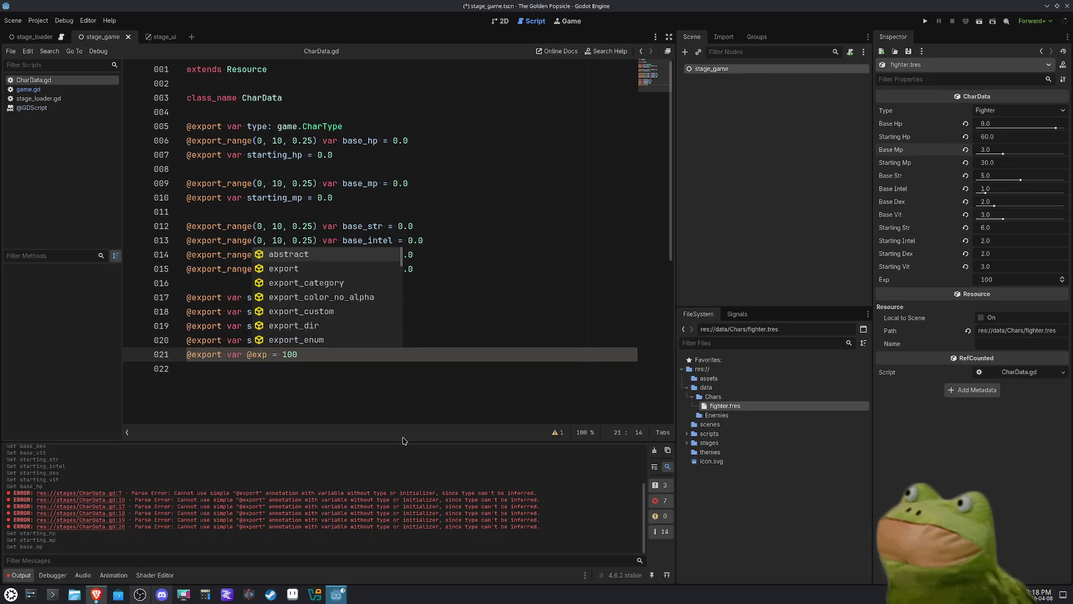
key(BackSpace)
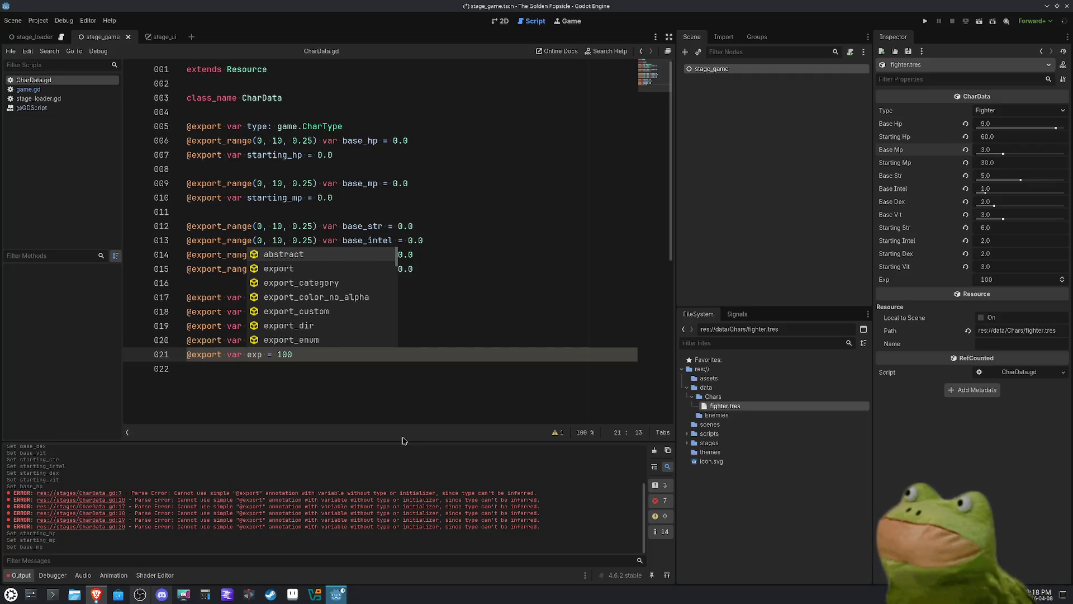
key(Right)
key(Right)
key(Right)
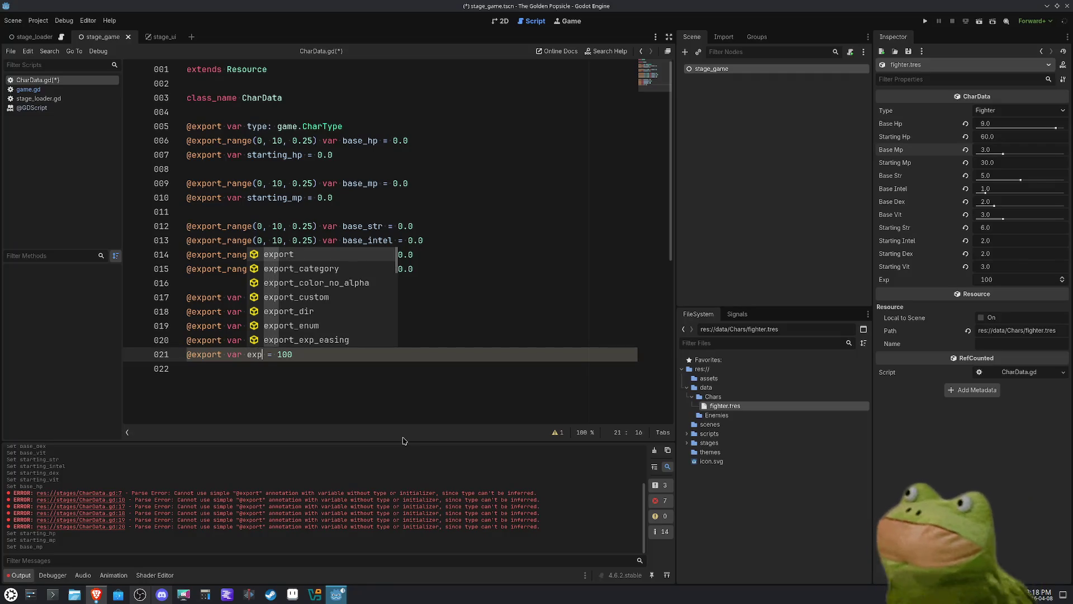
text(eruebce)
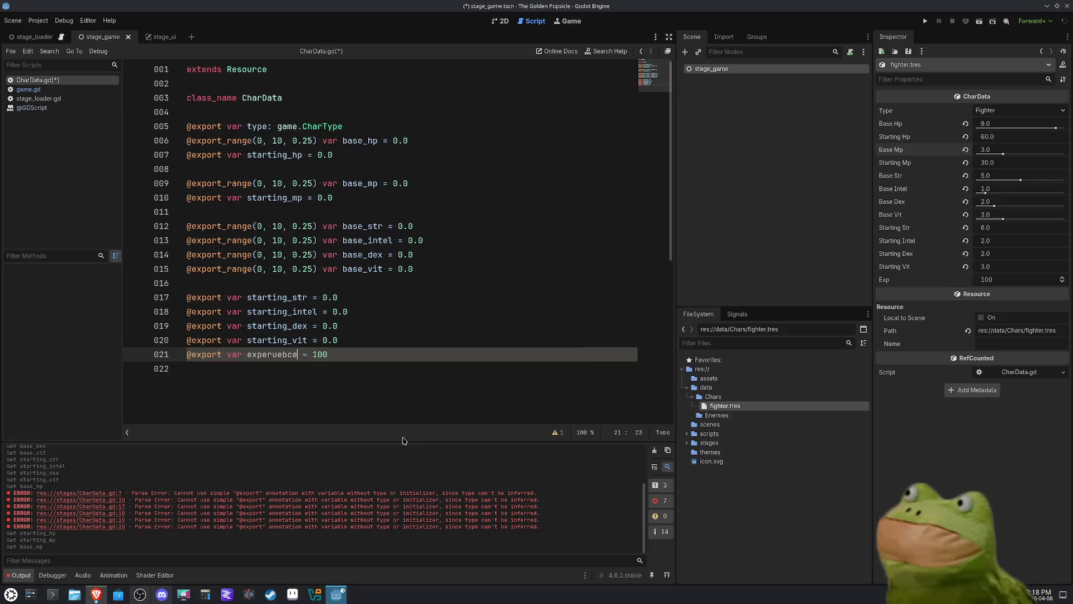
key(BackSpace)
key(BackSpace)
key(BackSpace)
text(rience)
click(443, 342)
key(ctrl+s)
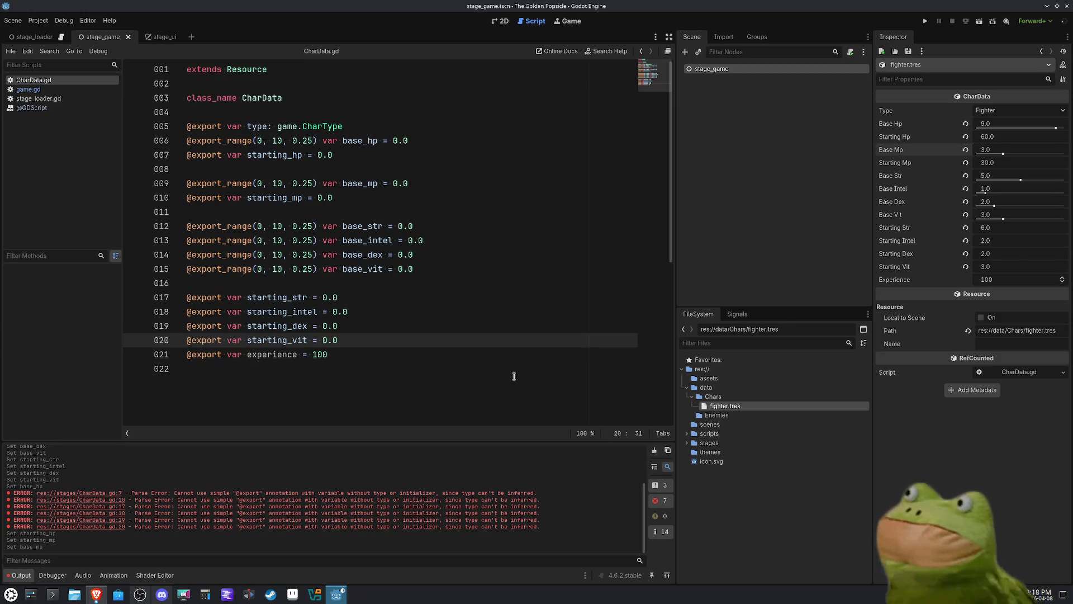
- Clear the old parse errors from the Output log
click(655, 451)
click(485, 297)
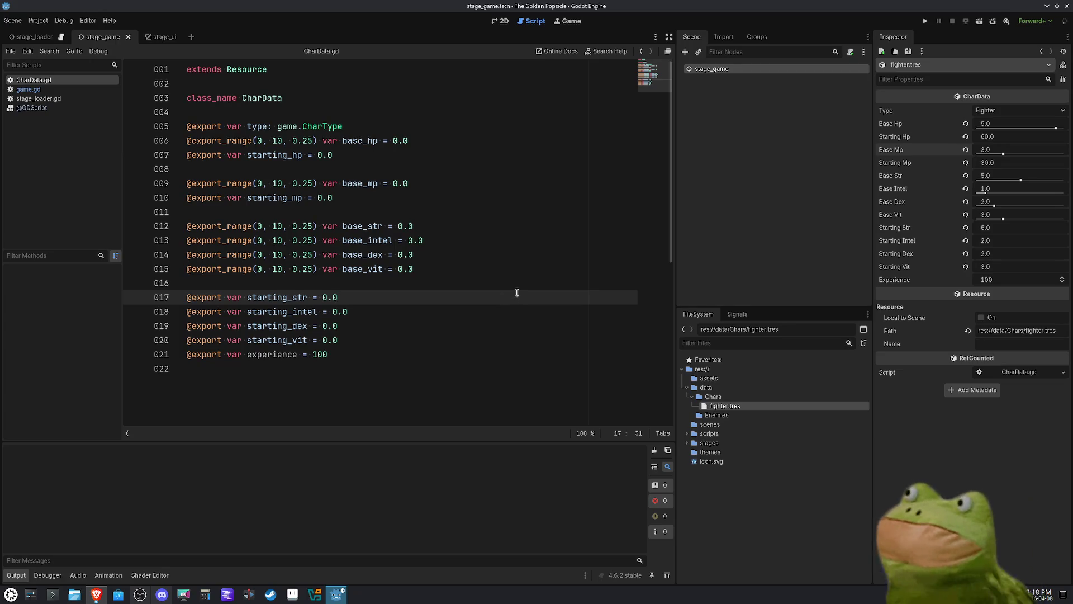
click(475, 346)
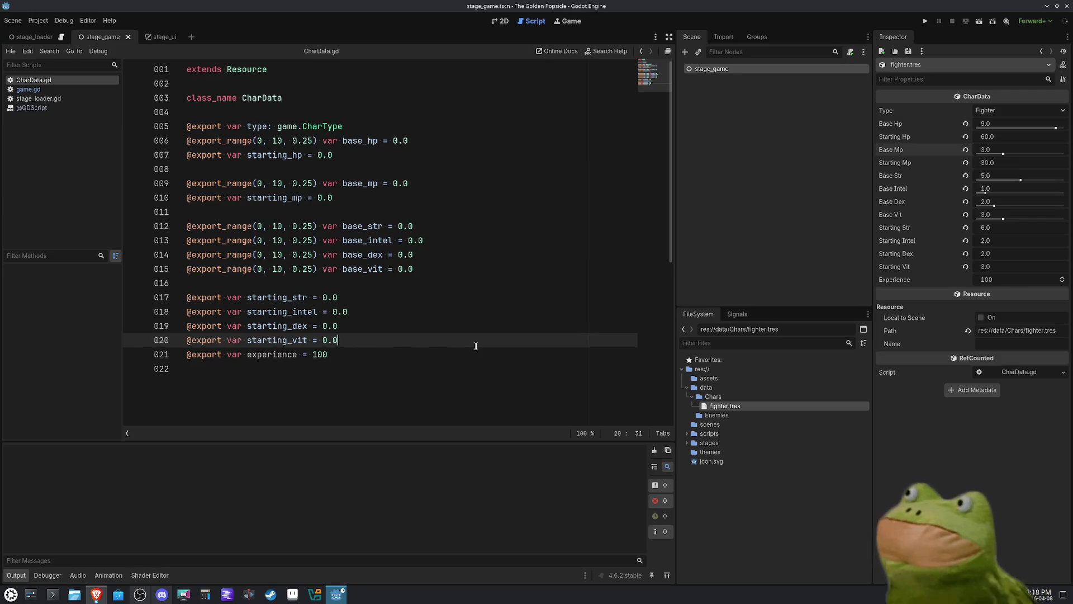
- Glance at the 2D view and game.gd, then return to CharData.gd
click(504, 23)
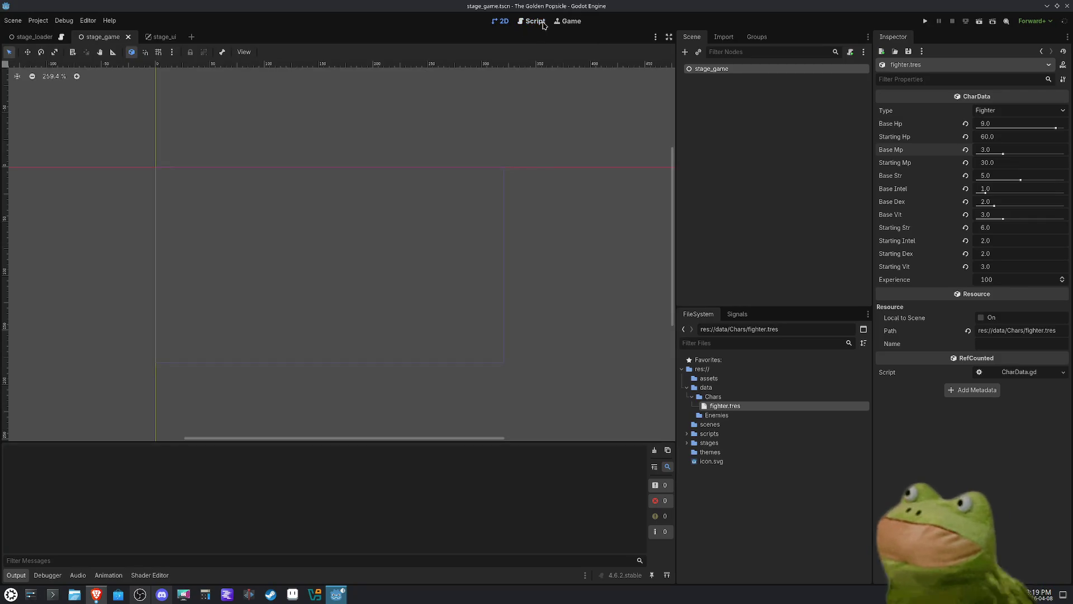
click(543, 26)
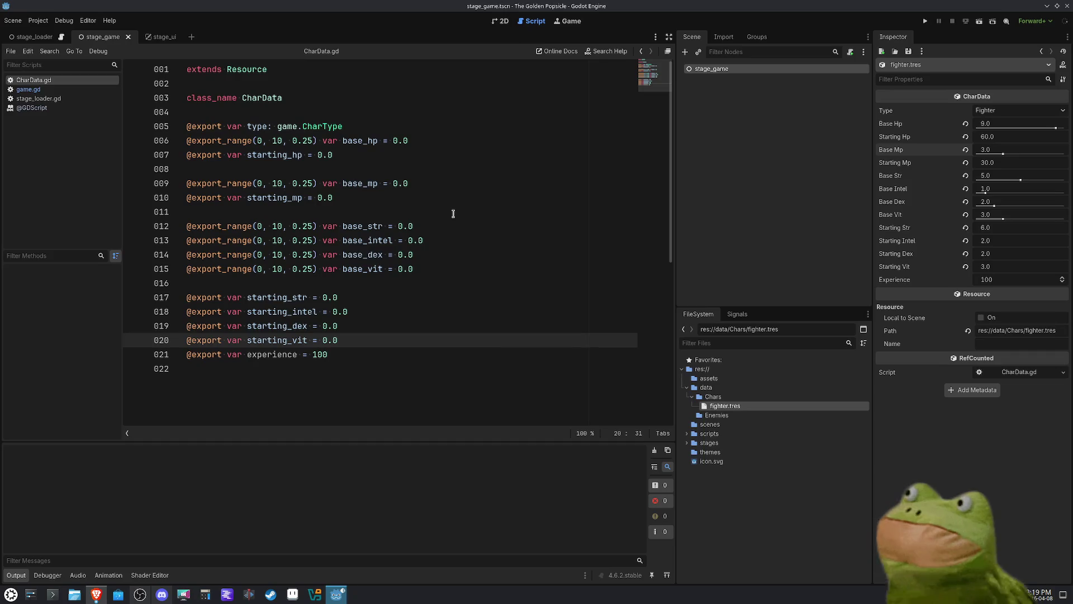
click(43, 91)
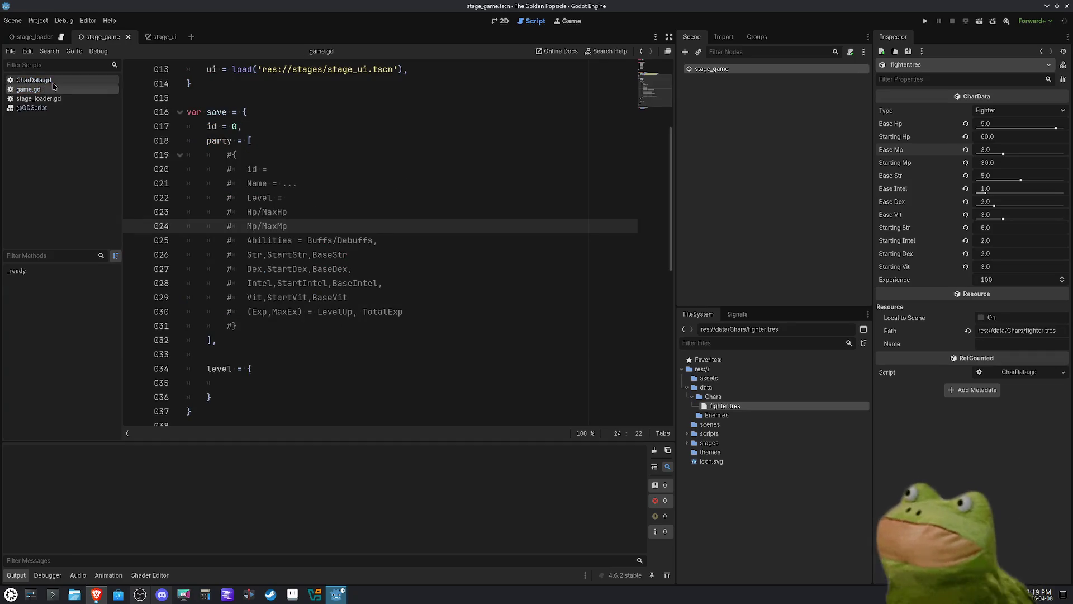
click(53, 82)
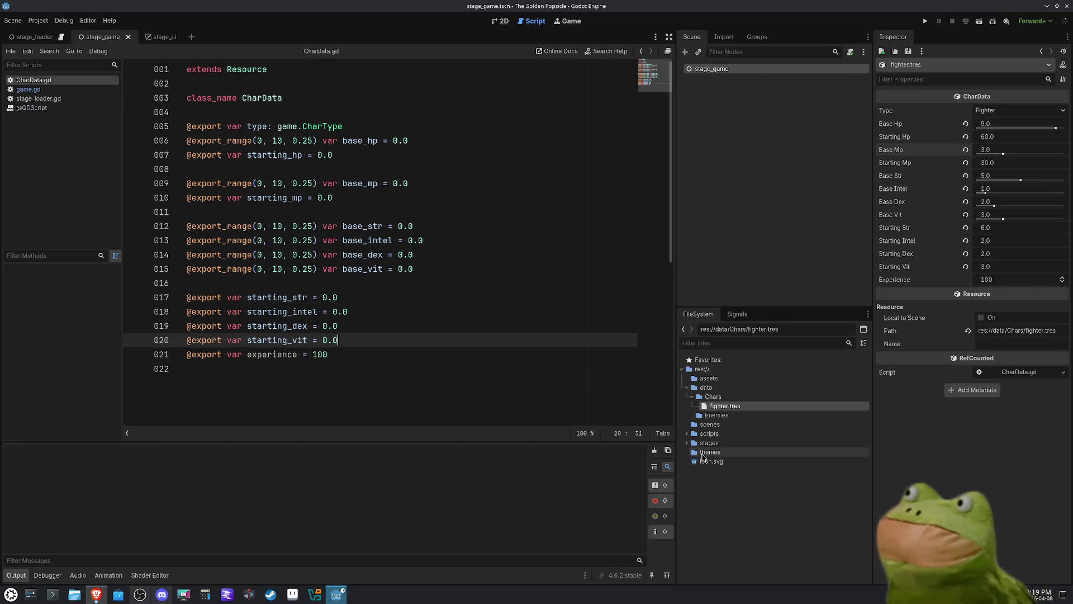
- Expand the stages folder in the FileSystem dock and select CharData.gd
click(688, 434)
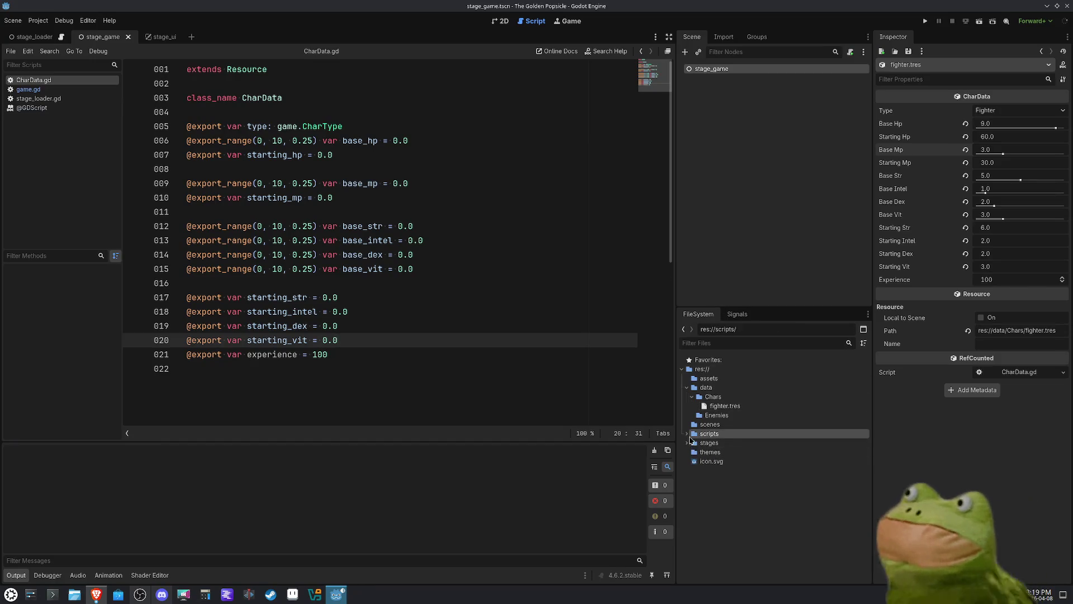
click(688, 434)
click(688, 443)
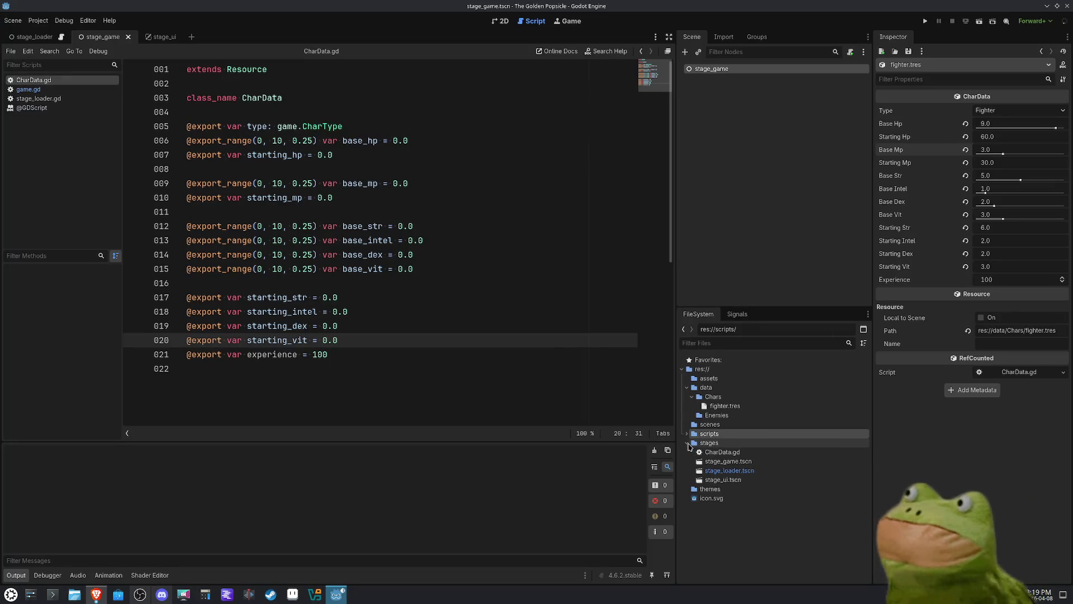
click(716, 452)
key(F2)
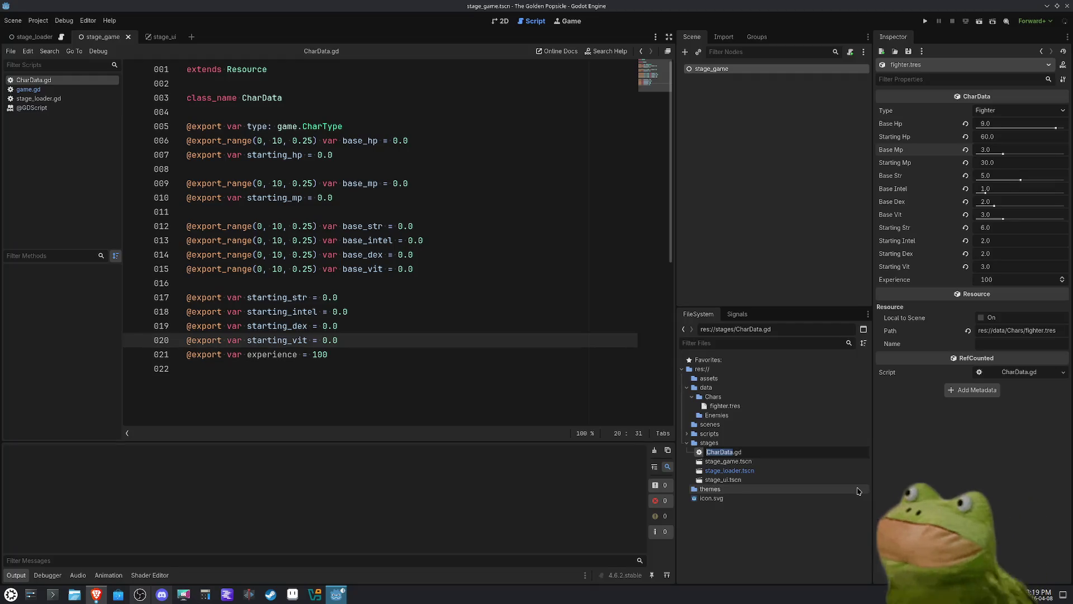
- Rename CharData.gd to char_data.gd
key(BackSpace)
text(c)
key(BackSpace)
text(_d)
key(Return)
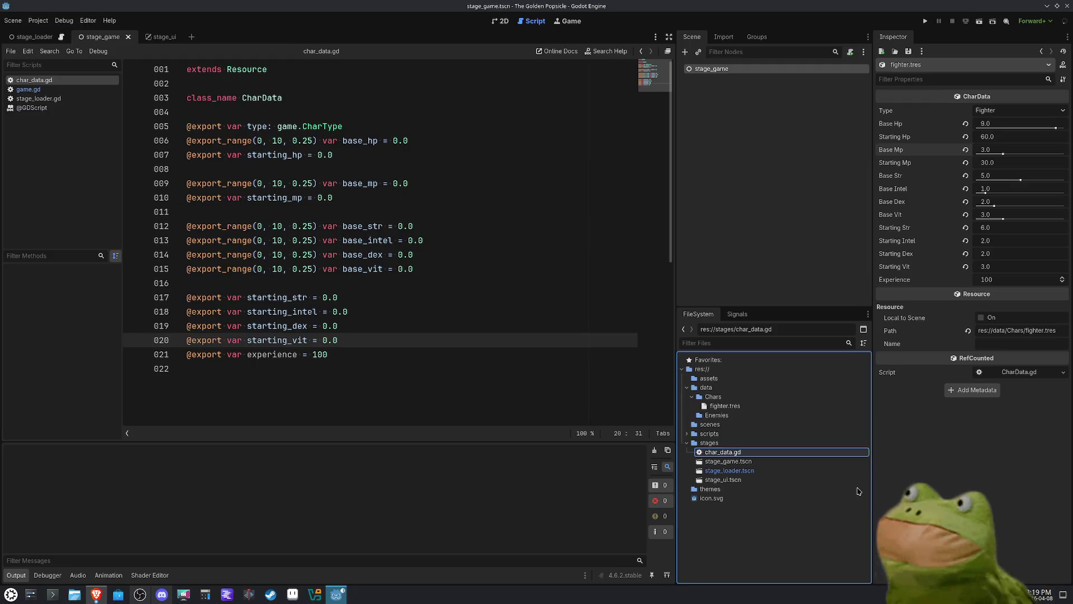
- Move char_data.gd into the scripts folder and expand scripts to show it
drag(716, 454, 710, 435)
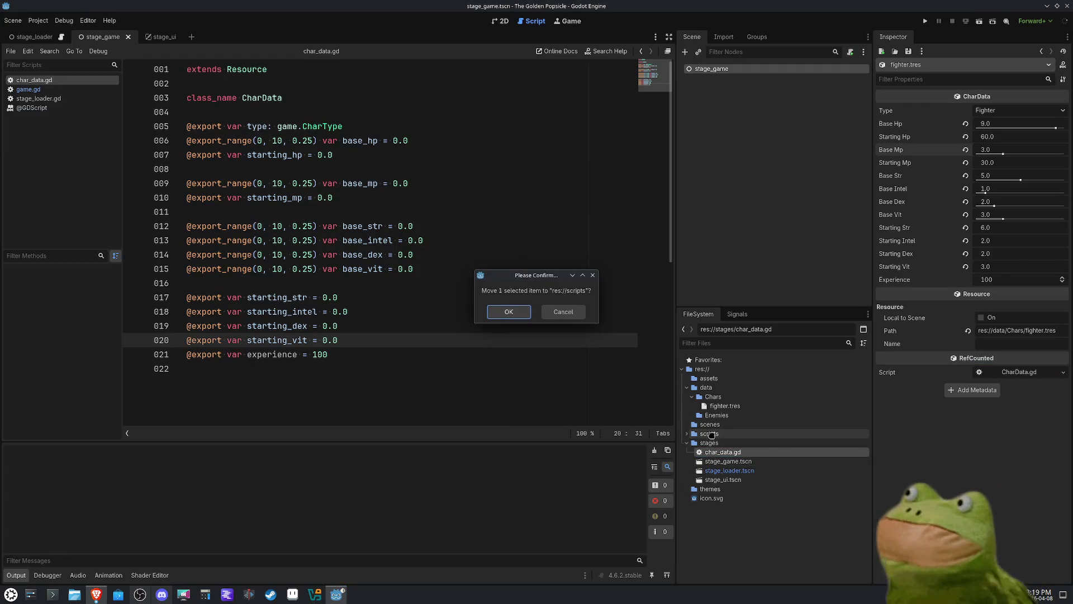
click(507, 313)
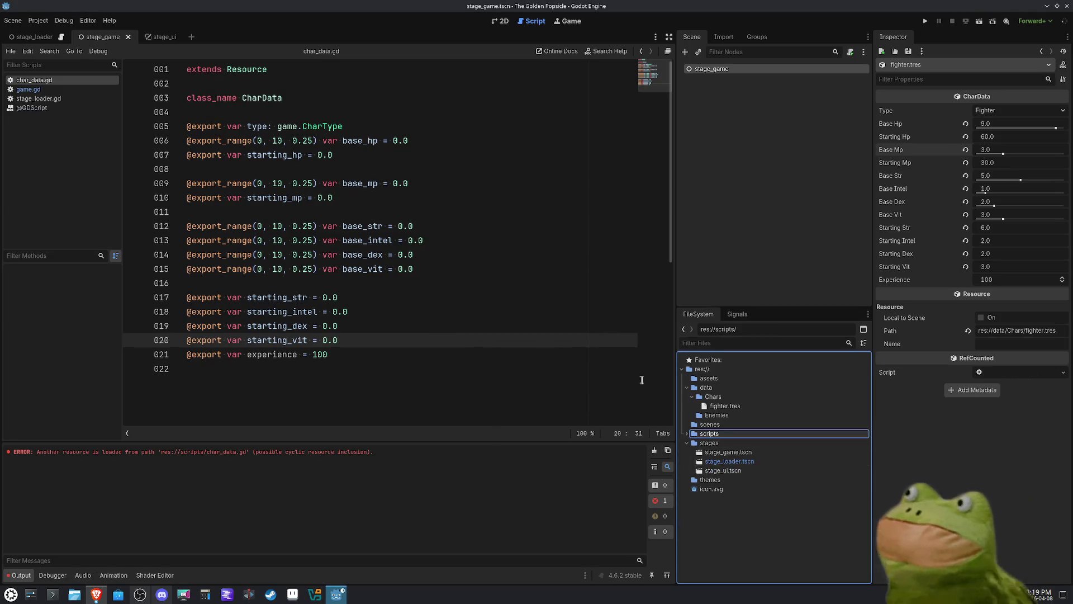
click(687, 434)
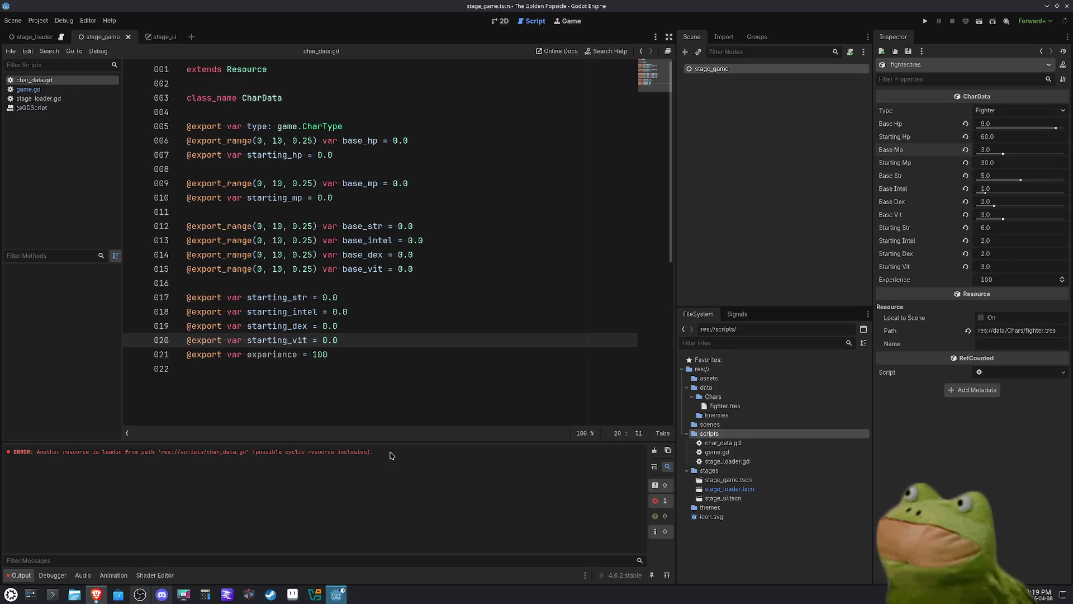
click(509, 287)
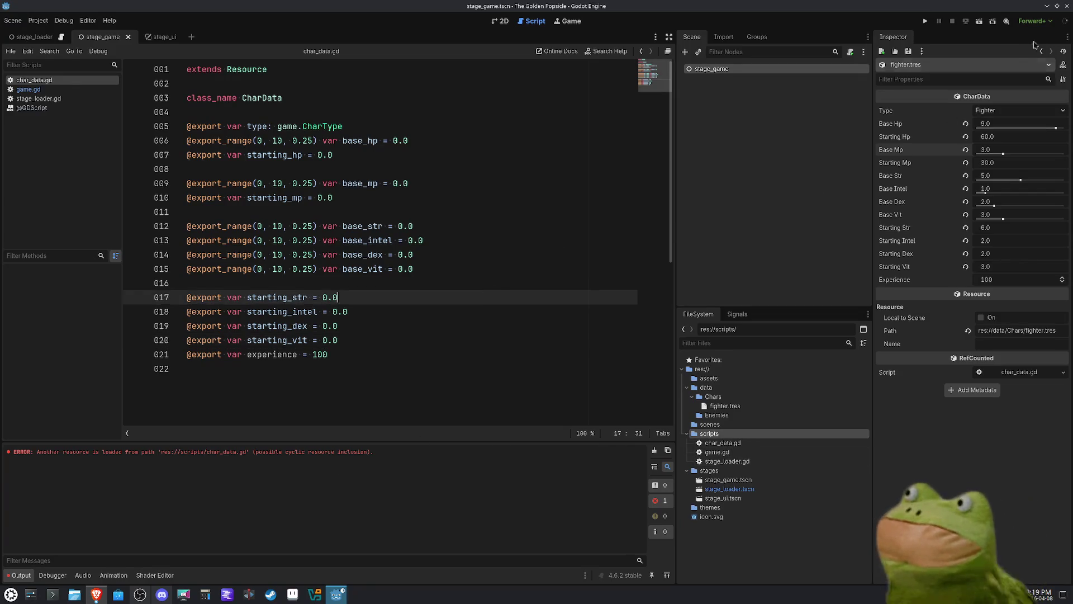
click(929, 23)
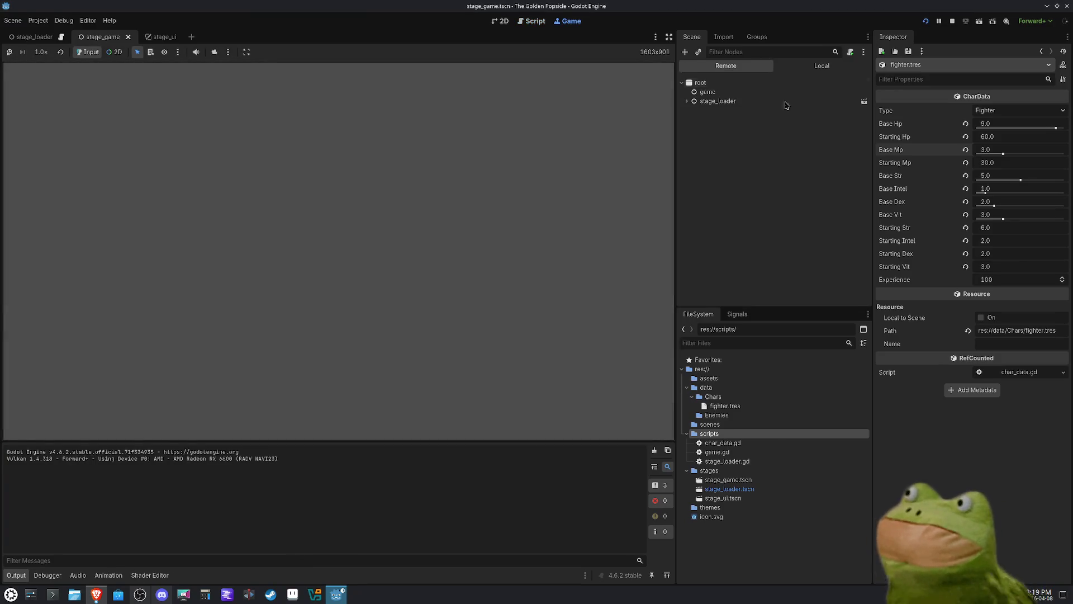
click(953, 20)
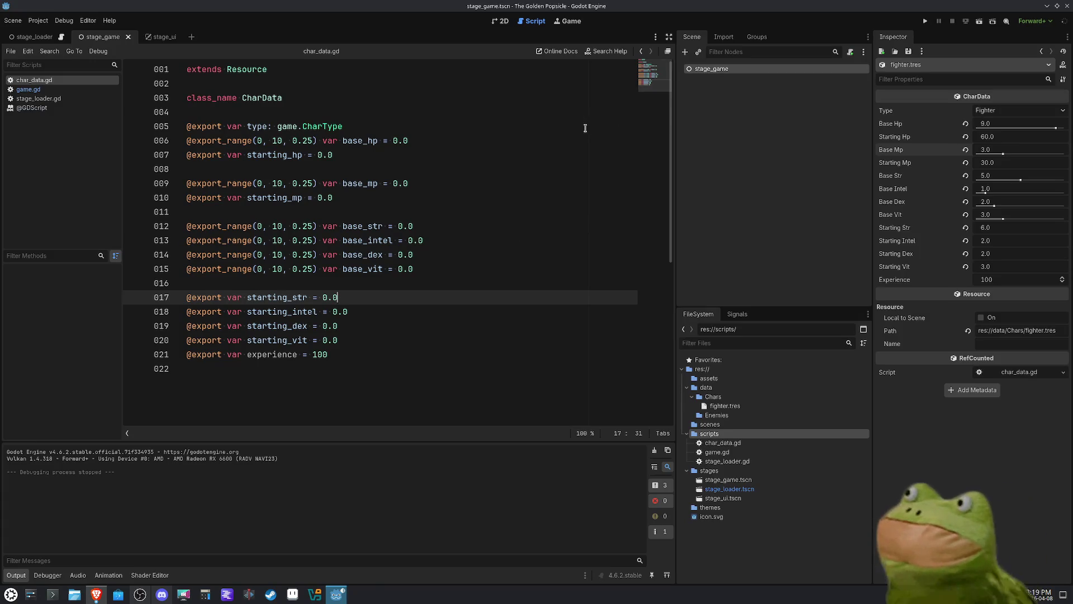
click(31, 90)
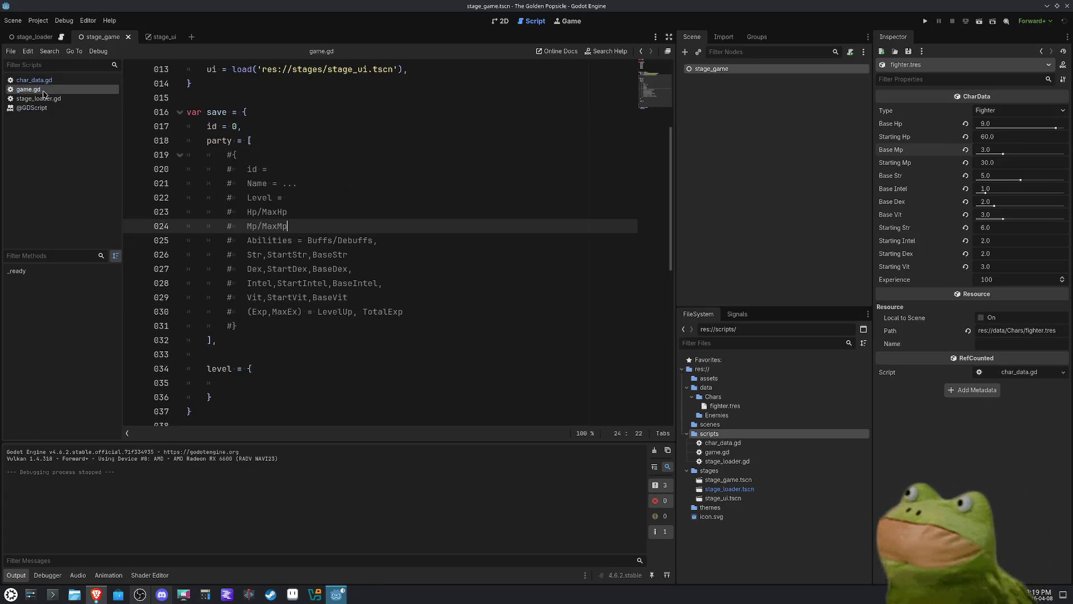
click(32, 108)
right_click(38, 106)
click(62, 115)
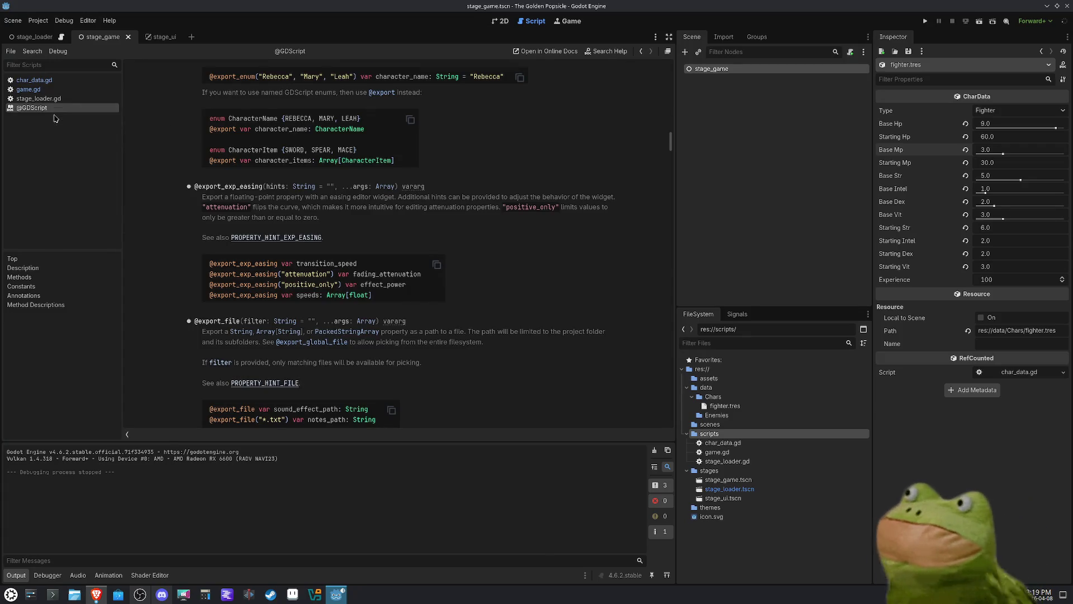
- Delete the blank lines after extends Node in stage_loader.gd
click(32, 100)
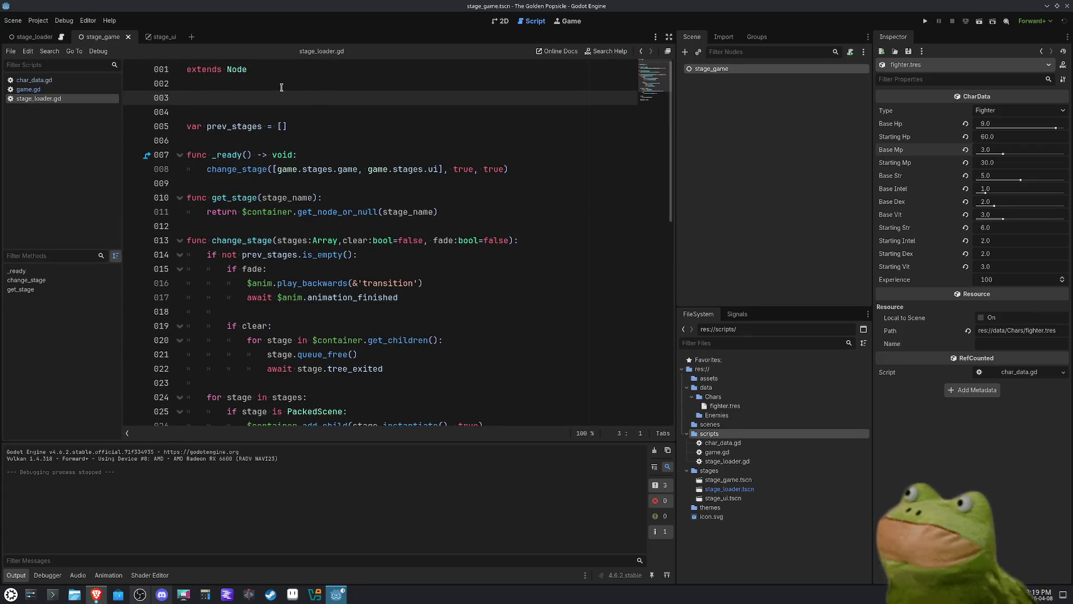
key(Delete)
key(Delete)
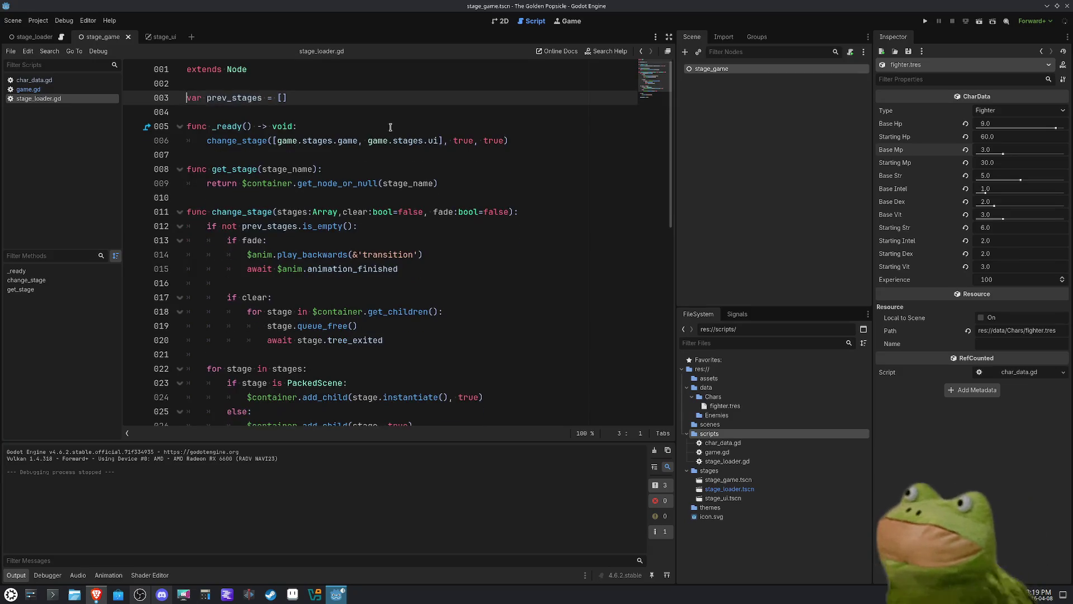
click(39, 81)
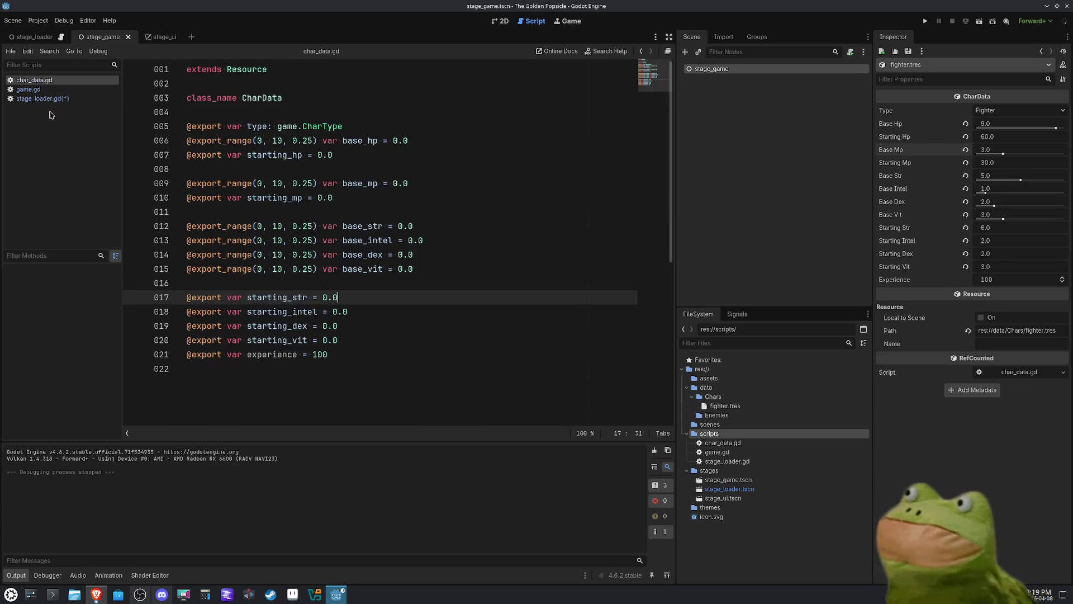
click(31, 90)
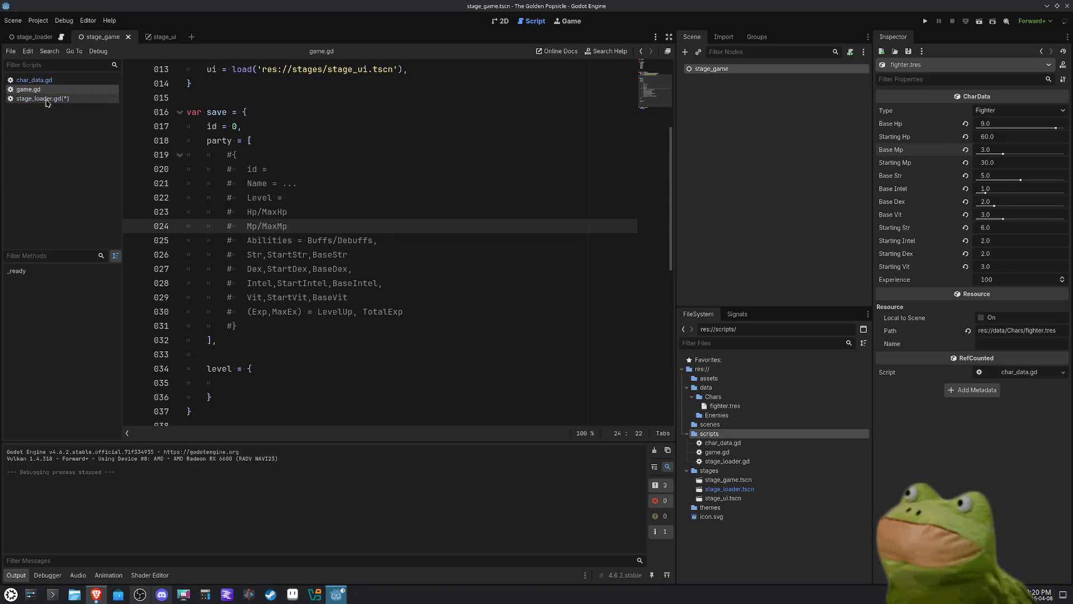
click(54, 102)
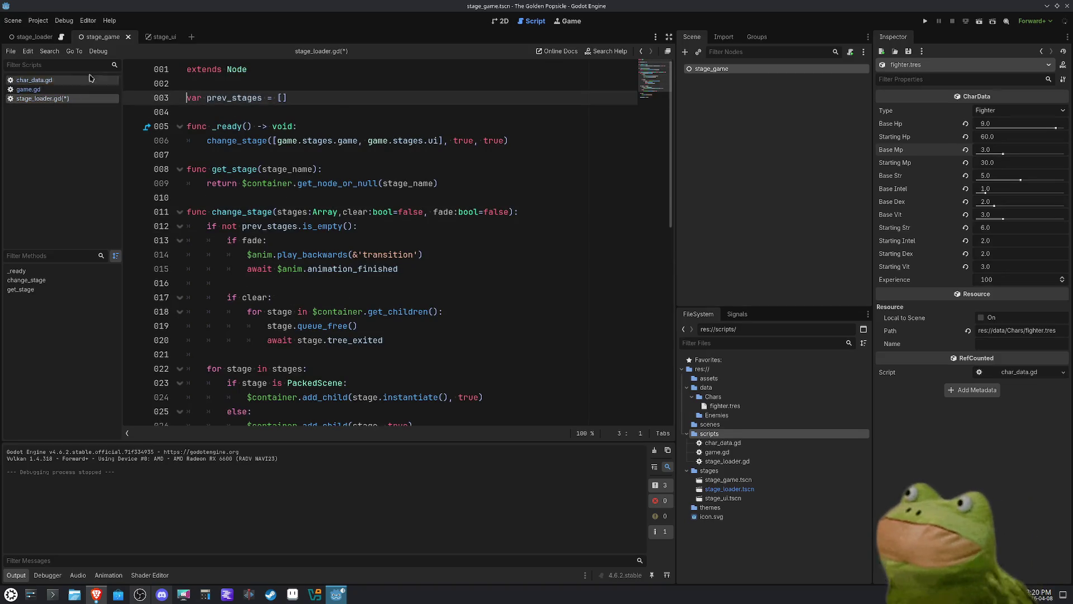
click(48, 81)
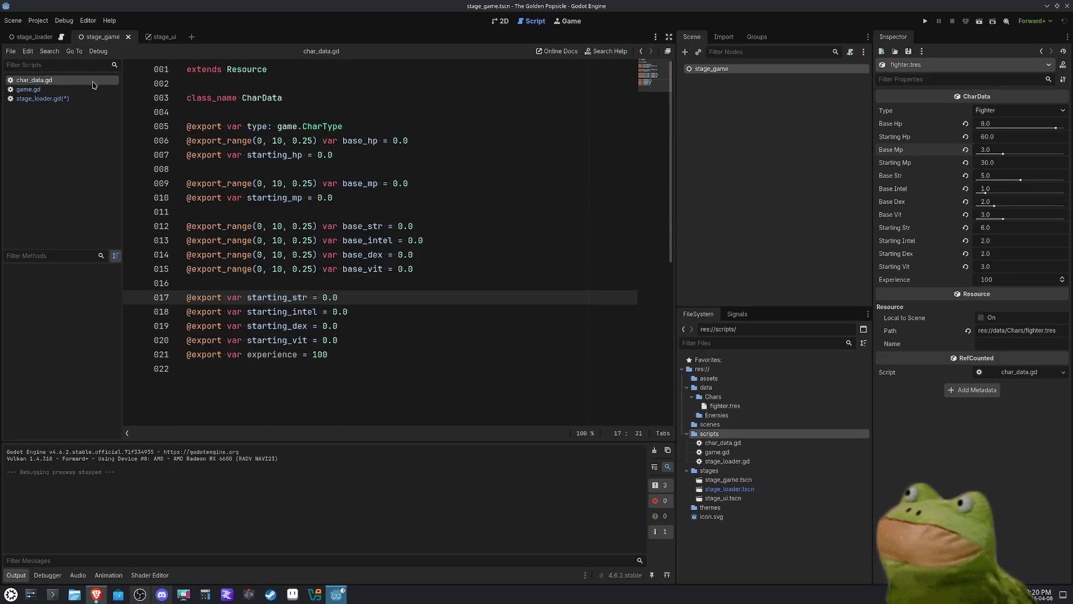
click(31, 90)
click(44, 99)
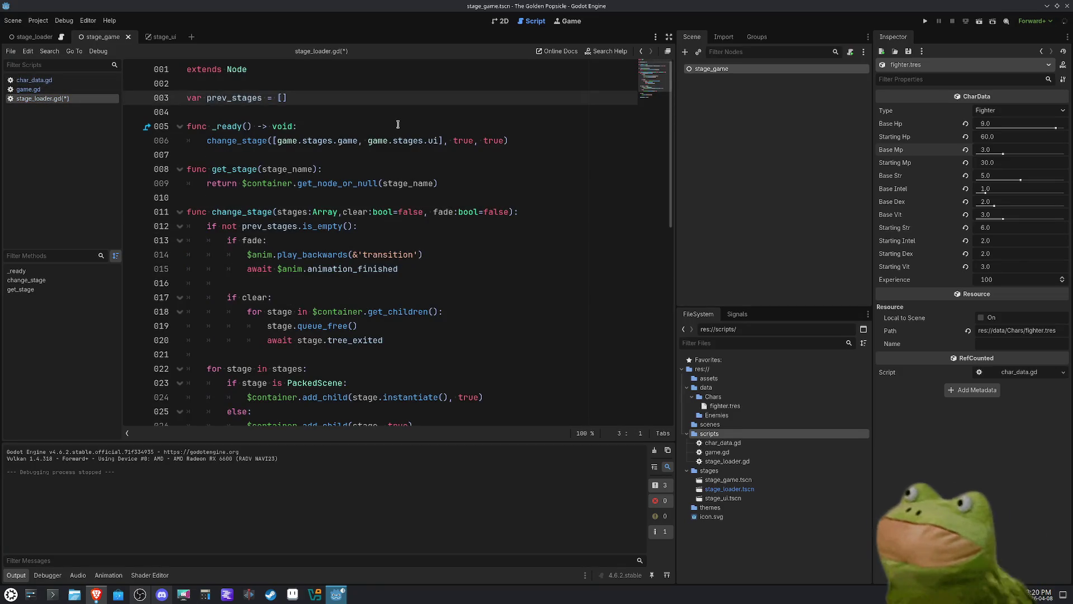
- Cut the CharType enum block out of game.gd
click(28, 89)
scroll(358, 116, up, 1)
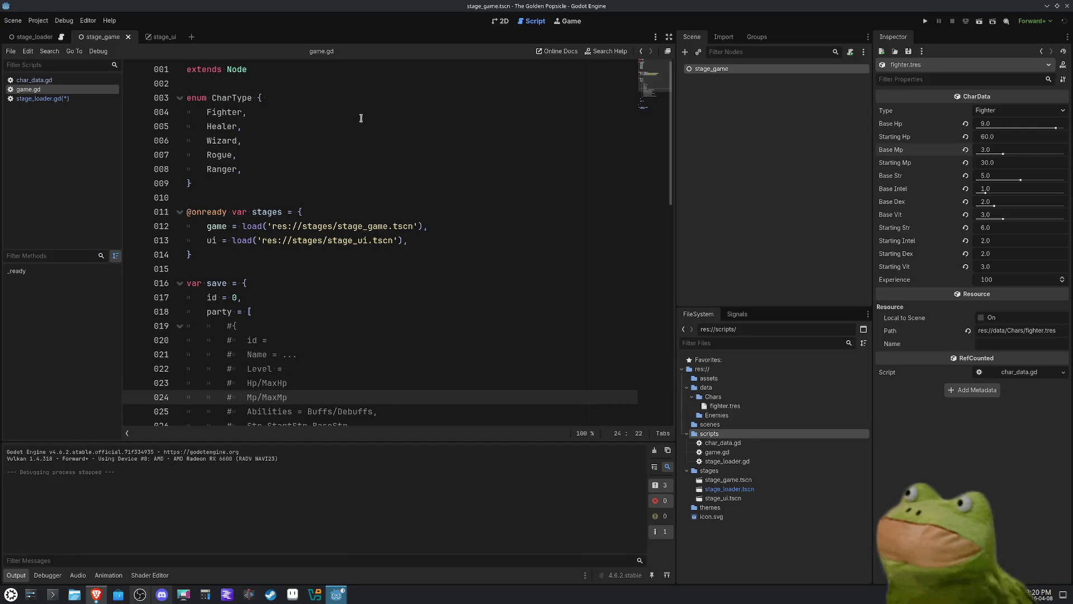
drag(204, 174, 184, 94)
key(ctrl+x)
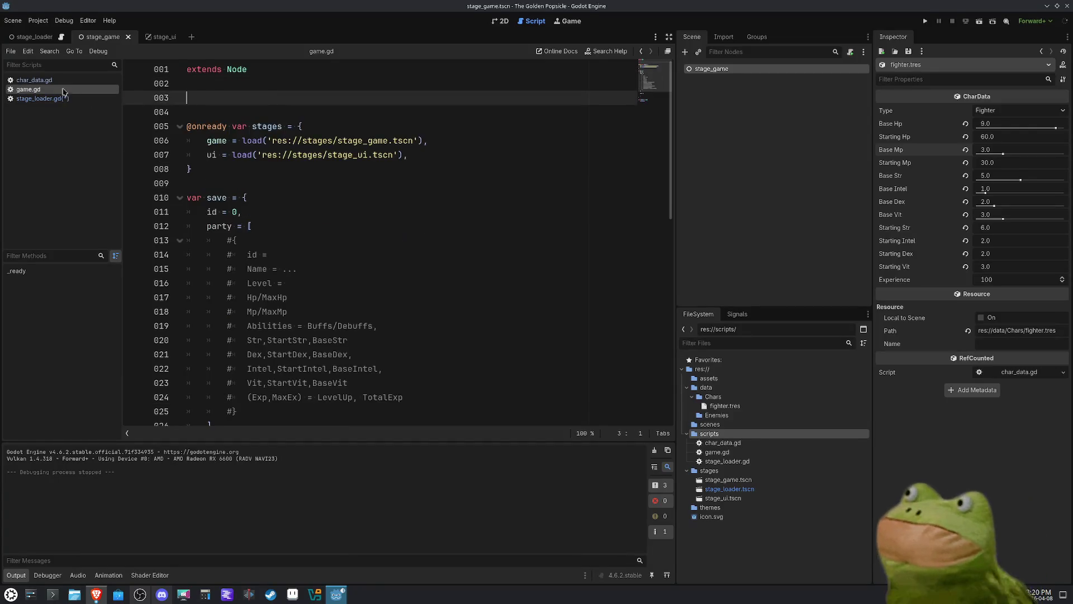
- Paste the CharType enum below class_name CharData in char_data.gd and save
click(66, 85)
click(242, 83)
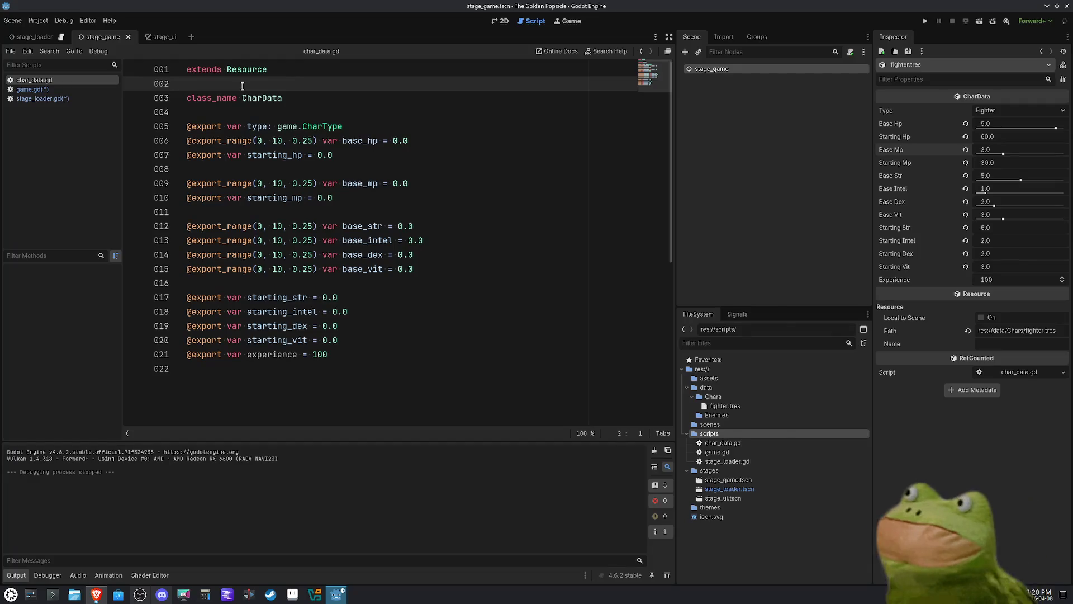
key(Down)
key(Down)
key(Down)
key(ctrl+v)
key(Up)
key(Up)
key(Up)
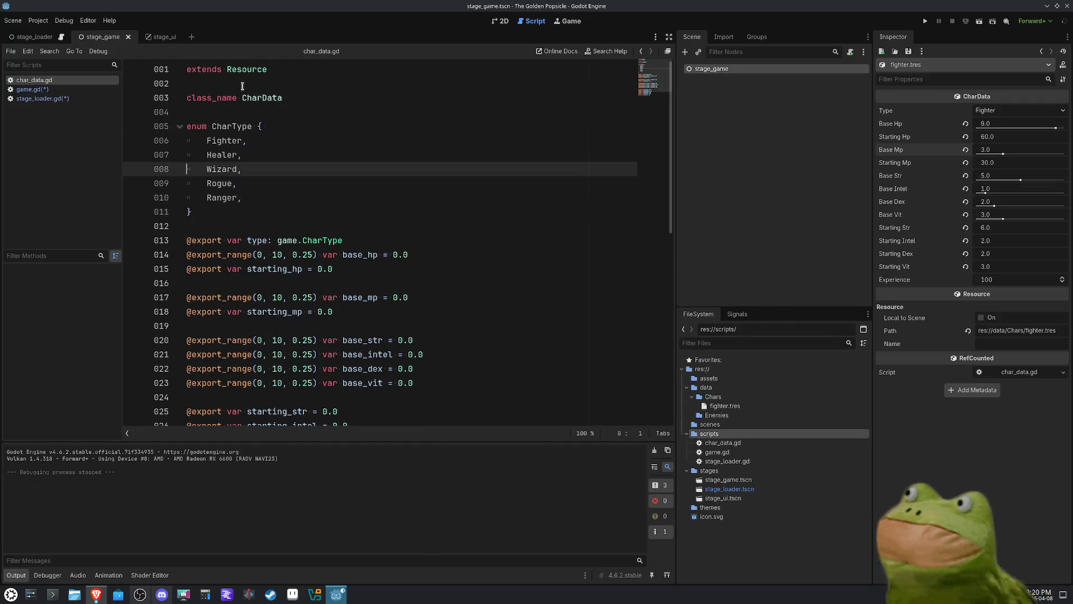
key(Up)
key(Up)
key(Up)
key(ctrl+s)
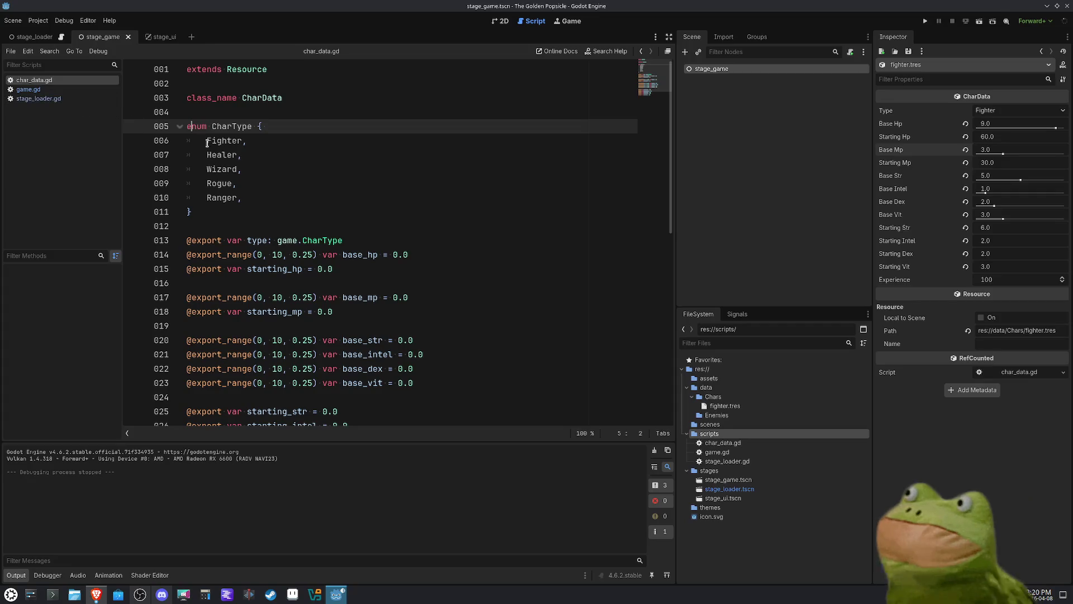
- Remove the 'game.' prefix so the type export uses CharType directly
double_click(287, 241)
key(BackSpace)
key(Delete)
click(420, 192)
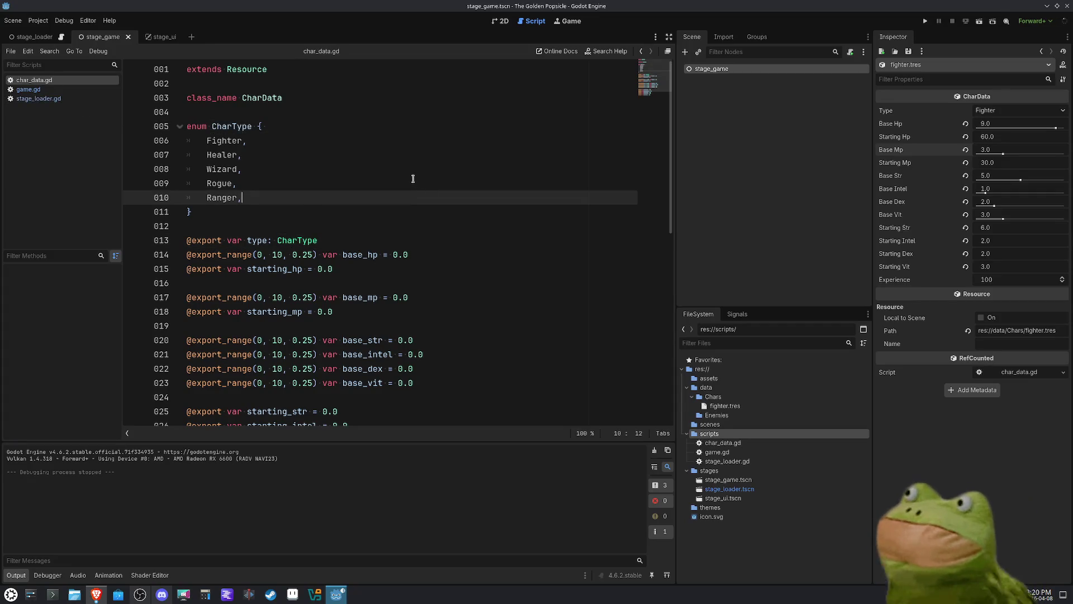
- Confirm fighter.tres keeps the Fighter character type, then reopen game.gd
click(734, 408)
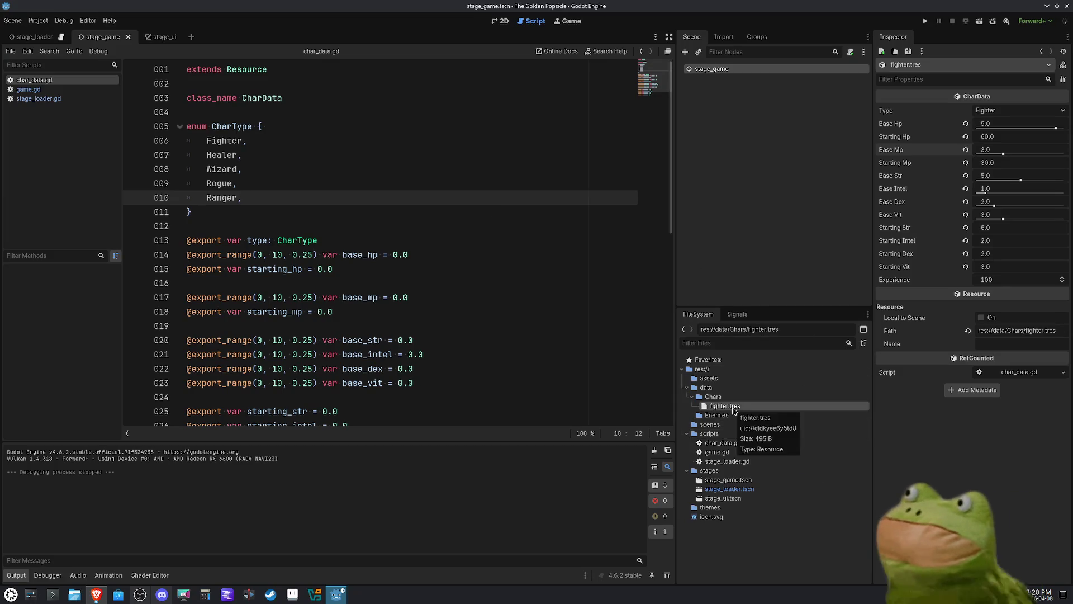
click(699, 69)
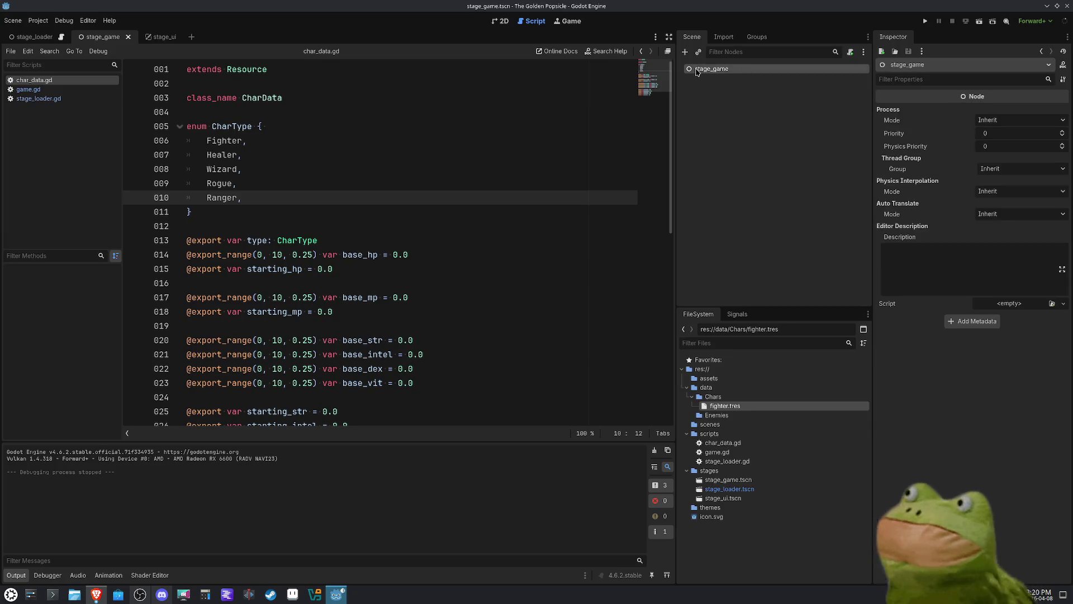
click(721, 406)
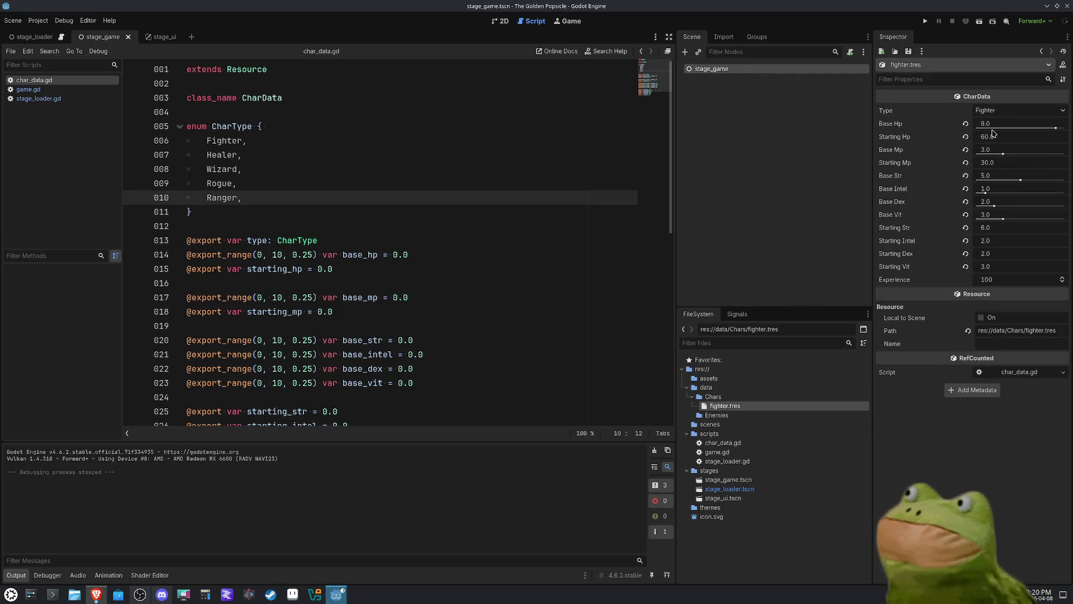
click(997, 112)
click(998, 115)
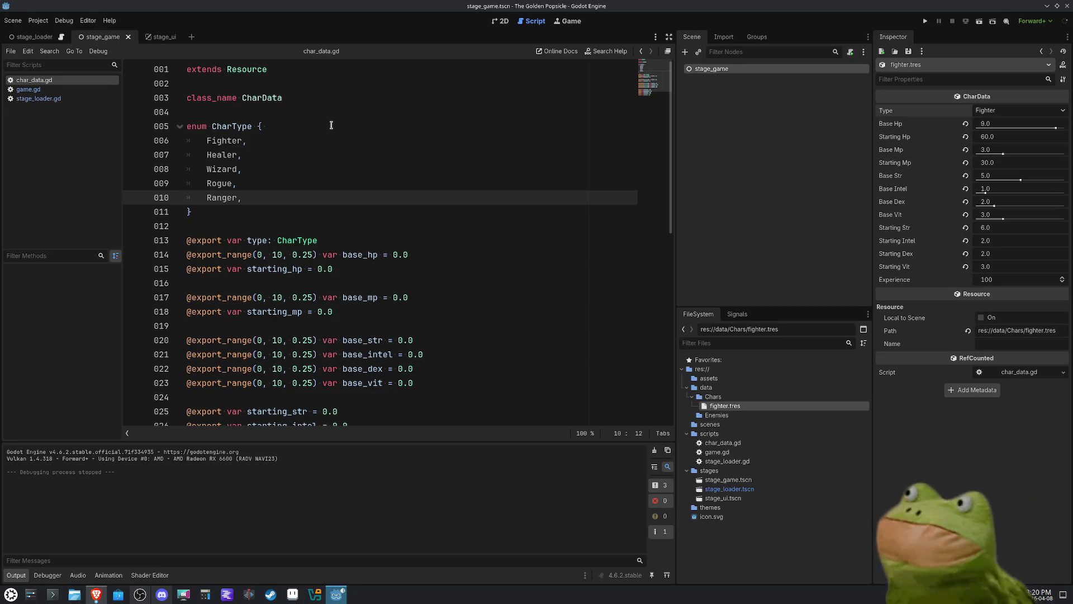
click(207, 211)
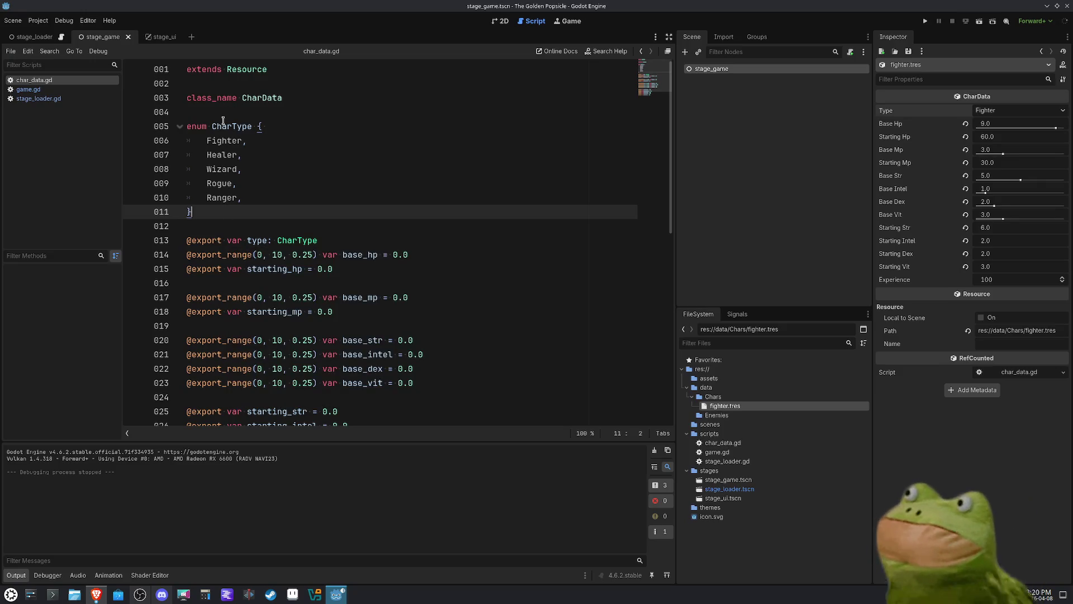
click(372, 183)
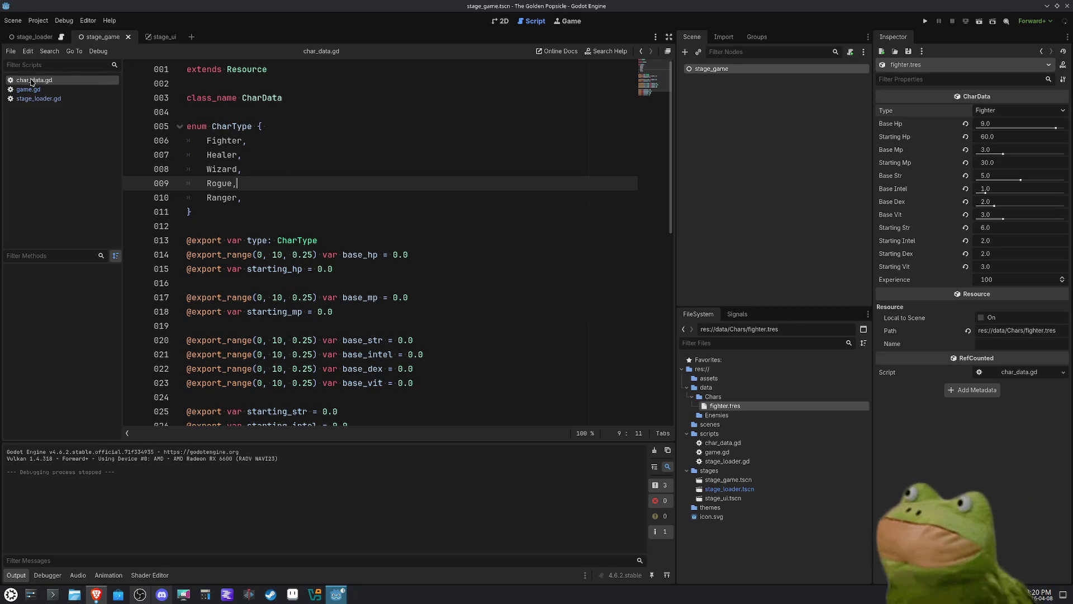
click(36, 99)
click(27, 89)
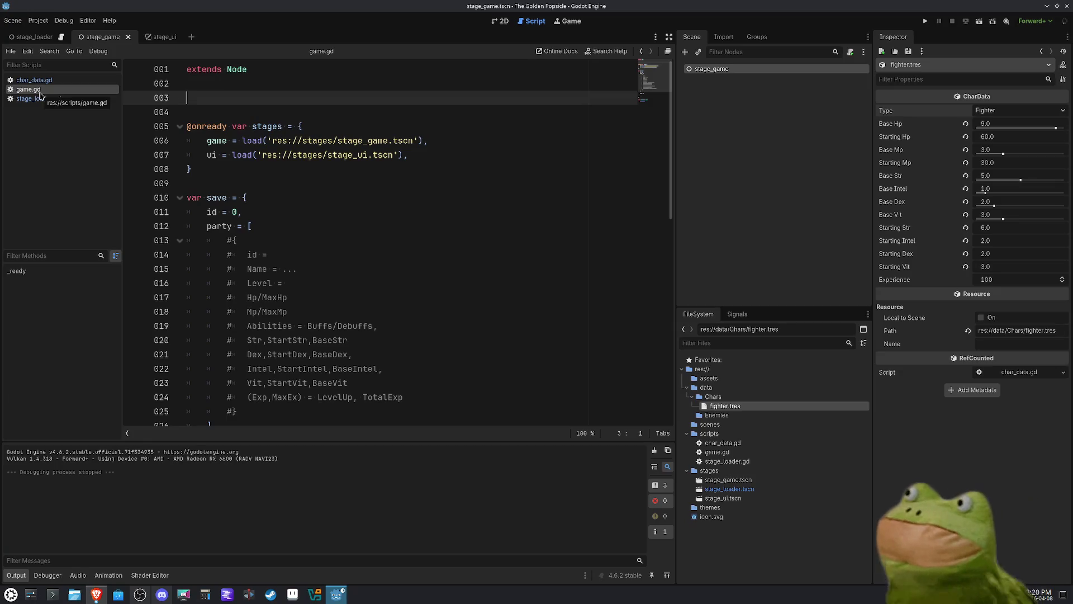
- Delete the two blank lines in game.gd and minimize the Steam store window
key(Delete)
key(Delete)
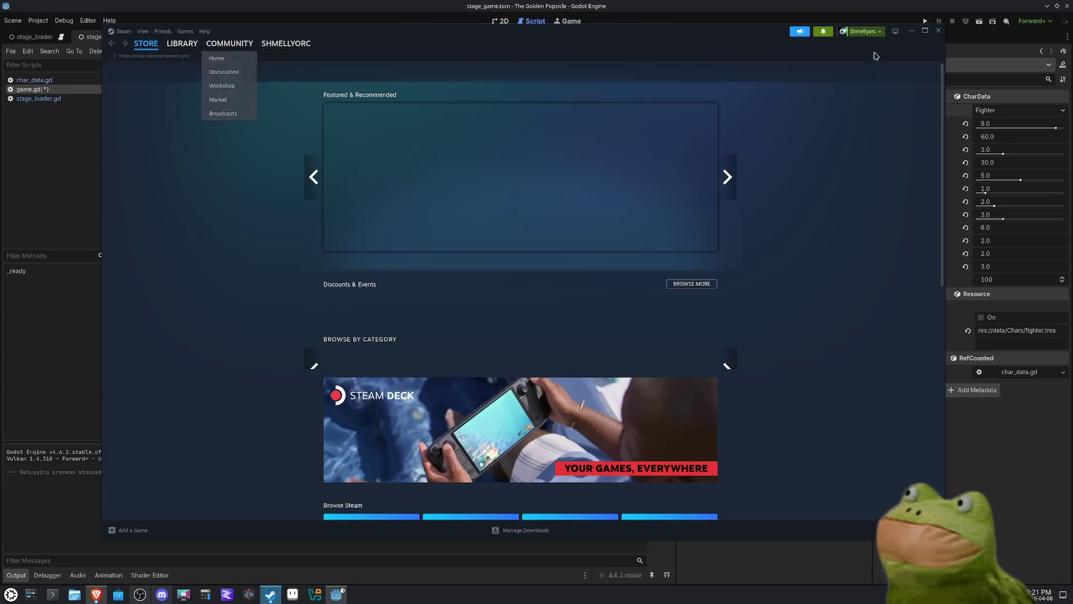
click(912, 32)
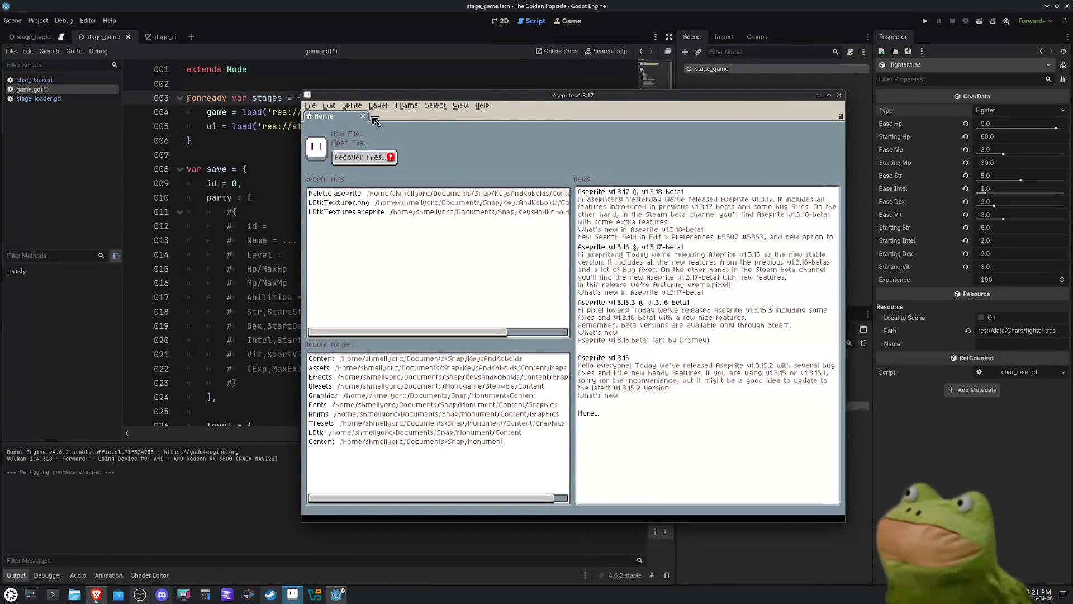
- Close the Home tab and create a new 128×128 sprite, Sprite-0001
click(364, 116)
key(ctrl+n)
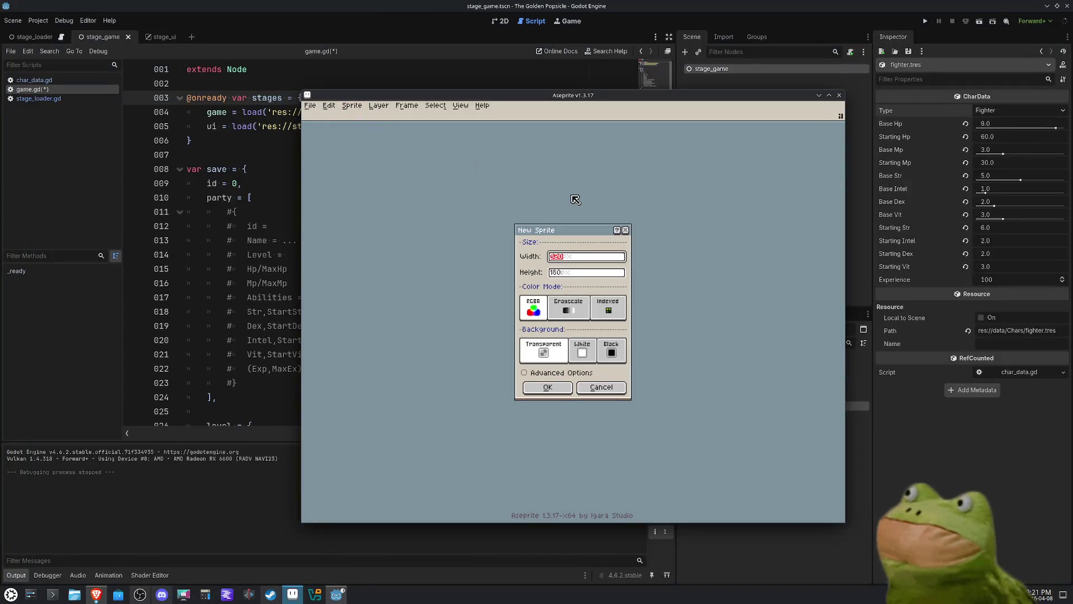
click(626, 230)
click(310, 106)
click(322, 114)
text(8)
key(Tab)
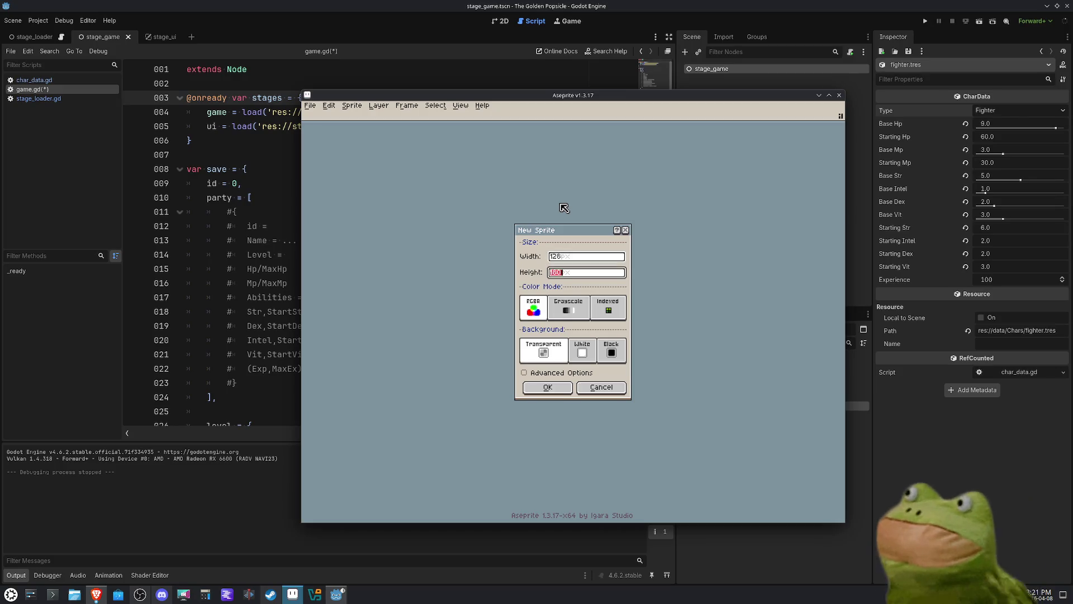
key(Return)
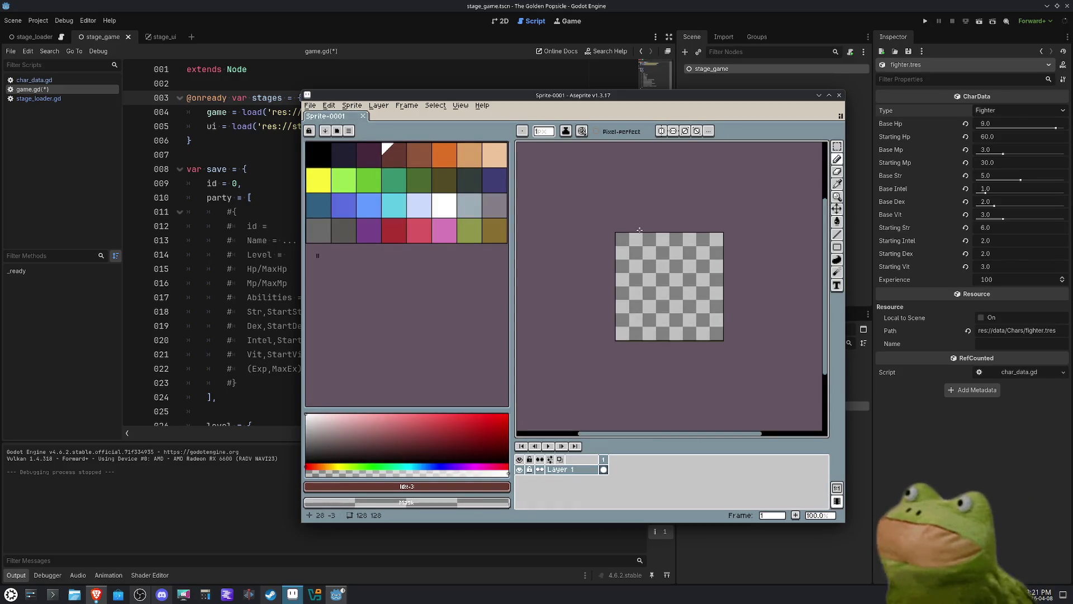
- Crop the sprite canvas to a 96×96 selection and deselect
key(m)
drag(623, 236, 691, 309)
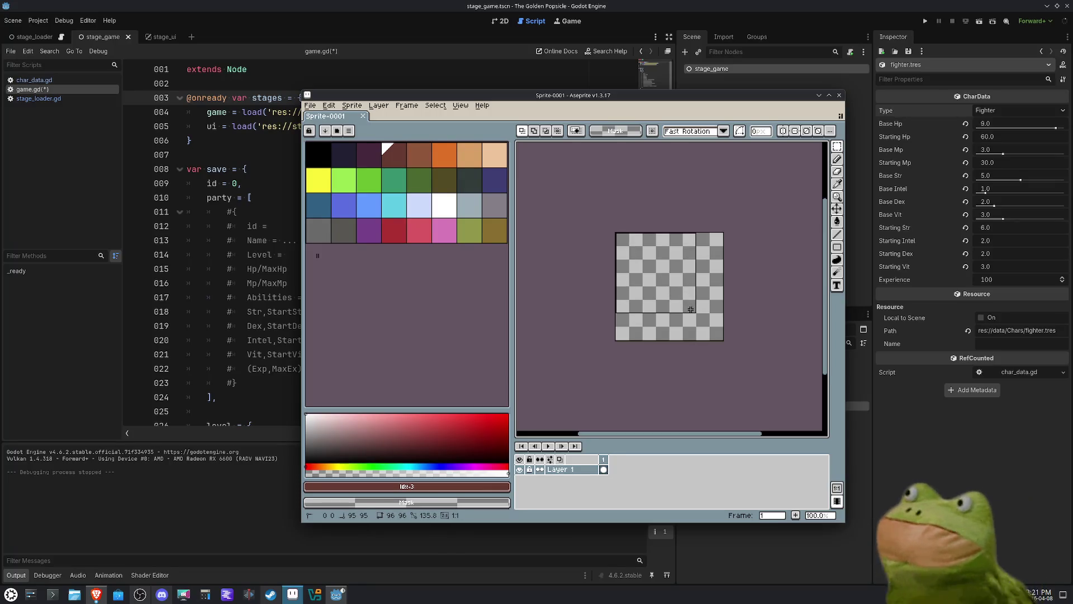
drag(690, 309, 691, 309)
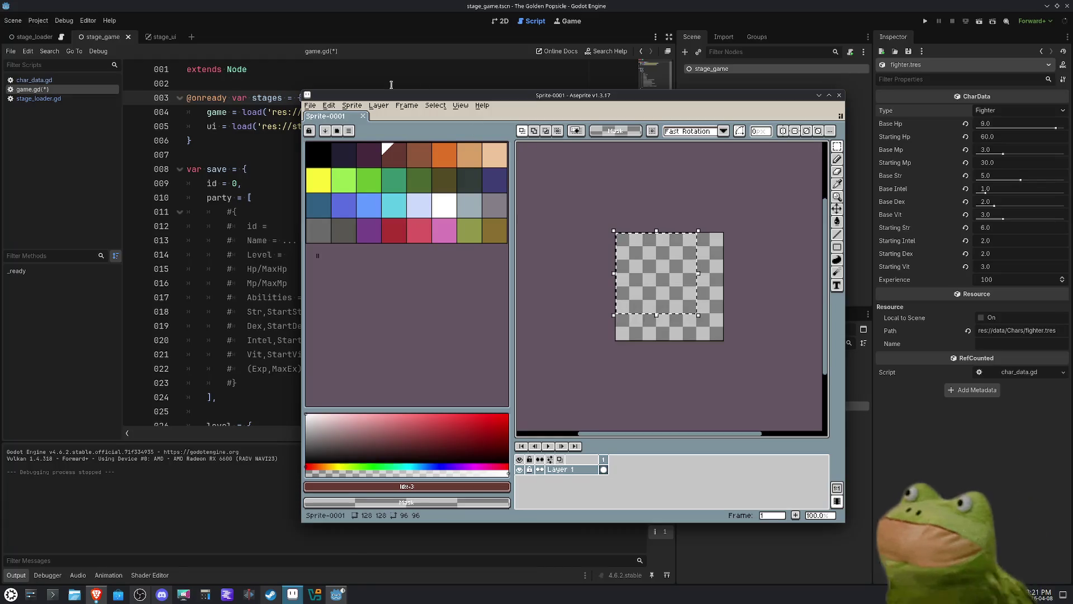
click(351, 105)
click(379, 184)
key(ctrl+d)
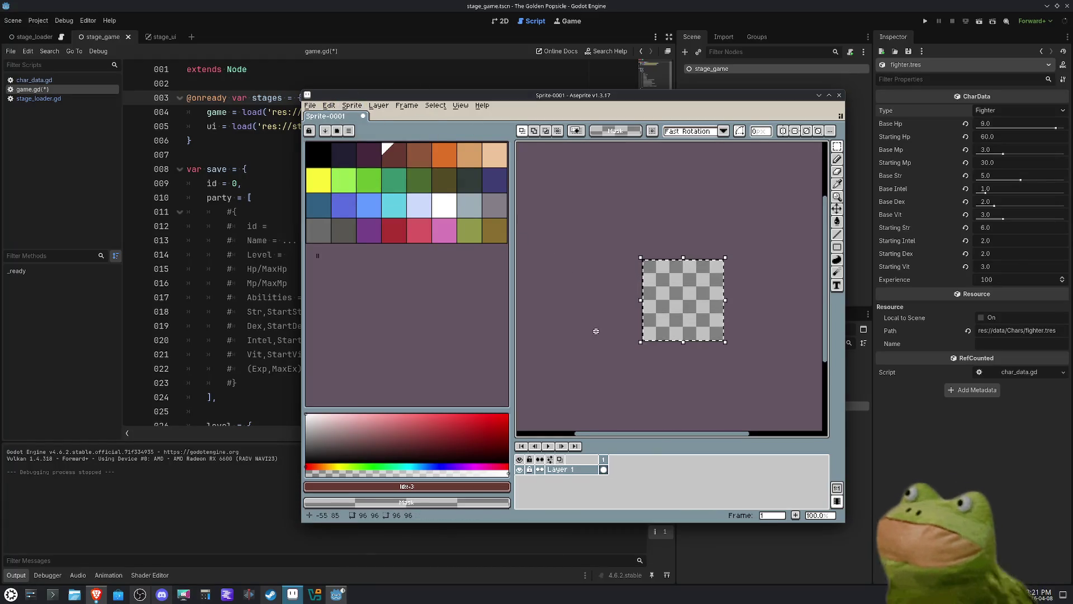
- Save the sprite into Documents > Godot > the_golden_popsicle > assets
key(ctrl+s)
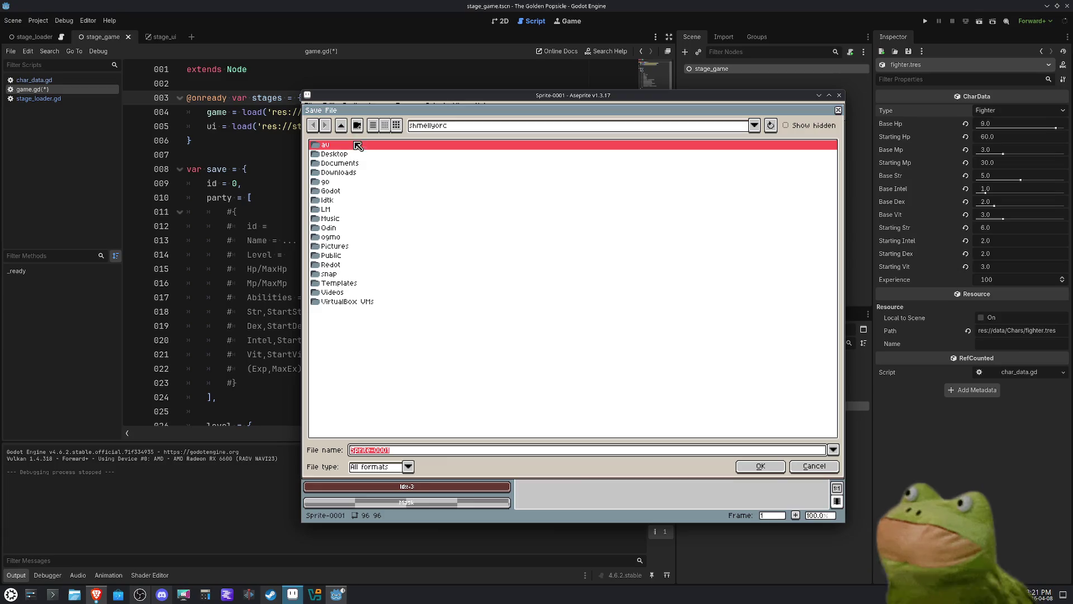
double_click(355, 164)
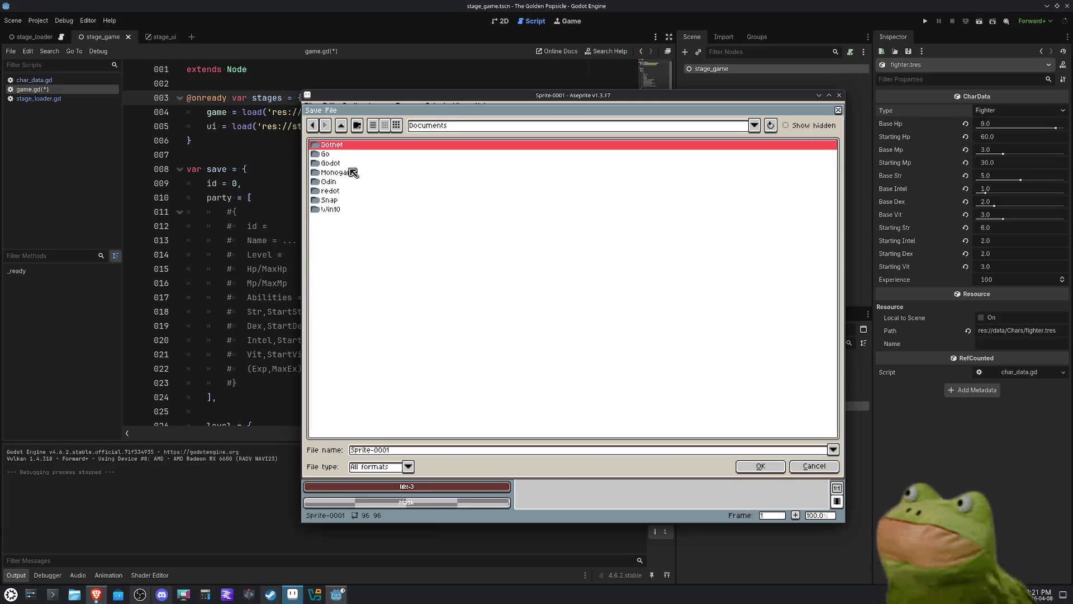
double_click(347, 165)
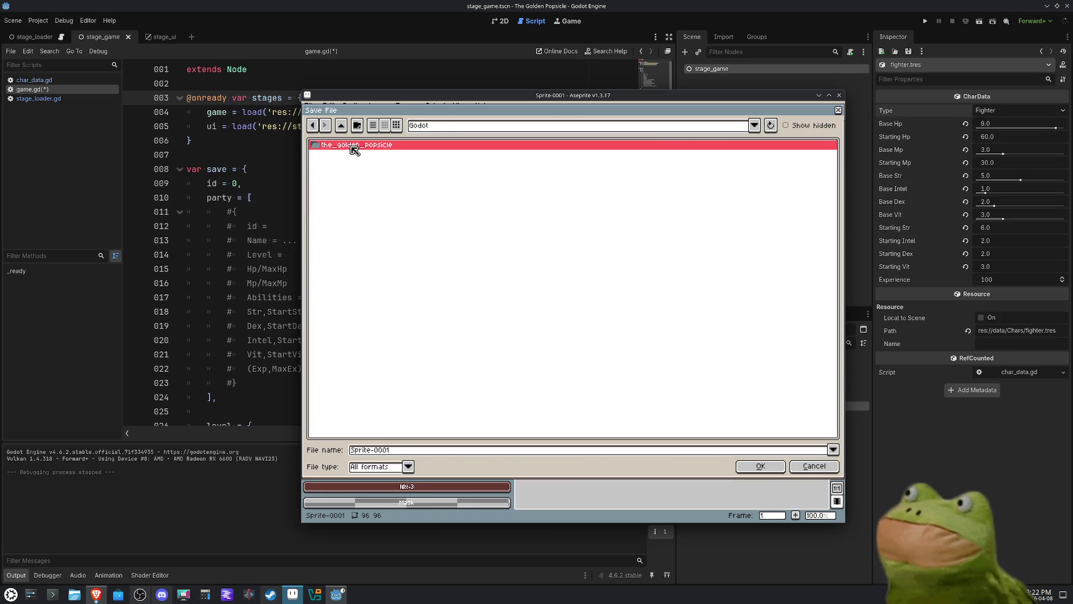
double_click(354, 146)
double_click(351, 146)
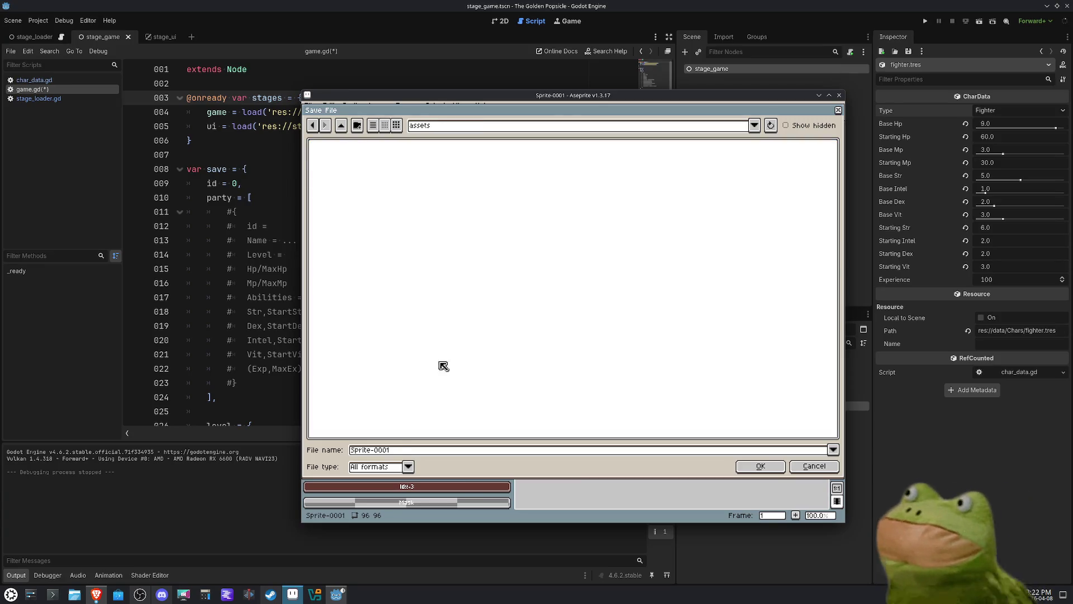
click(392, 448)
- Save the sprite as chars.aseprite and try the island-joy-16 palette preset
text(chars)
key(Return)
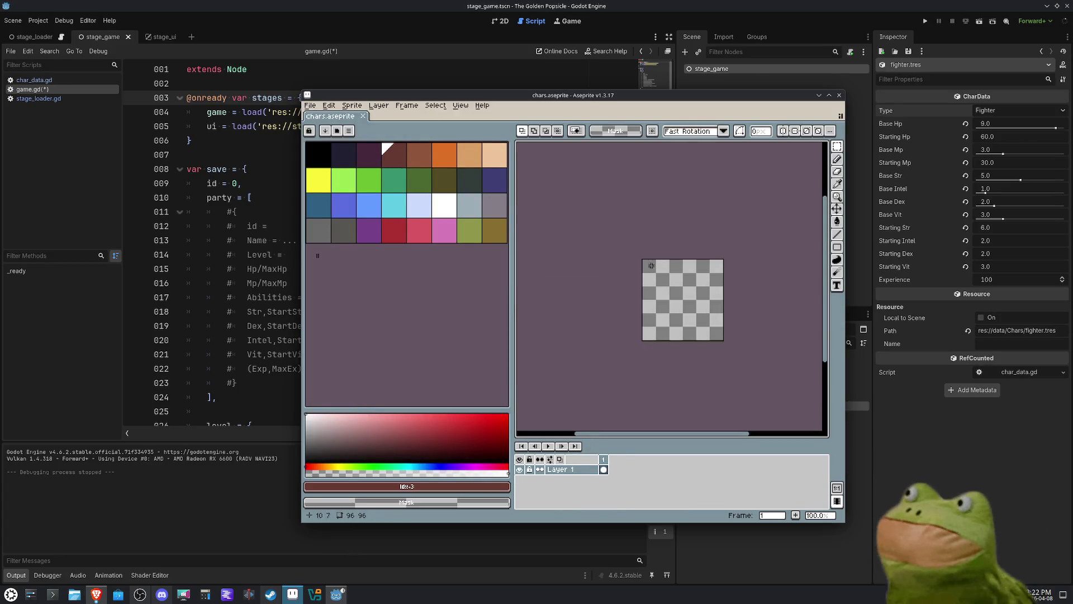
click(336, 131)
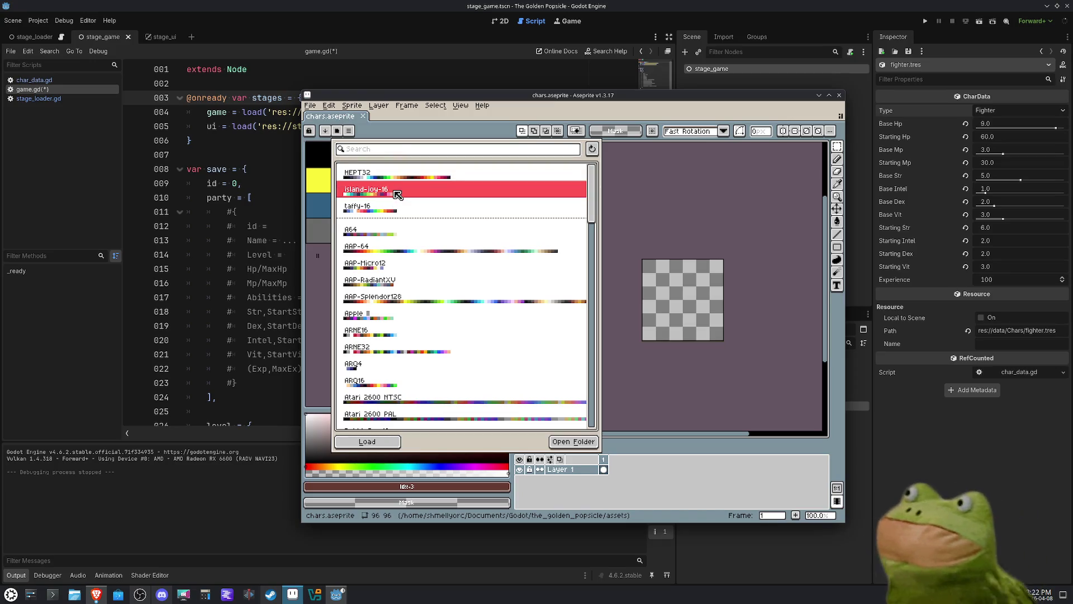
click(328, 290)
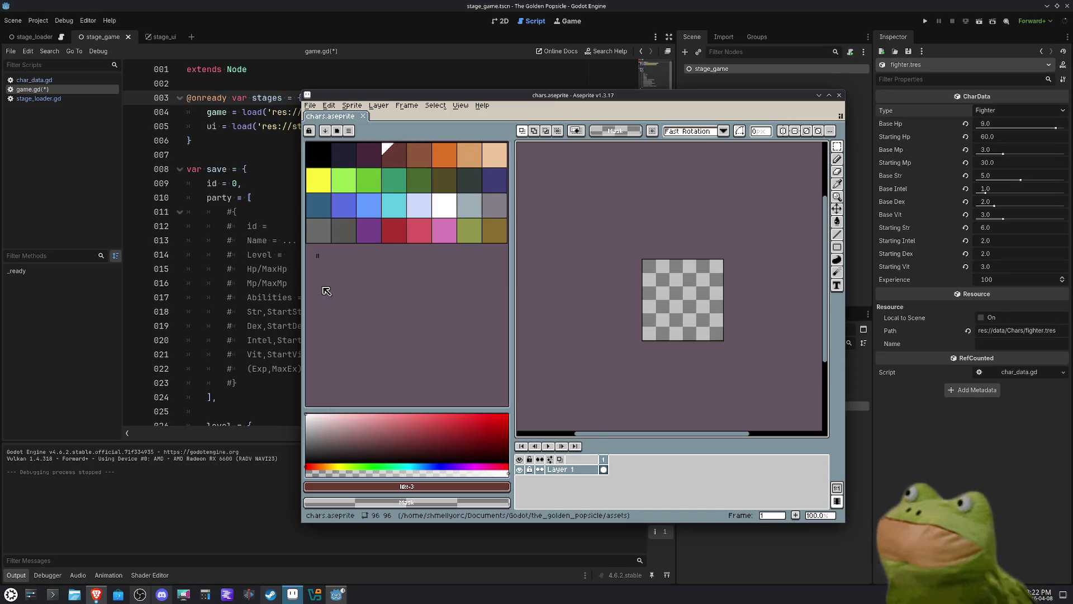
click(341, 130)
click(360, 193)
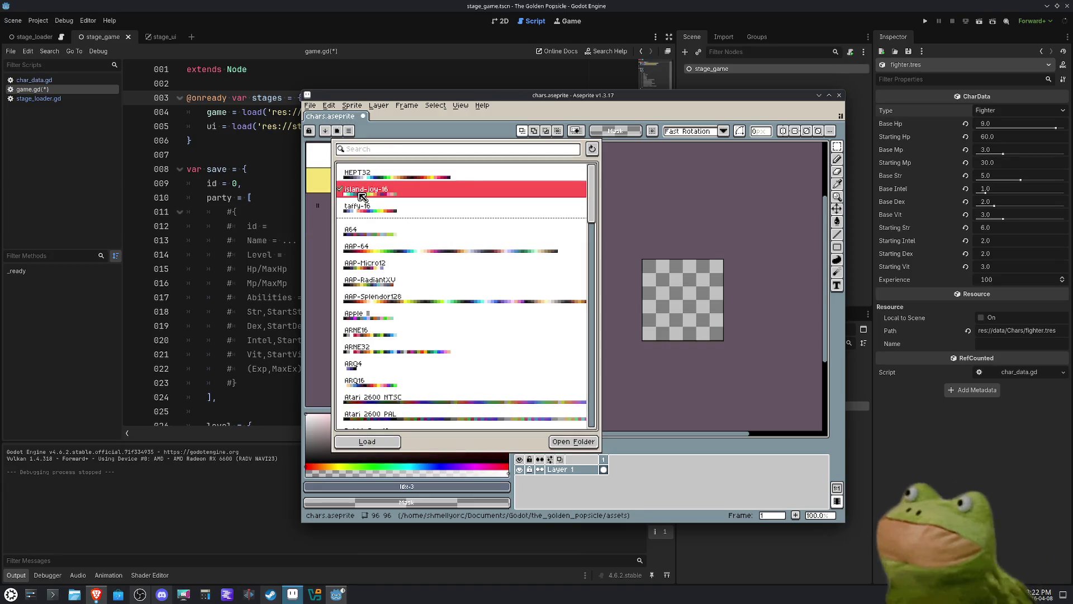
- Replace the palette with the tarty-16 preset
click(323, 268)
click(341, 130)
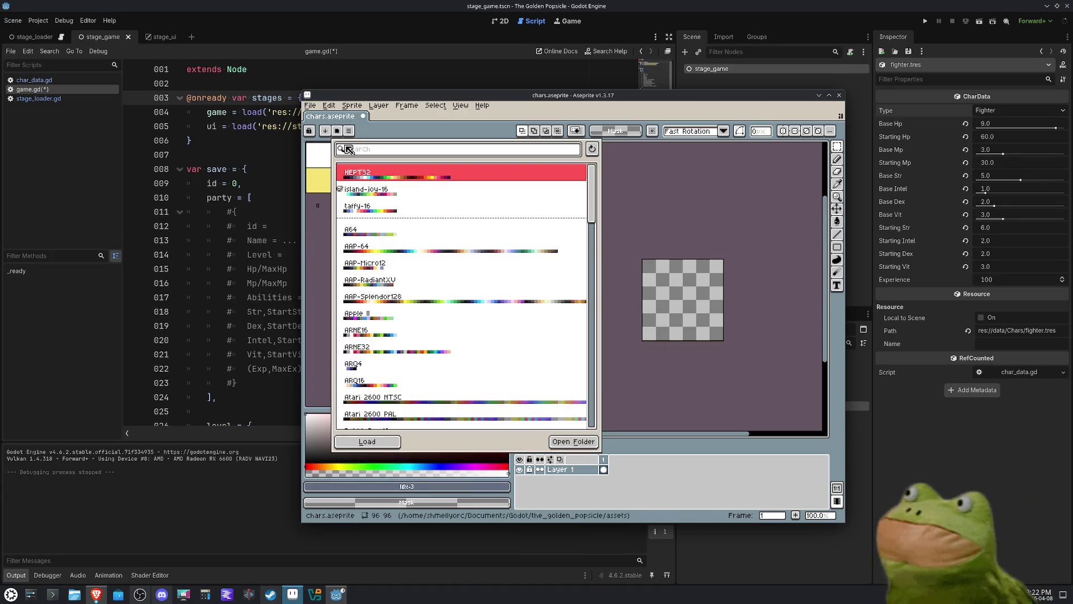
click(357, 206)
click(325, 261)
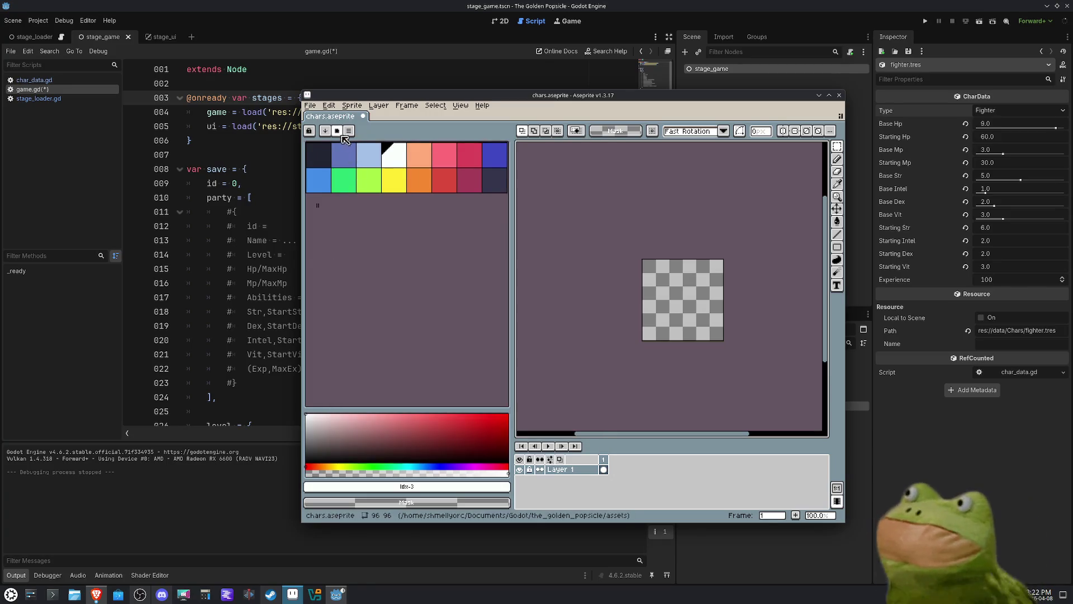
click(341, 130)
click(319, 274)
scroll(647, 280, up, 8)
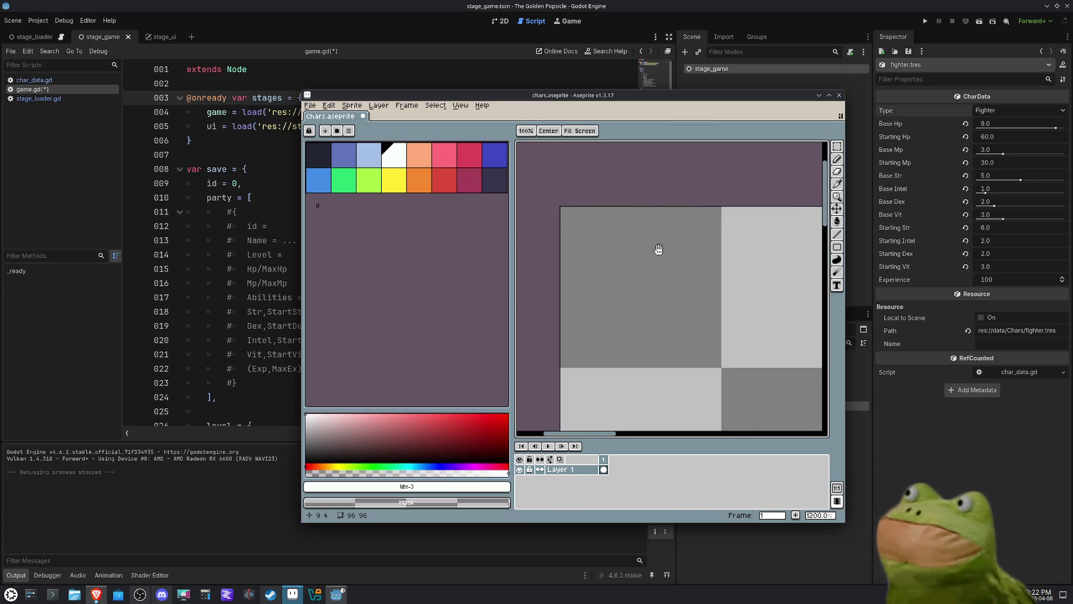
- Paint a small peach block with a row of white pixels to its left
drag(657, 249, 690, 244)
click(419, 155)
key(b)
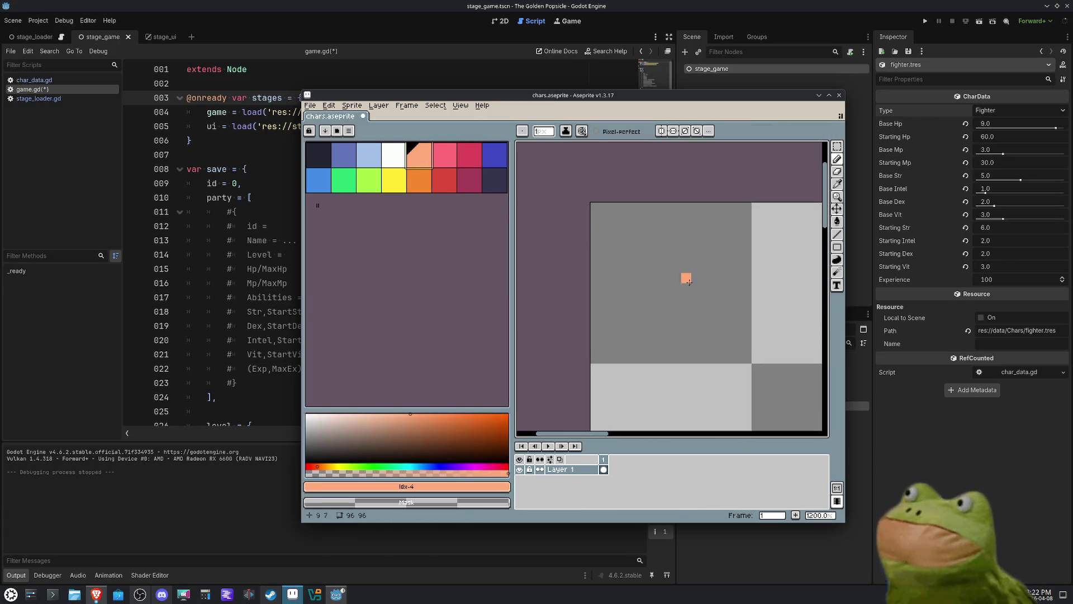
drag(716, 318, 707, 328)
click(319, 155)
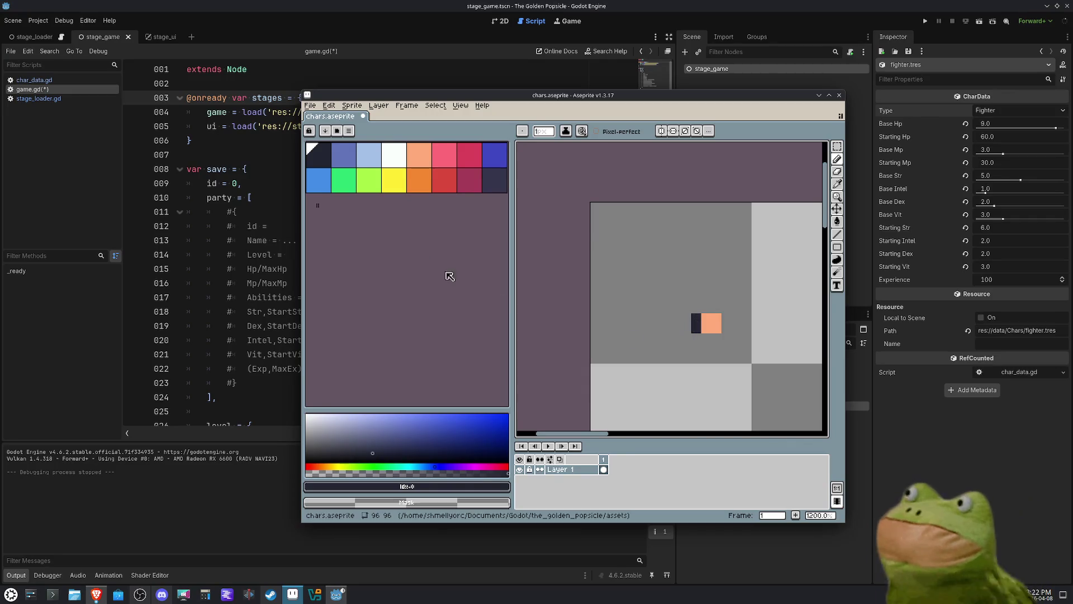
click(394, 157)
drag(686, 328, 665, 329)
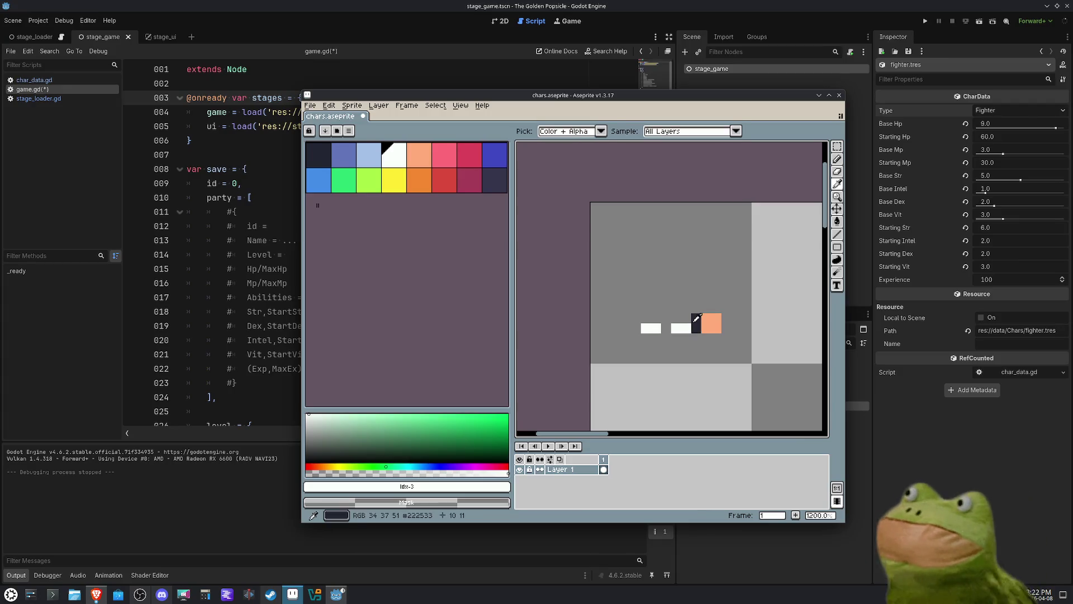
- Add an L-shaped peach block beside the dark bar and erase stray peach pixels on the left
alt+click(696, 323)
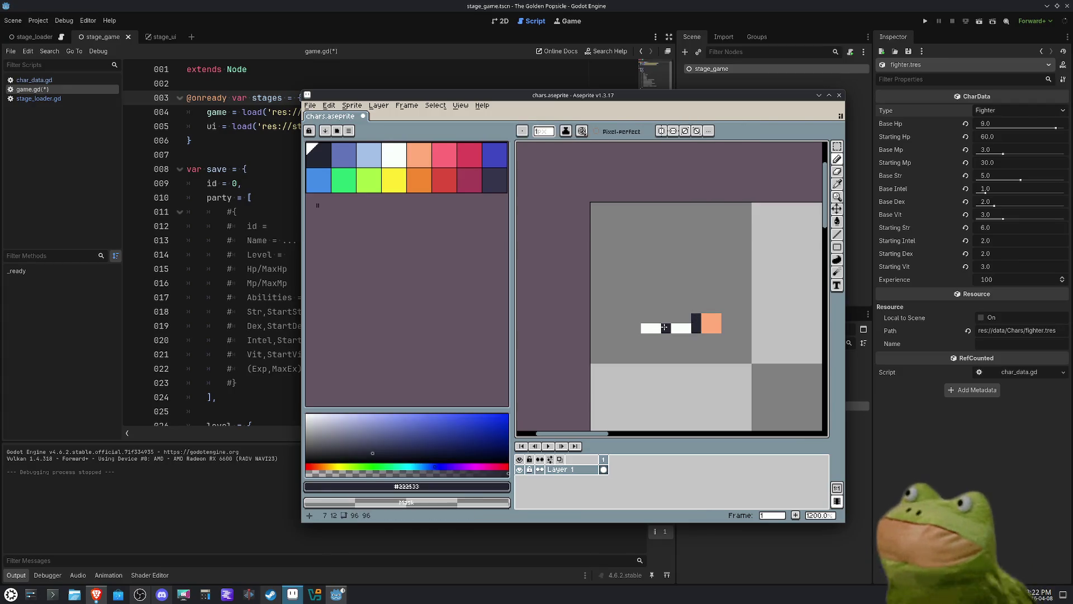
alt+click(712, 323)
click(625, 326)
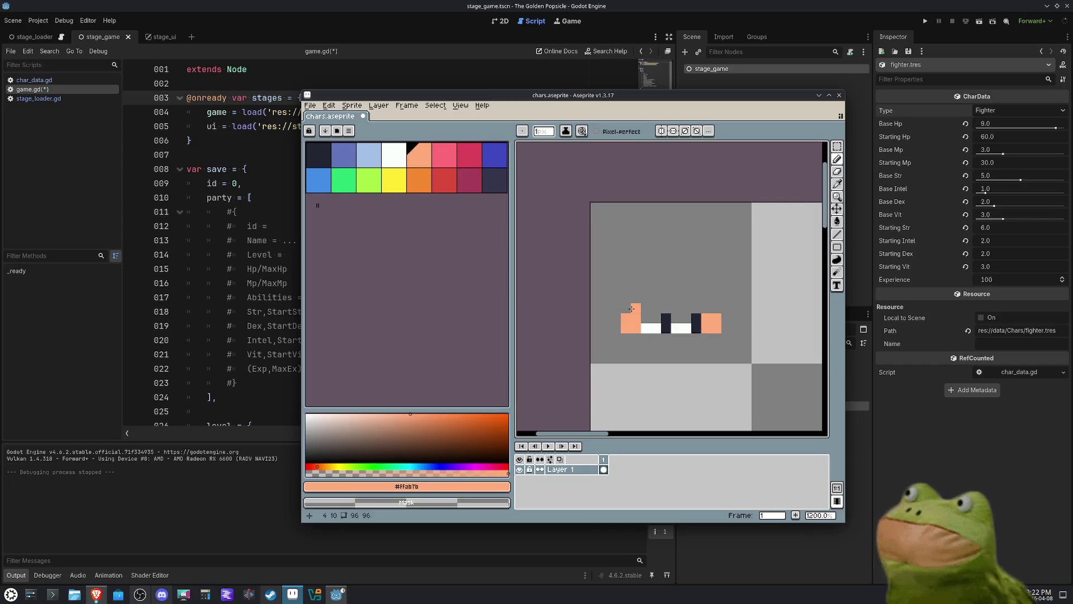
drag(636, 312, 698, 308)
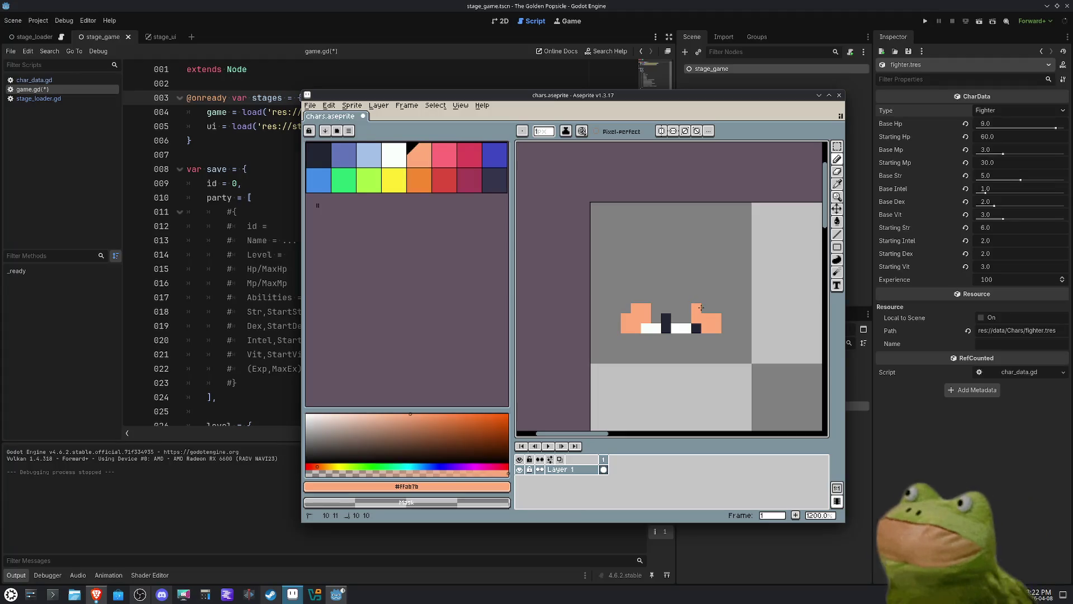
key(ctrl+z)
key(ctrl+z)
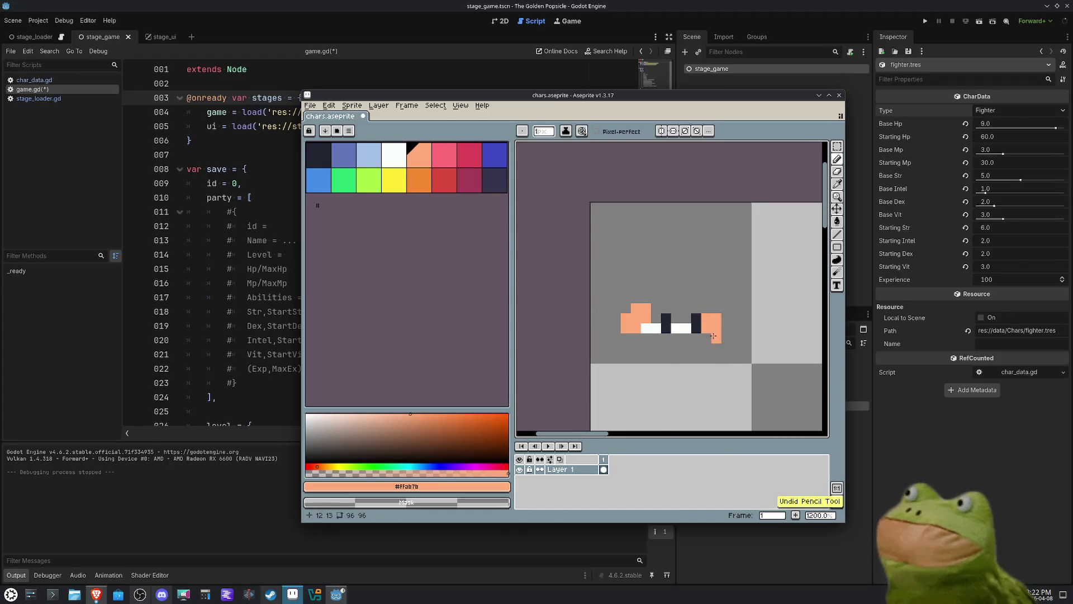
mouse_move(707, 307)
mouse_down()
mouse_move(708, 298)
mouse_move(718, 310)
mouse_up()
key(ctrl+z)
key(ctrl+z)
key(ctrl+z)
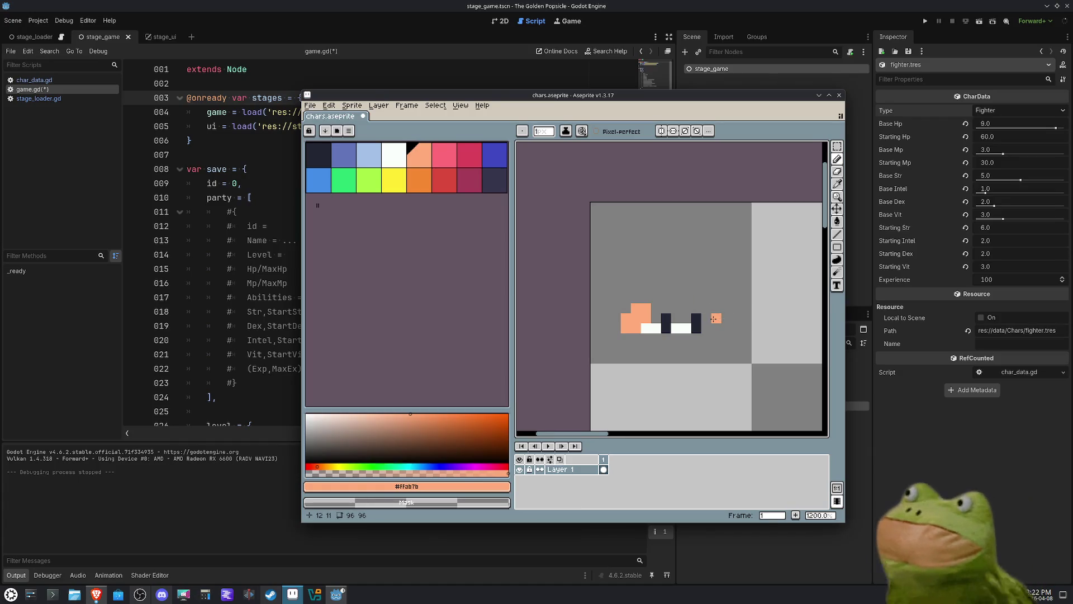
drag(708, 318, 716, 328)
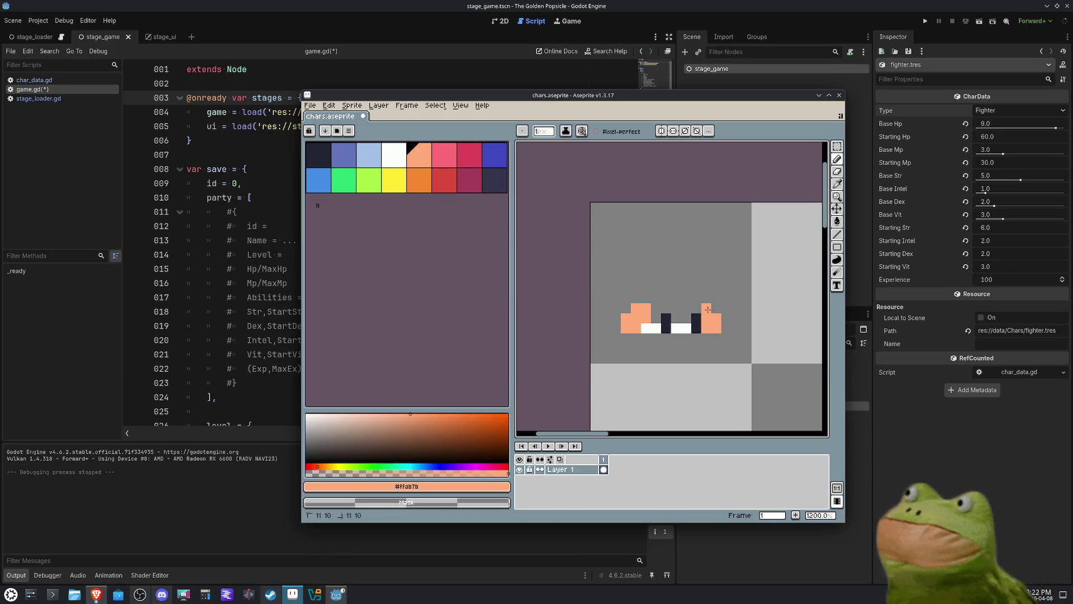
click(706, 298)
right_click(639, 310)
mouse_move(638, 311)
mouse_down()
mouse_move(624, 322)
mouse_move(640, 330)
mouse_up()
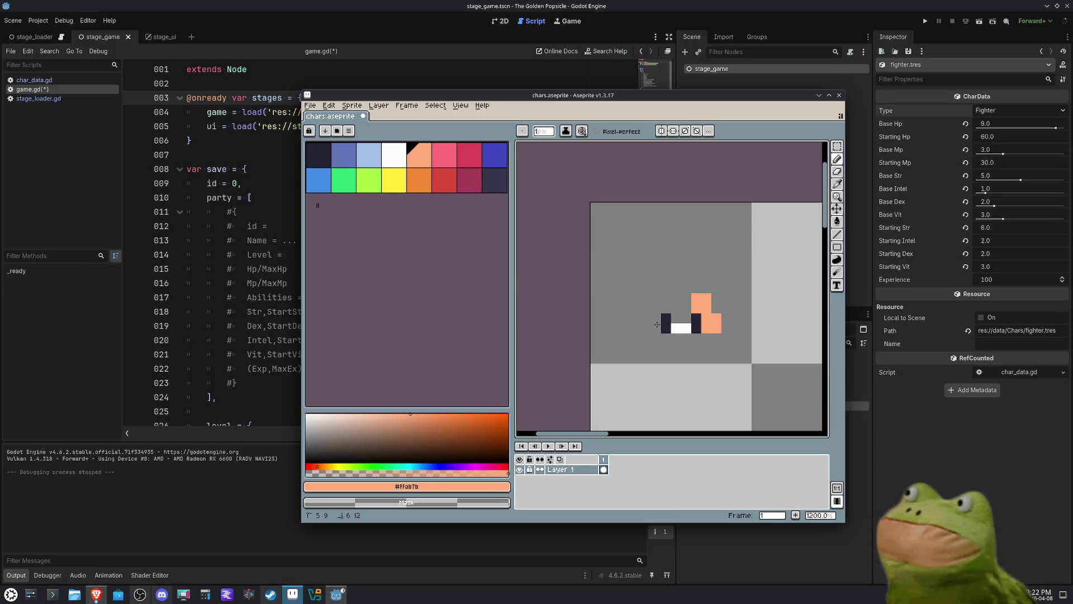
- Extend the white row further left of the dark pixel
alt+click(694, 324)
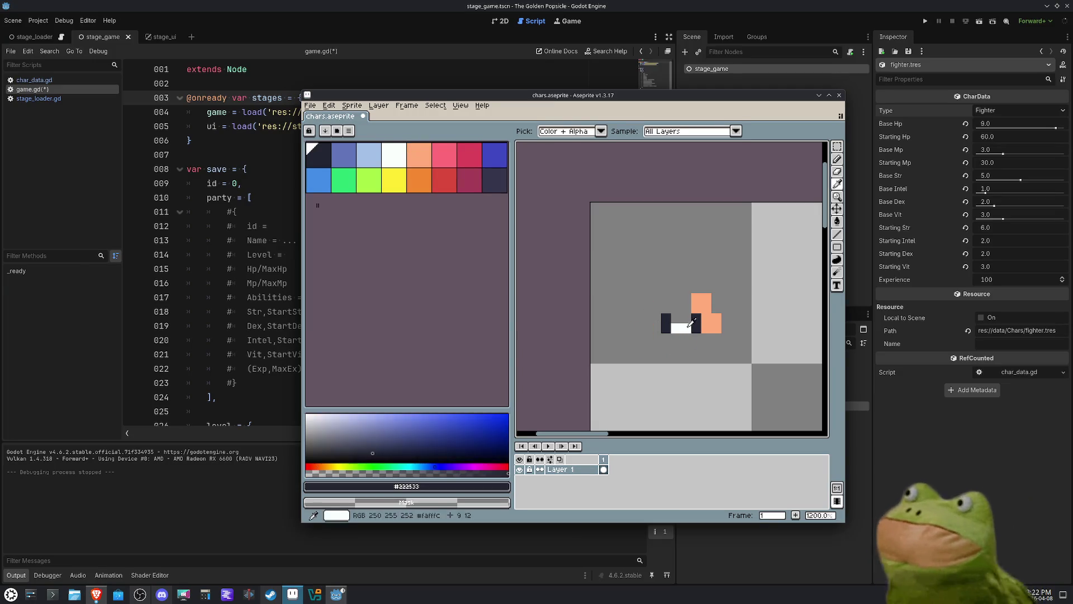
alt+click(691, 323)
drag(656, 328, 646, 328)
- Select the drawn half of the body and place a copy above the original
key(m)
drag(717, 343, 629, 281)
mouse_move(681, 317)
ctrl+mouse_down()
mouse_move(671, 245)
mouse_move(677, 321)
mouse_move(667, 324)
ctrl+mouse_up()
- Flip the copied half horizontally, drop it, and paint light-blue pixels between the dark bars
key(shift+h)
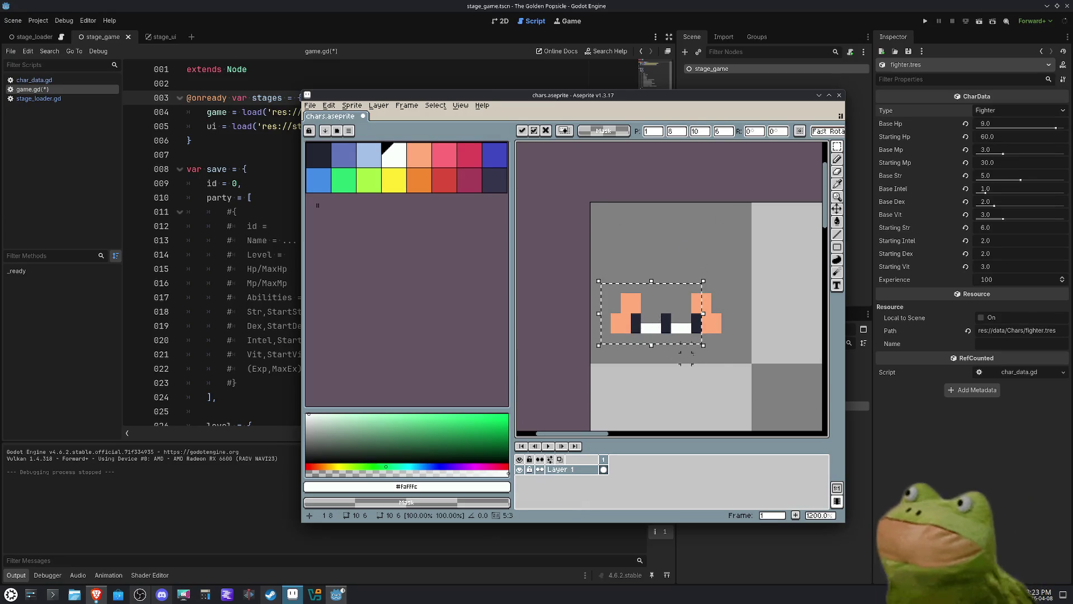
key(ctrl+d)
key(b)
key(bracketleft)
drag(687, 318, 676, 318)
click(655, 318)
- Paint dark pixels above both bars and an orange band across the middle
key(i)
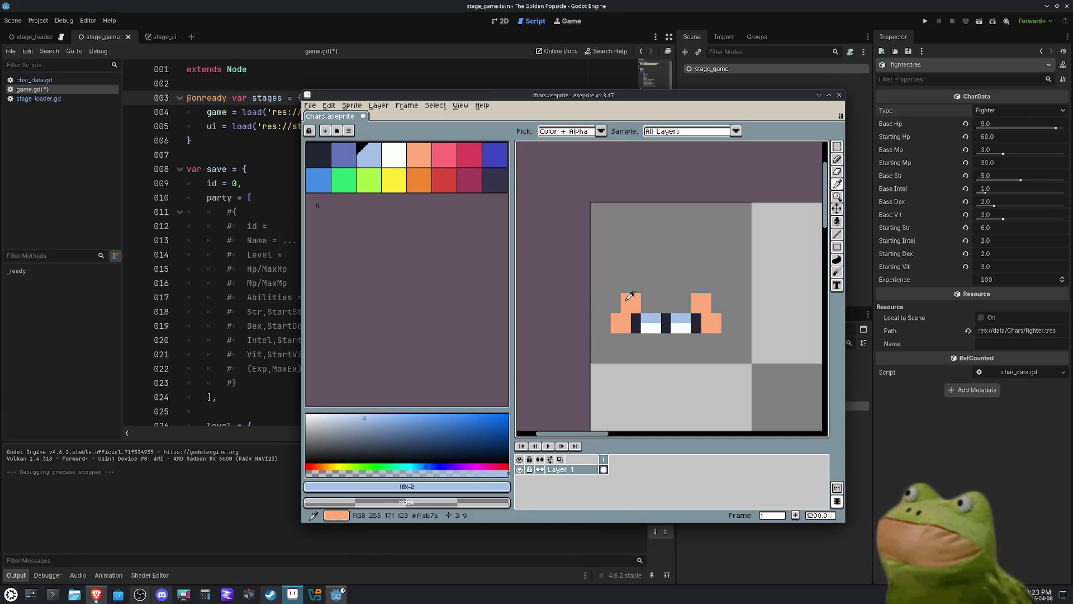
click(637, 315)
key(b)
drag(645, 298, 645, 308)
drag(687, 298, 689, 307)
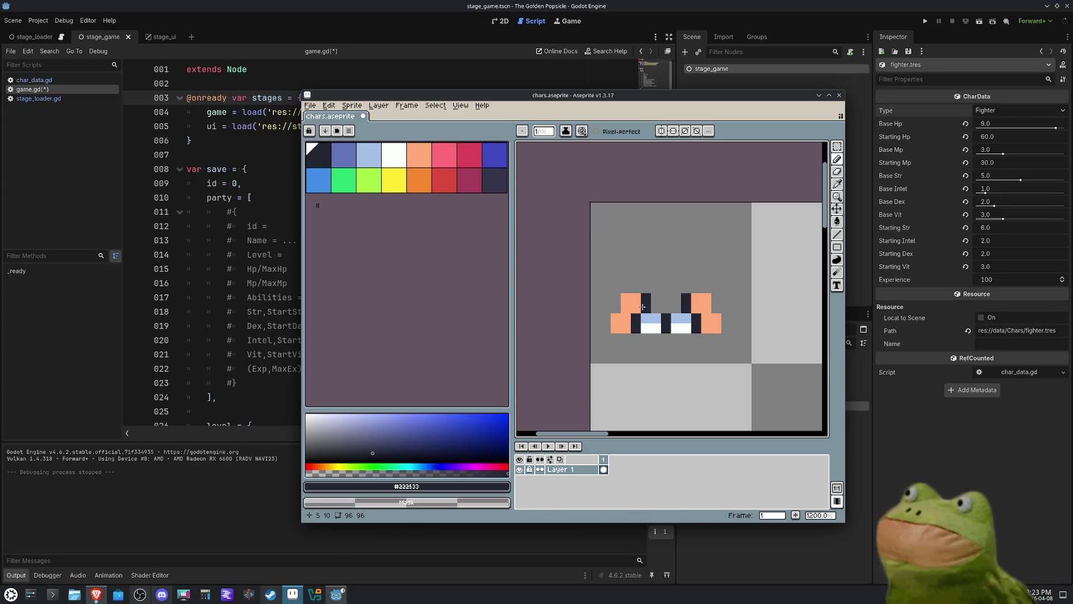
click(420, 180)
click(636, 278)
key(ctrl+z)
drag(688, 307, 643, 308)
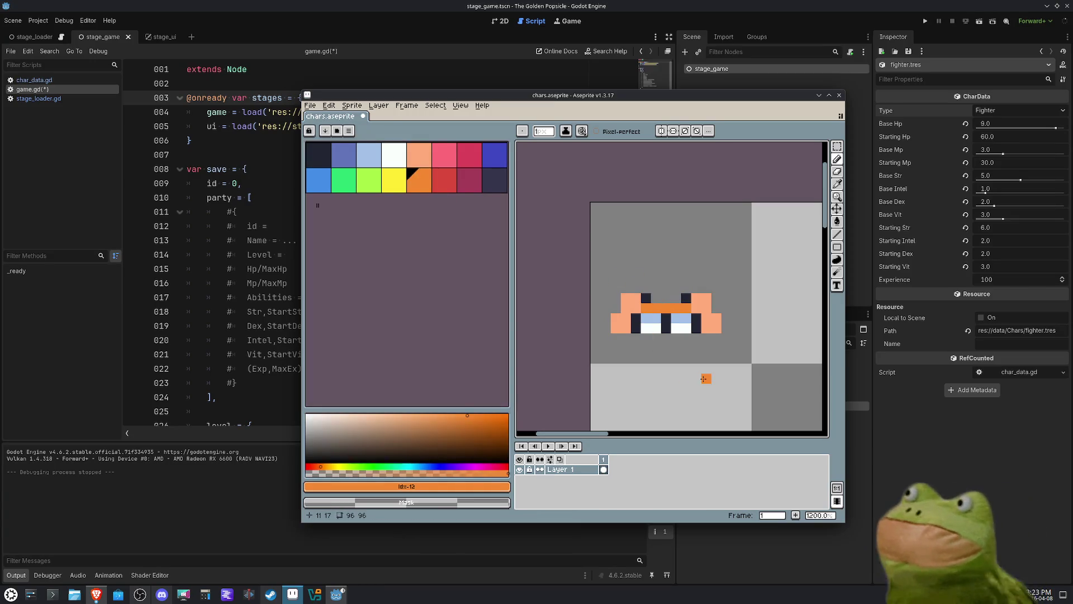
- Add a light-blue band beside the right bar and extend both dark bars upward
alt+click(685, 321)
drag(686, 298, 644, 294)
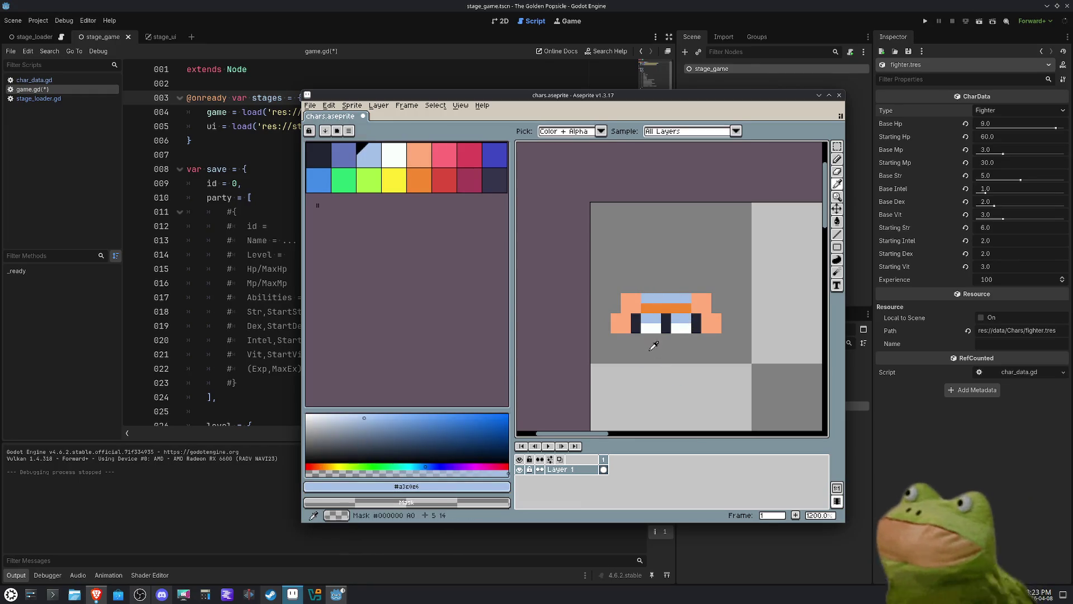
alt+click(639, 323)
click(636, 298)
drag(697, 298, 696, 313)
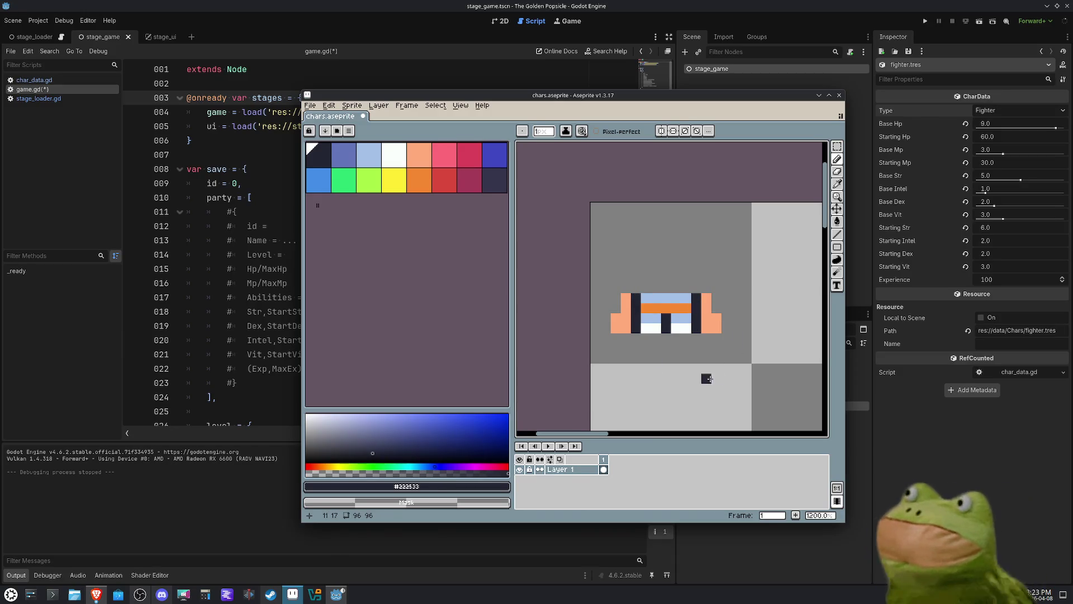
click(692, 286)
key(ctrl+z)
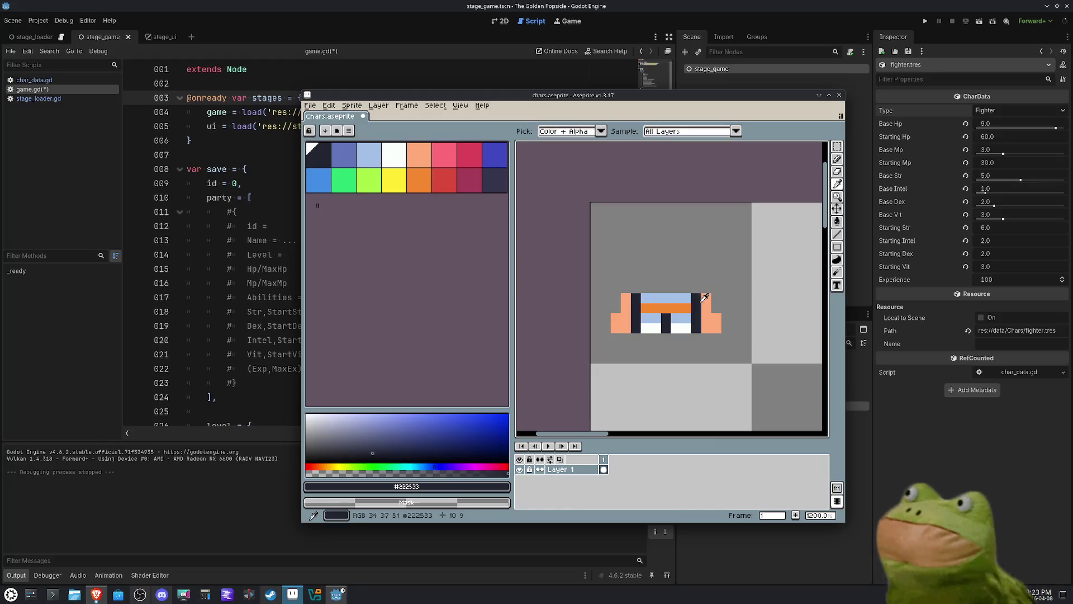
alt+click(706, 323)
- Move the whole sprite down one pixel and shift part of it one pixel right
key(ctrl+a)
drag(653, 313, 653, 323)
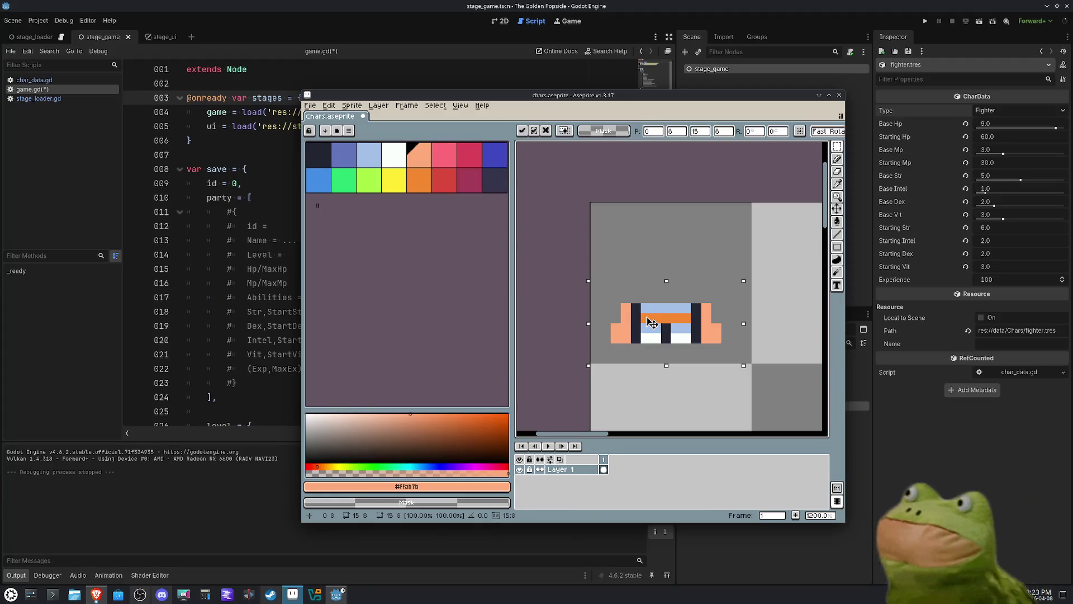
key(Return)
mouse_move(731, 353)
mouse_down()
mouse_move(628, 272)
mouse_move(665, 279)
mouse_up()
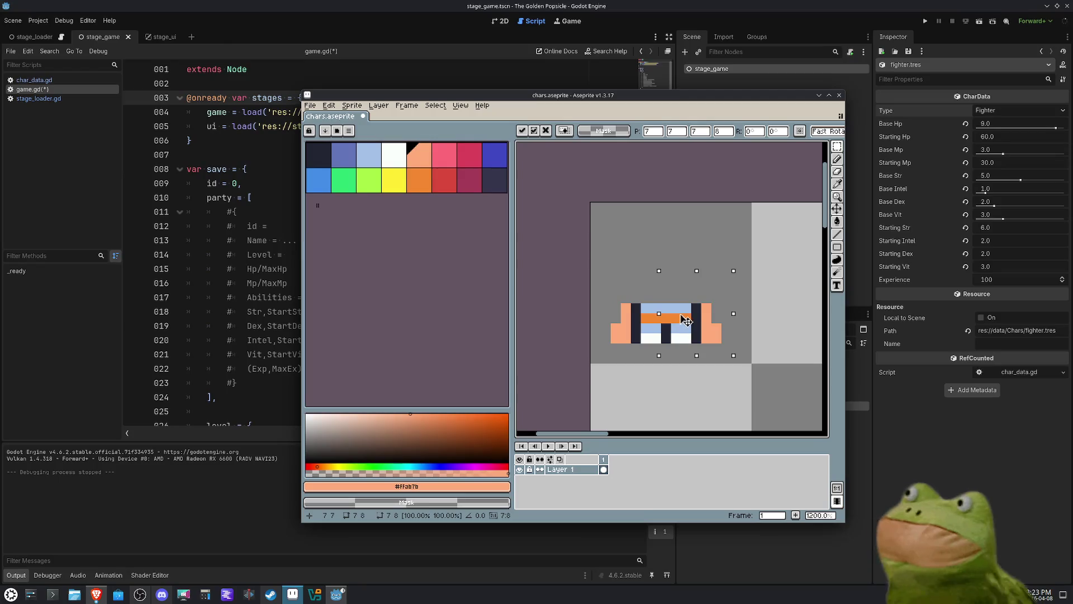
drag(687, 320, 697, 321)
key(Return)
key(ctrl+a)
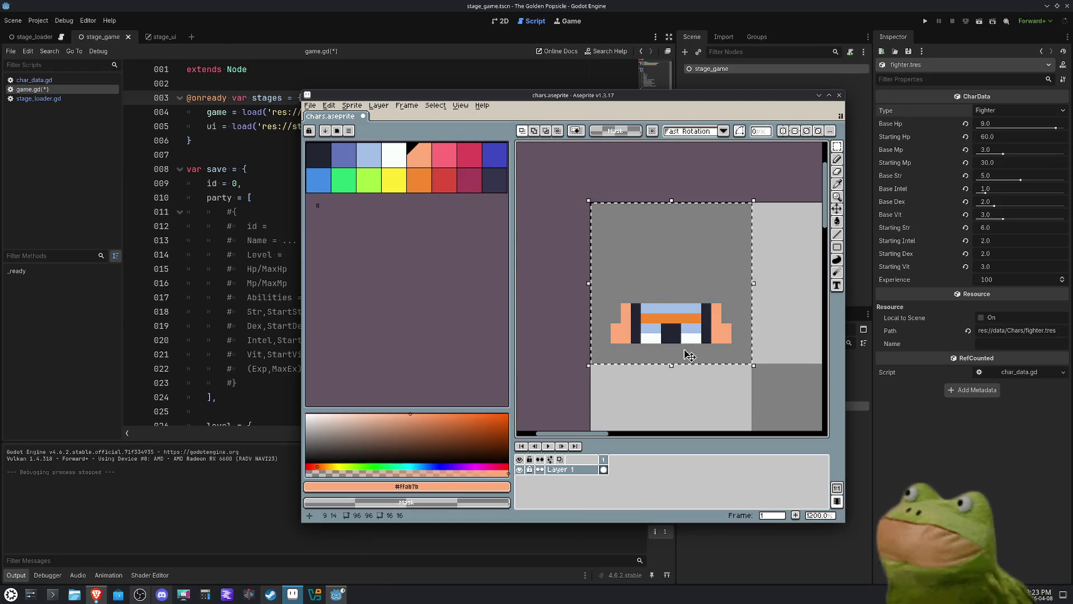
- Paint peach head pixels at the sprite's top, including one inside the light-blue band
key(b)
alt+click(707, 306)
alt+click(717, 309)
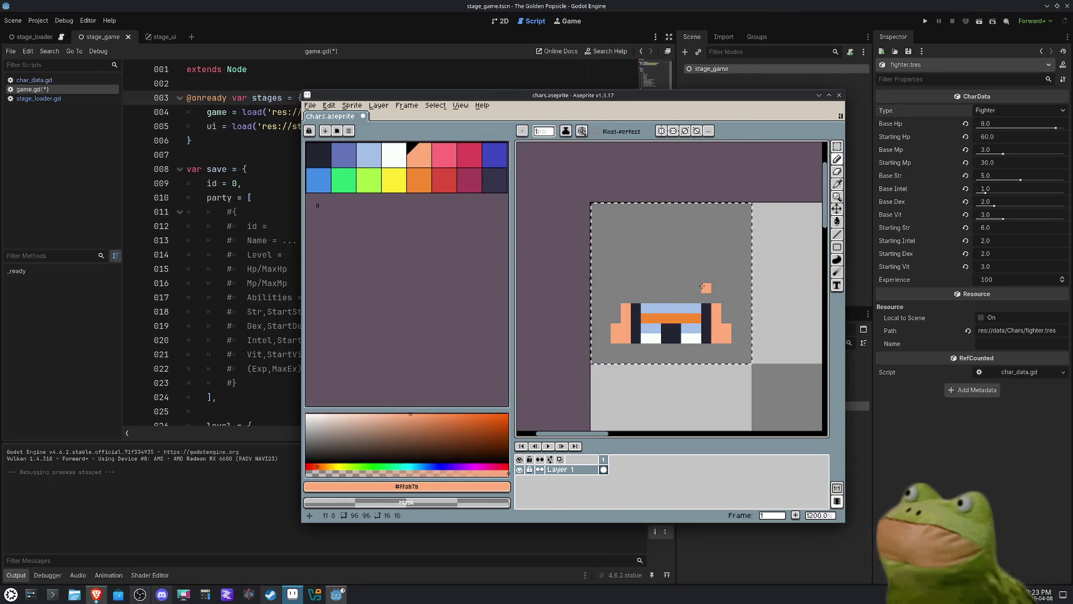
alt+click(699, 307)
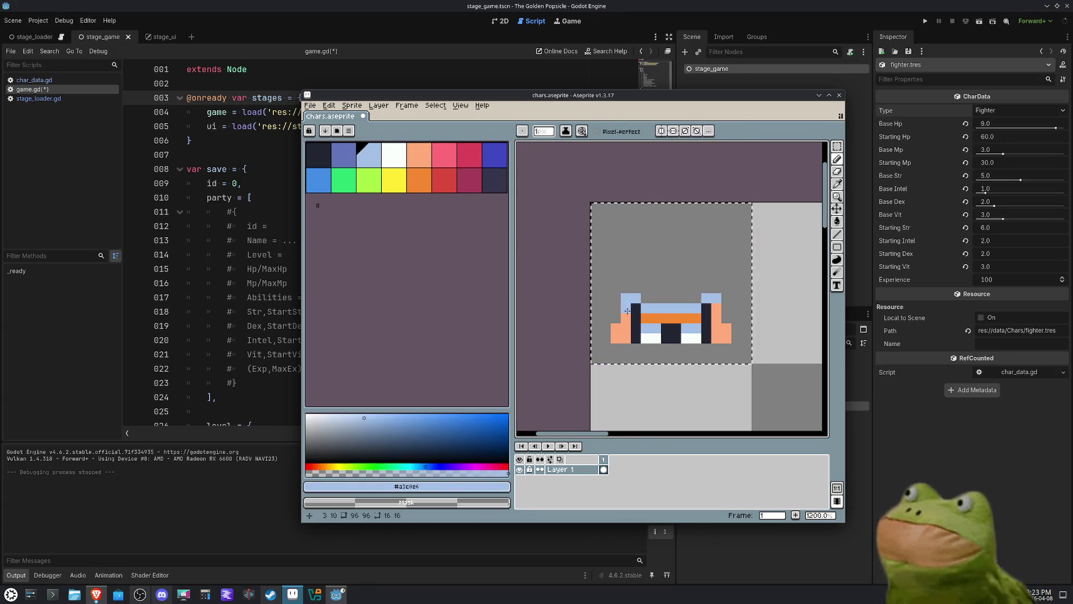
alt+click(636, 308)
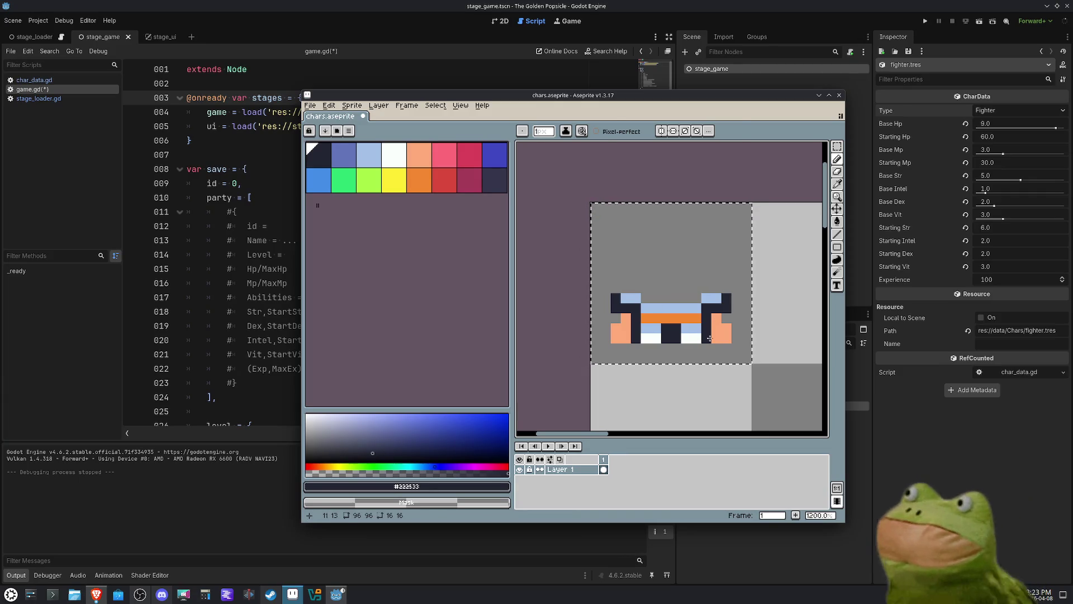
alt+click(716, 335)
click(696, 296)
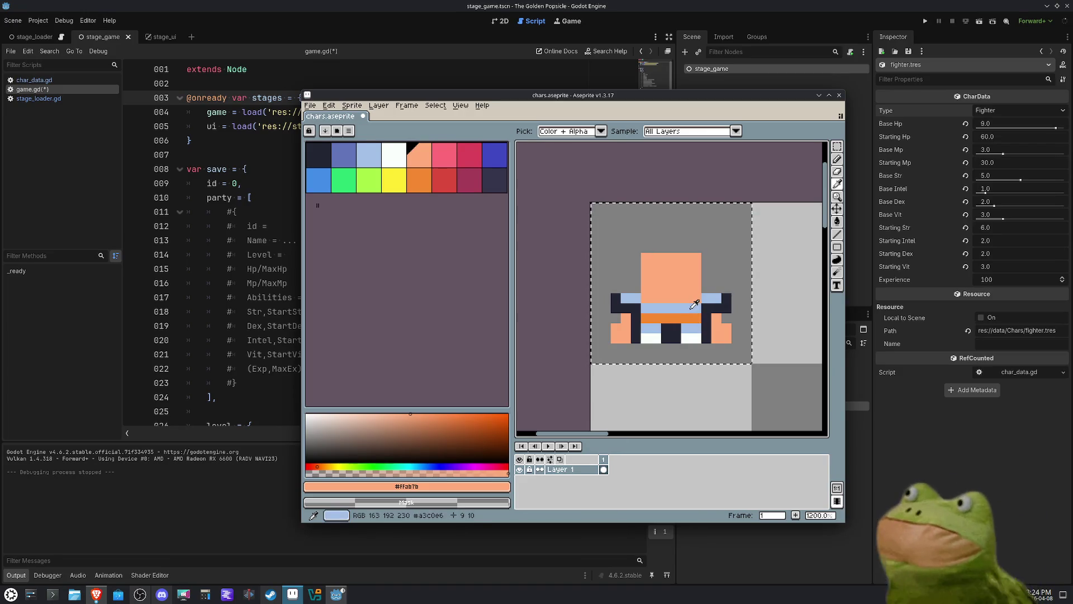
alt+click(677, 300)
alt+click(680, 280)
click(687, 297)
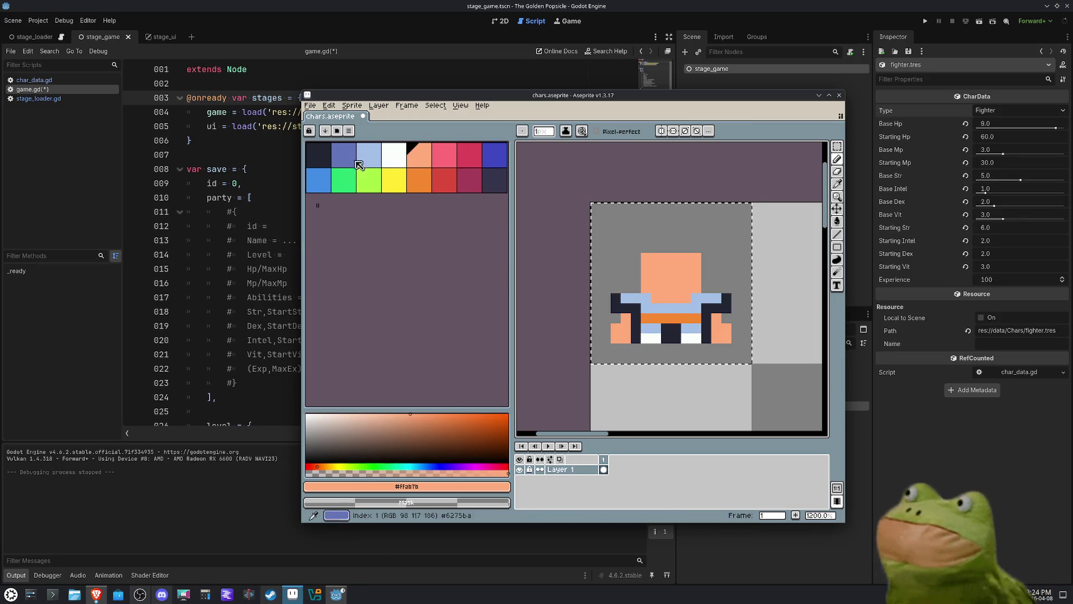
- Draw a dark navy eye on the peach face, then pick yellow from the palette
alt+click(635, 316)
click(696, 268)
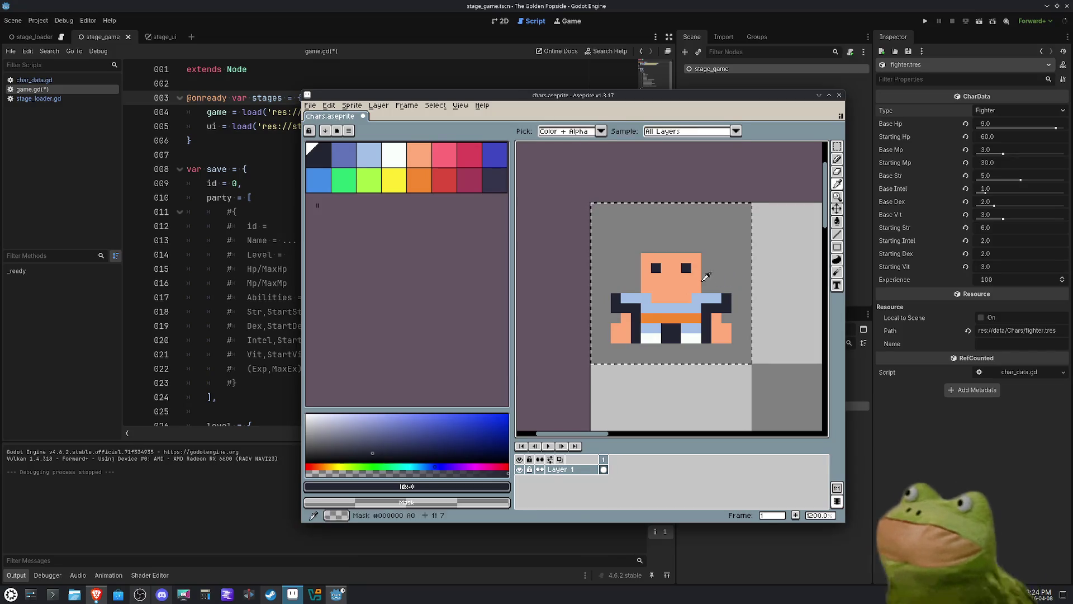
alt+click(701, 267)
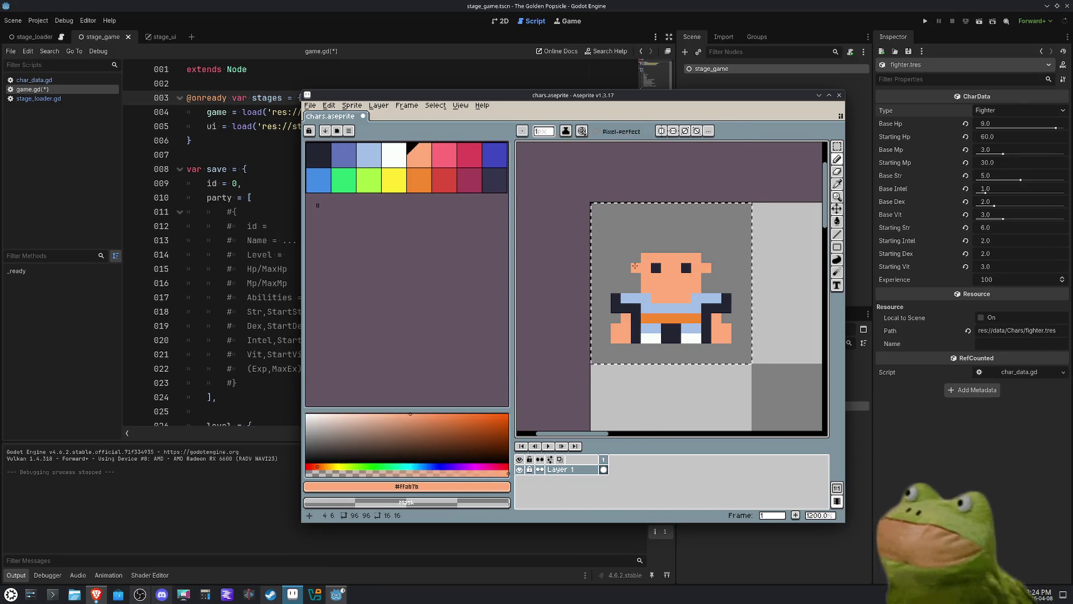
click(394, 180)
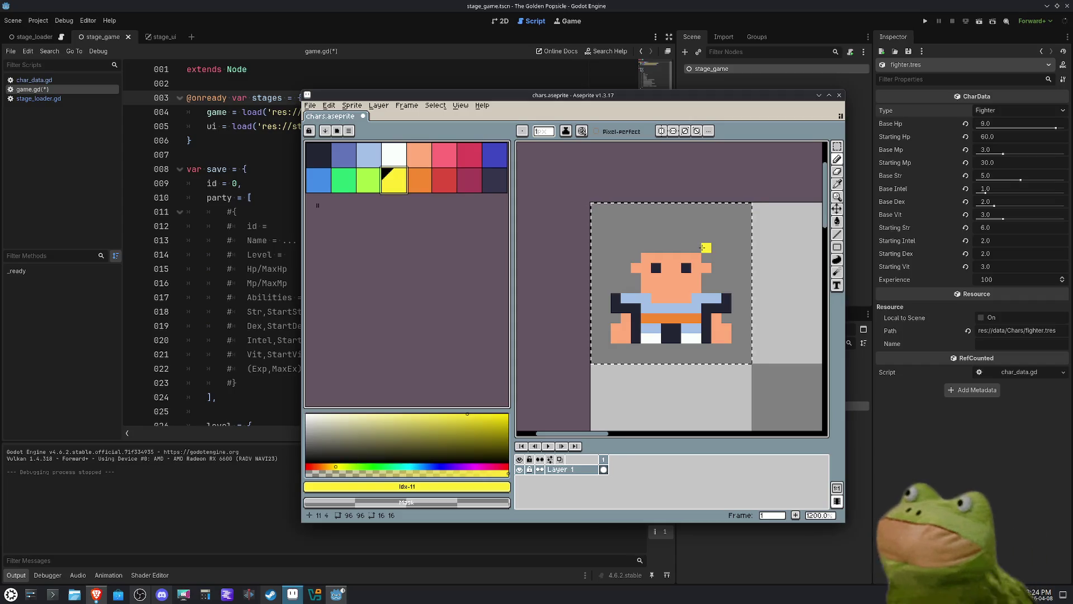
click(725, 308)
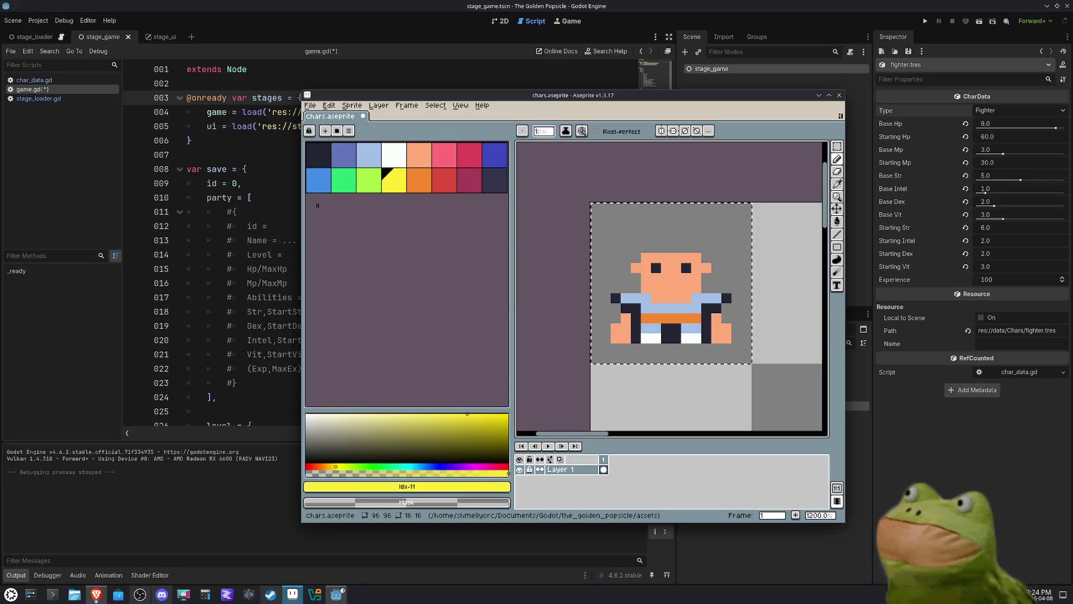
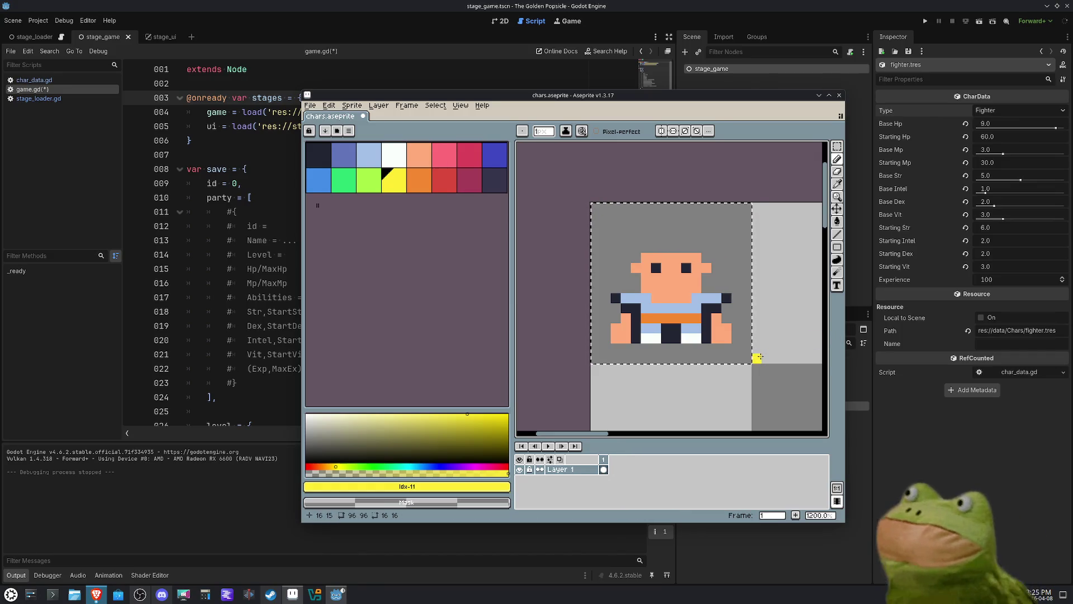
- Erase the peach and dark arm columns on both sides of the torso
drag(738, 342, 721, 321)
drag(626, 294, 622, 339)
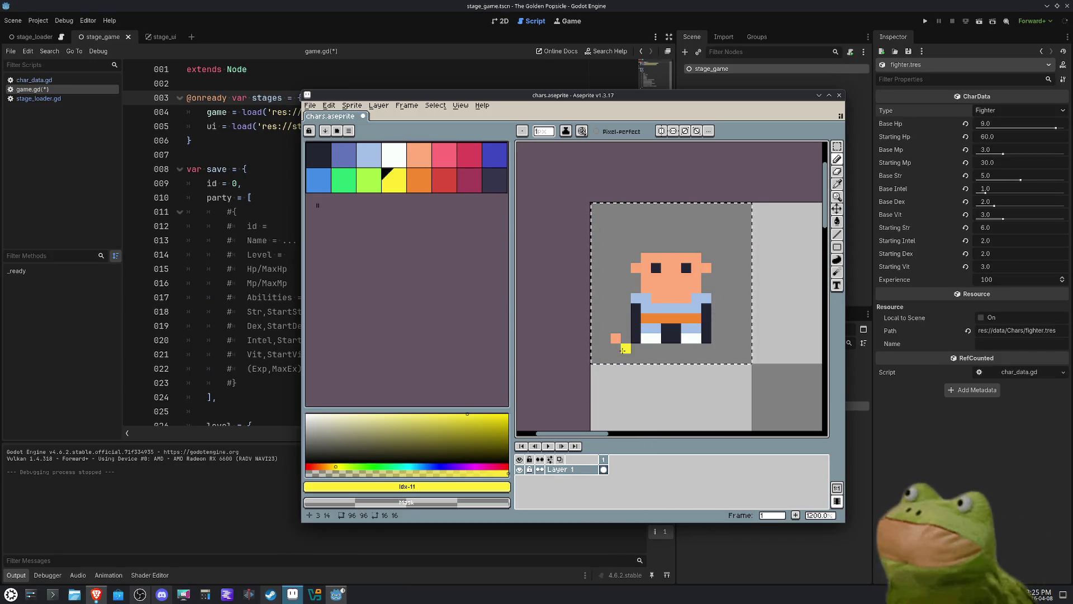
click(616, 339)
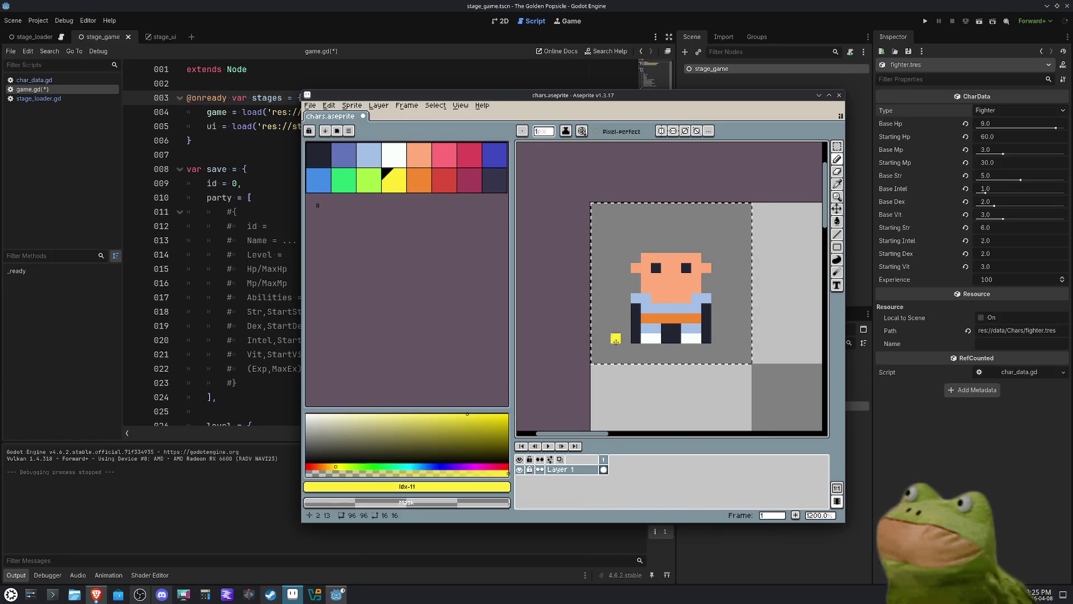
drag(636, 308, 636, 339)
drag(707, 339, 707, 308)
- Paint peach hand pixels beside the torso on the left and right
alt+click(698, 288)
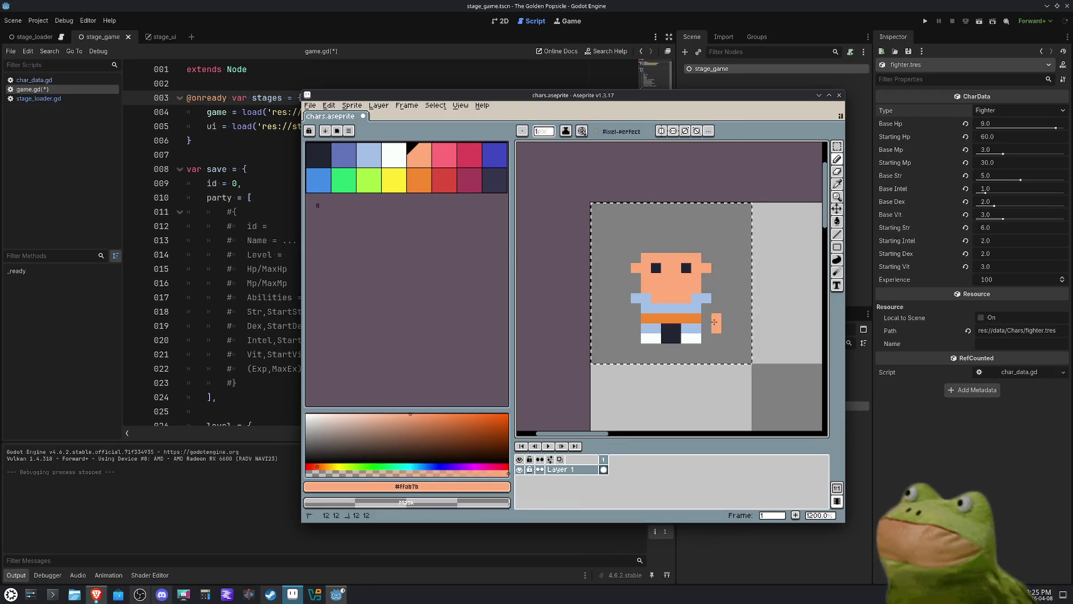
click(686, 318)
click(628, 328)
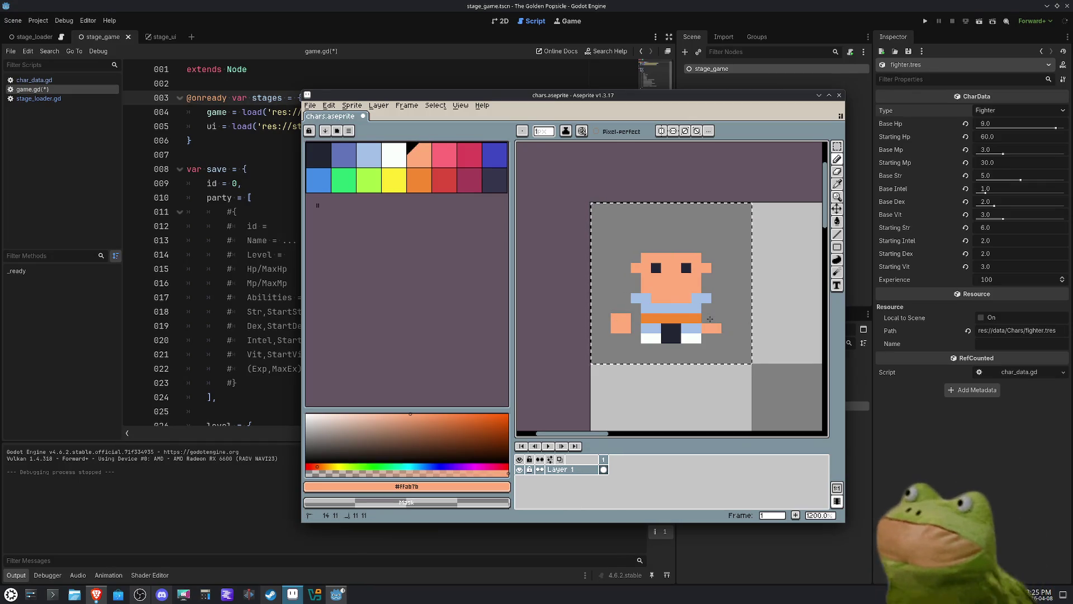
click(727, 318)
click(726, 327)
click(716, 309)
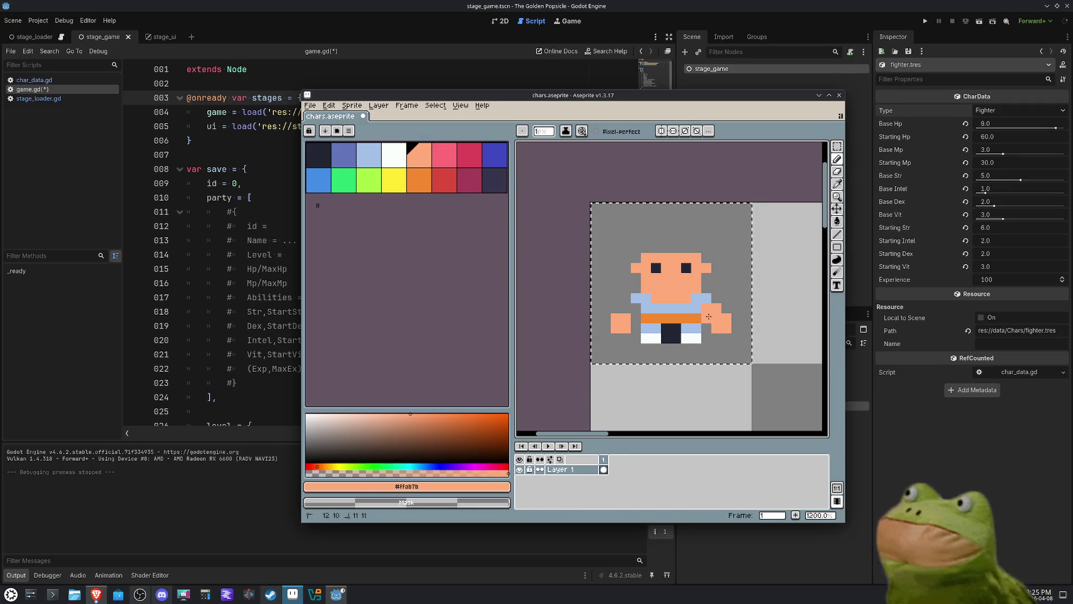
click(630, 310)
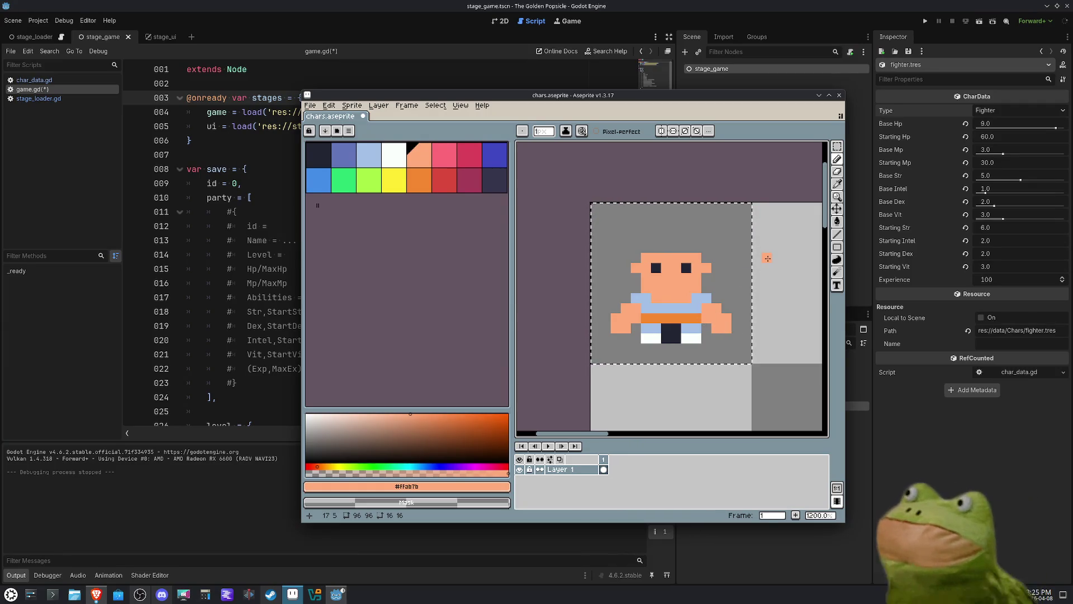
- Undo the ear pixels, erase the head, and place one skin pixel above the torso
key(ctrl+z)
key(ctrl+z)
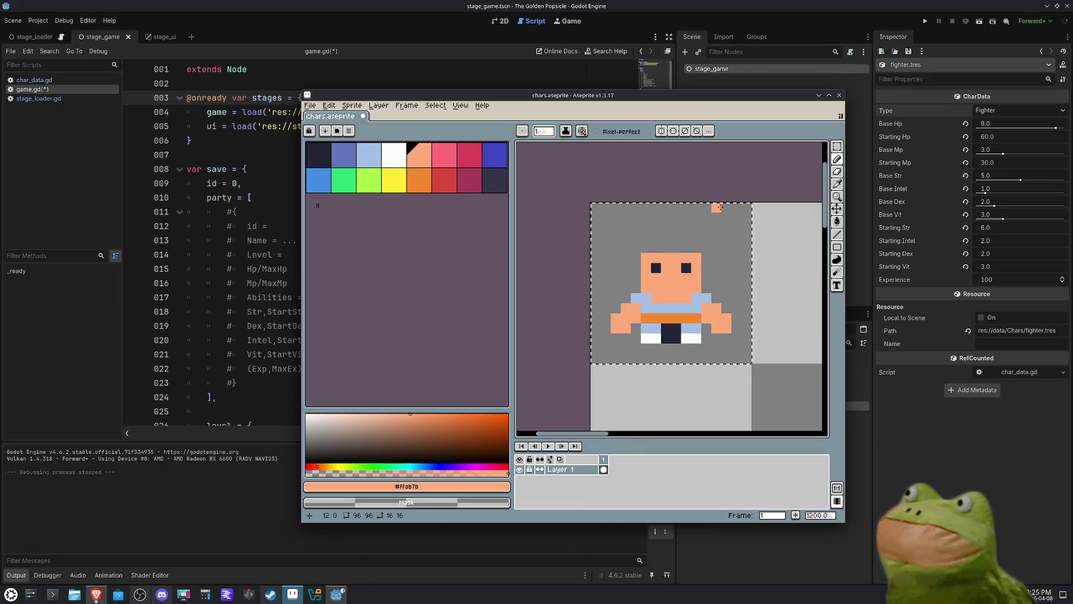
click(686, 289)
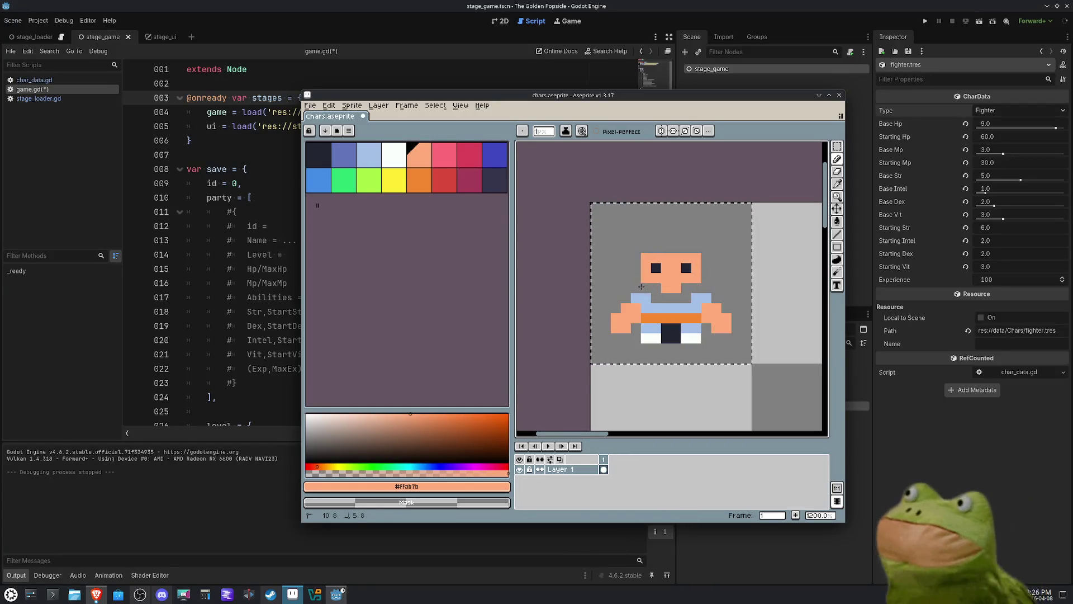
drag(707, 263, 634, 255)
click(707, 256)
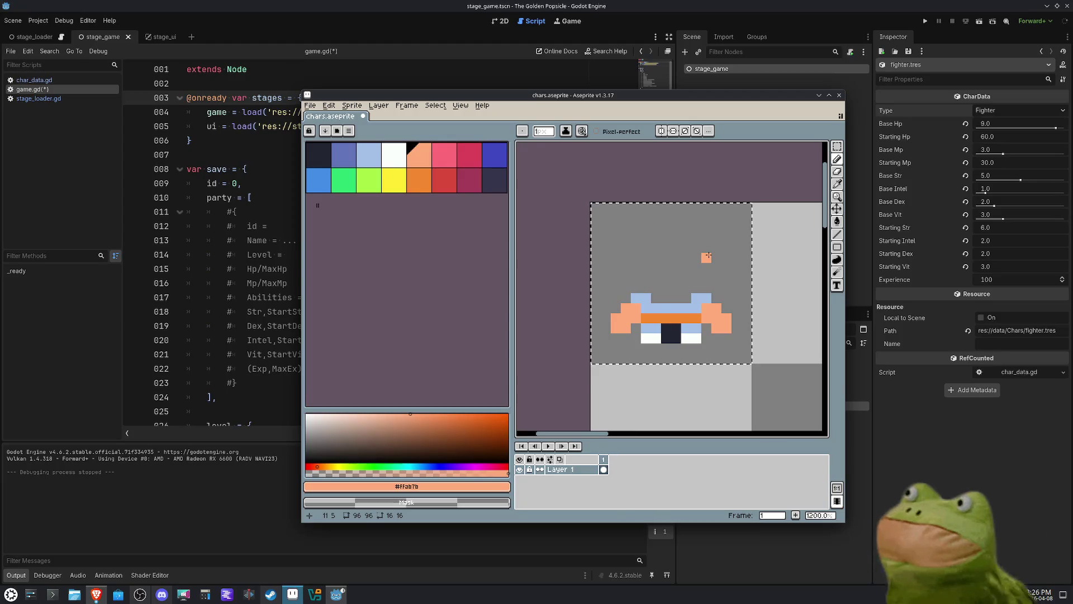
- Sample the shoulder light blue, then paint darker blue shading marks on the shoulder band
key(i)
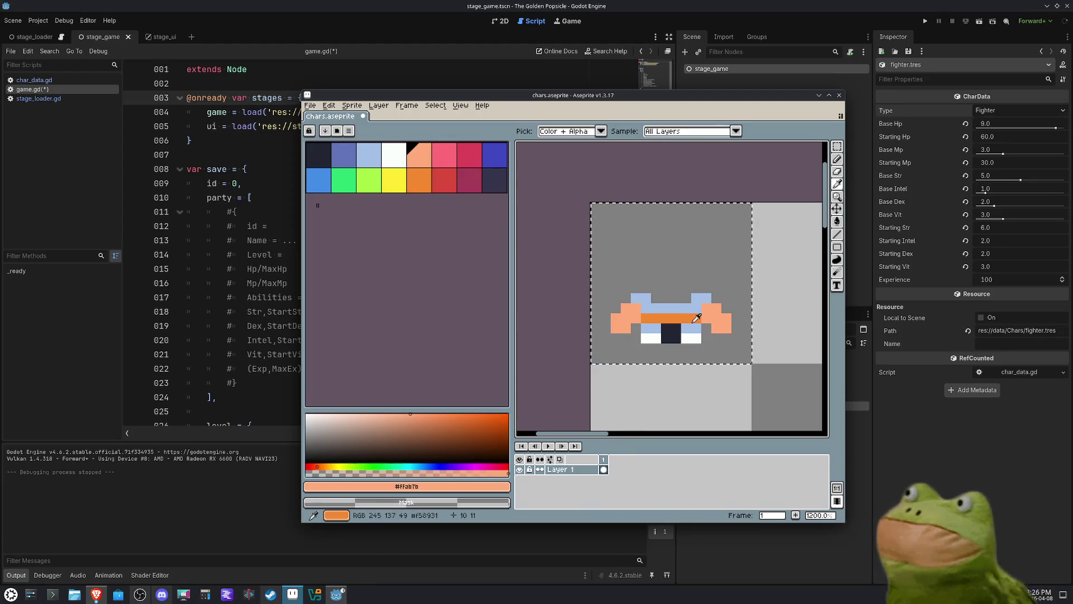
click(693, 324)
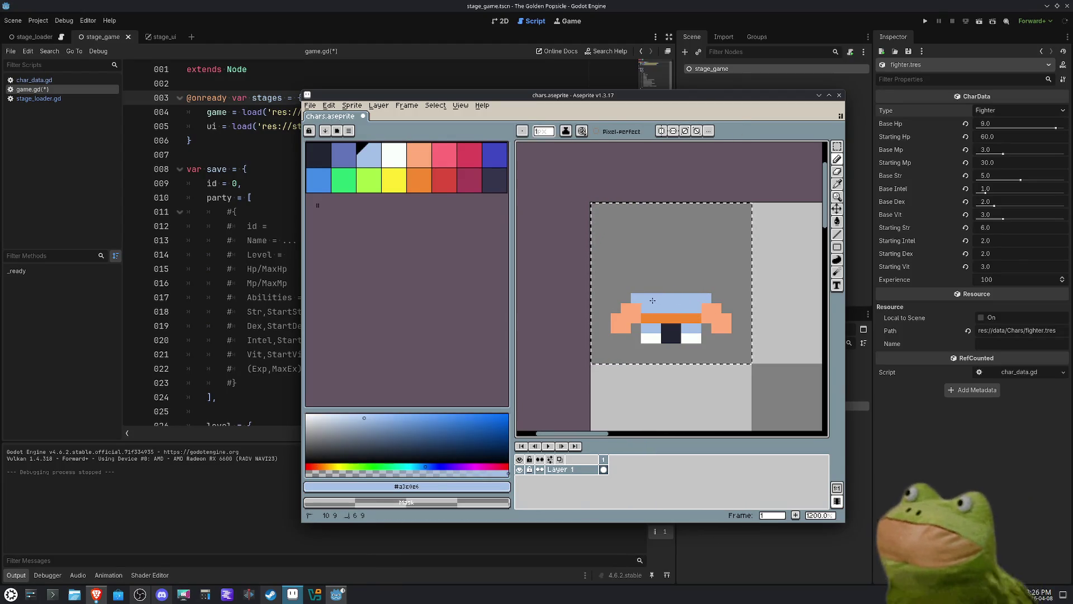
key(9)
click(656, 297)
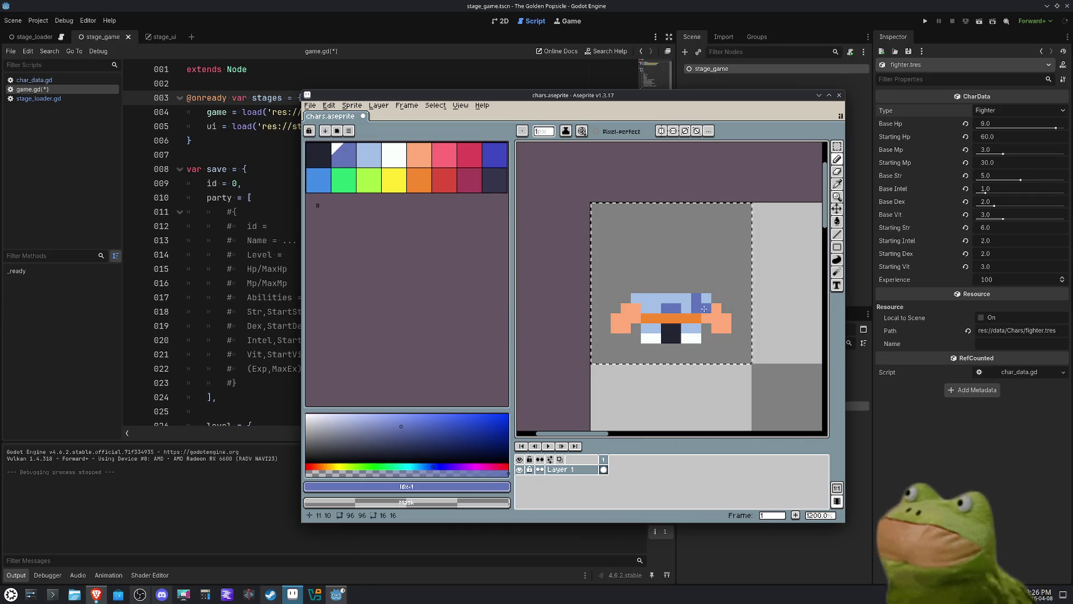
drag(646, 297, 645, 304)
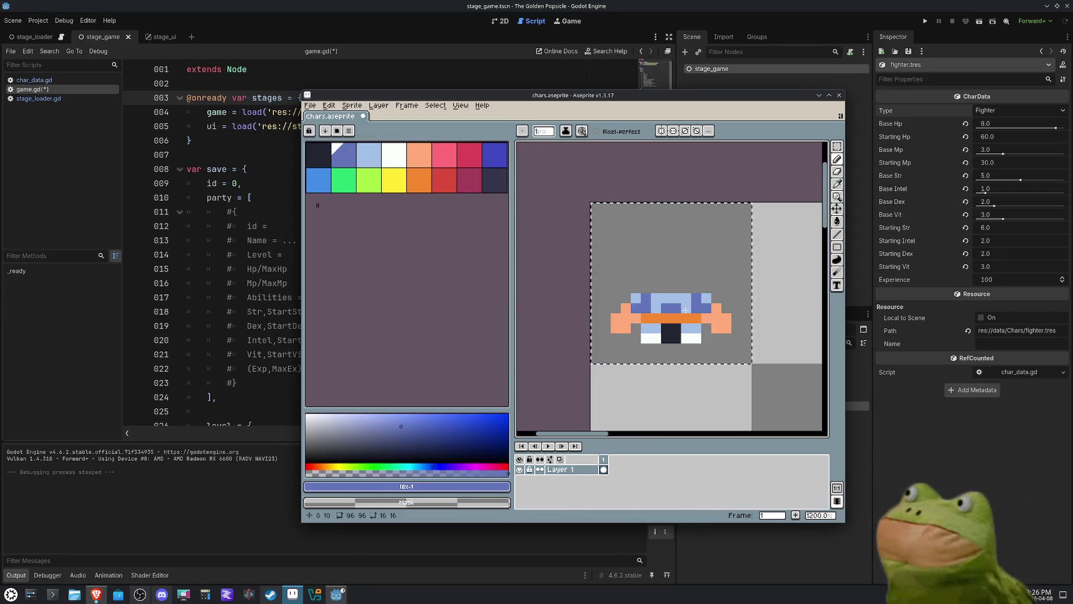
- Raise both shoulder corners with light-blue pixels and add light blue below the belt
click(369, 155)
click(631, 294)
click(626, 288)
click(716, 297)
click(712, 290)
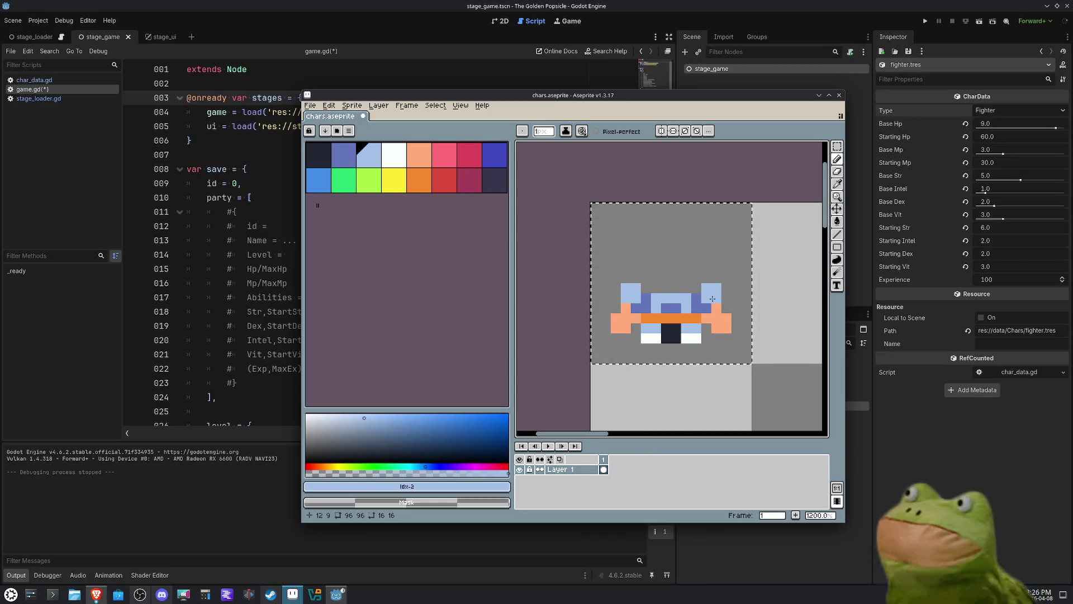
click(710, 325)
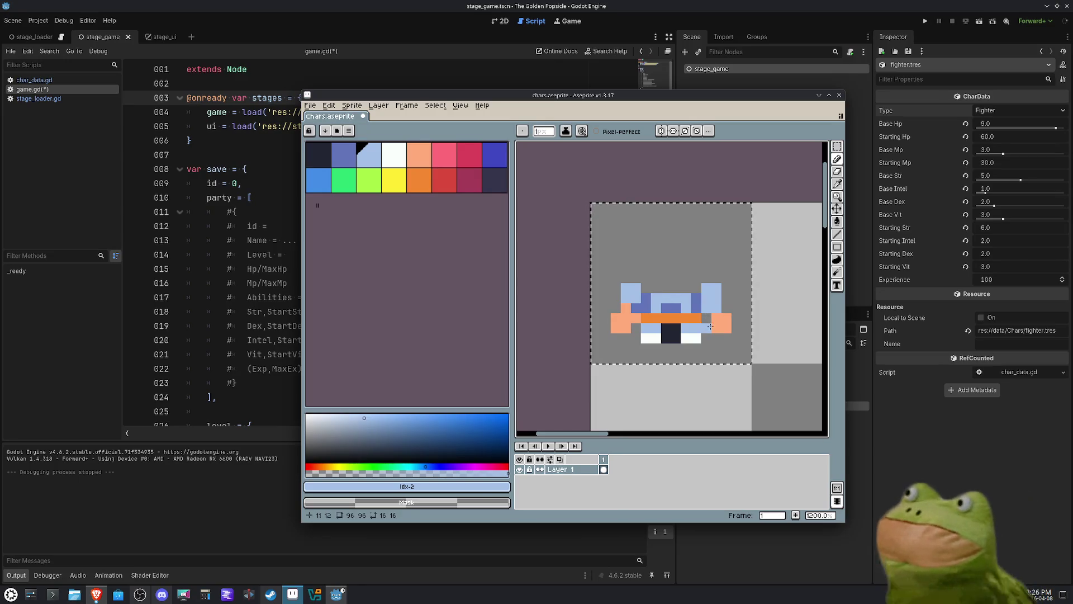
click(666, 278)
key(ctrl+z)
click(637, 323)
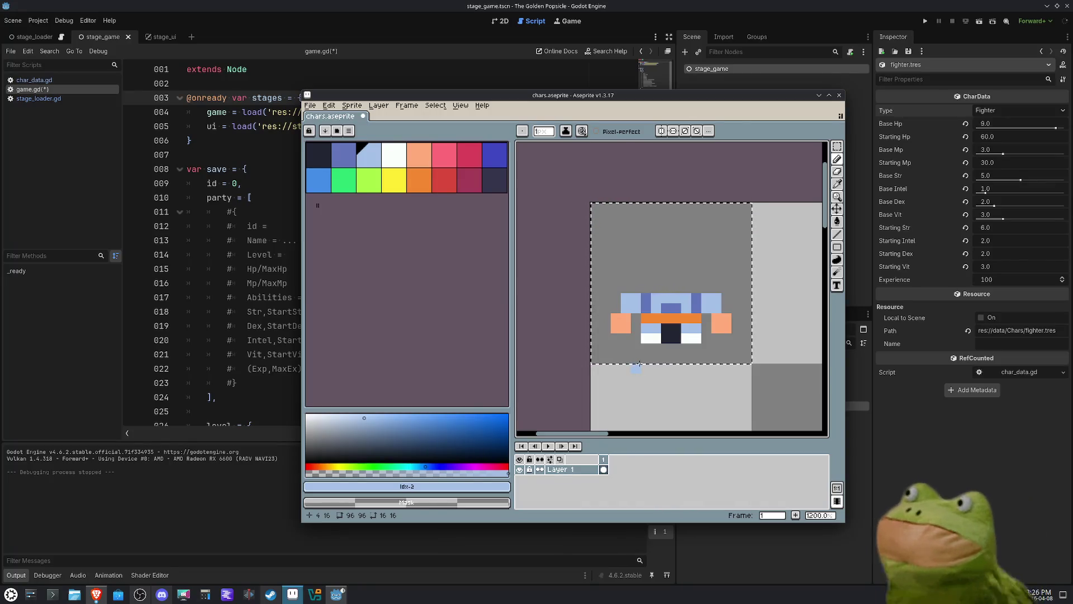
key(m)
key(ctrl+d)
- Move the right hand up one pixel and delete the figure's left half
mouse_move(737, 328)
mouse_down()
mouse_move(703, 281)
mouse_move(704, 294)
mouse_up()
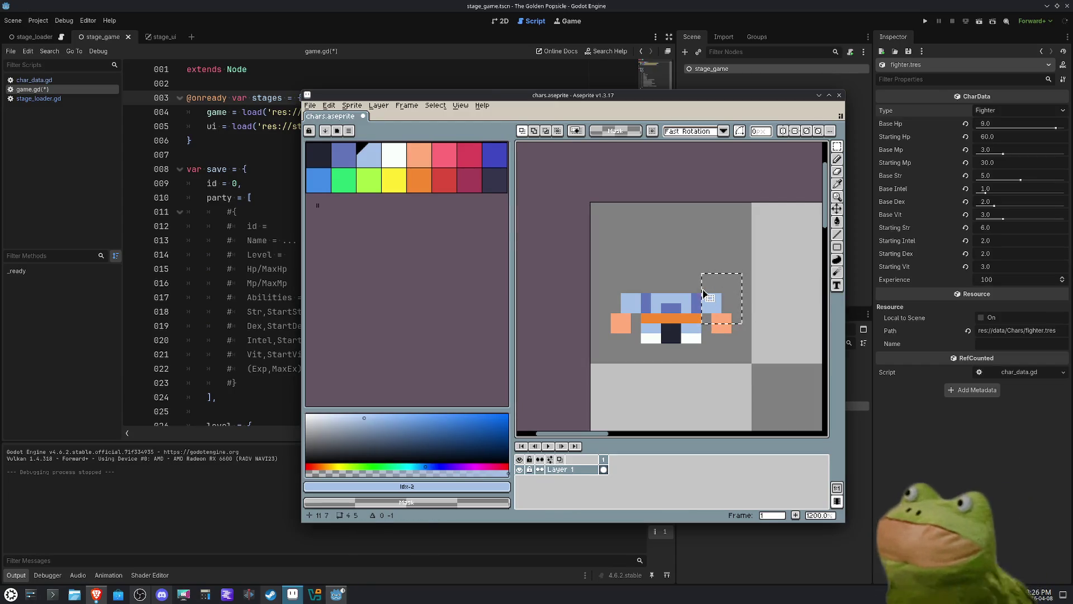
key(Up)
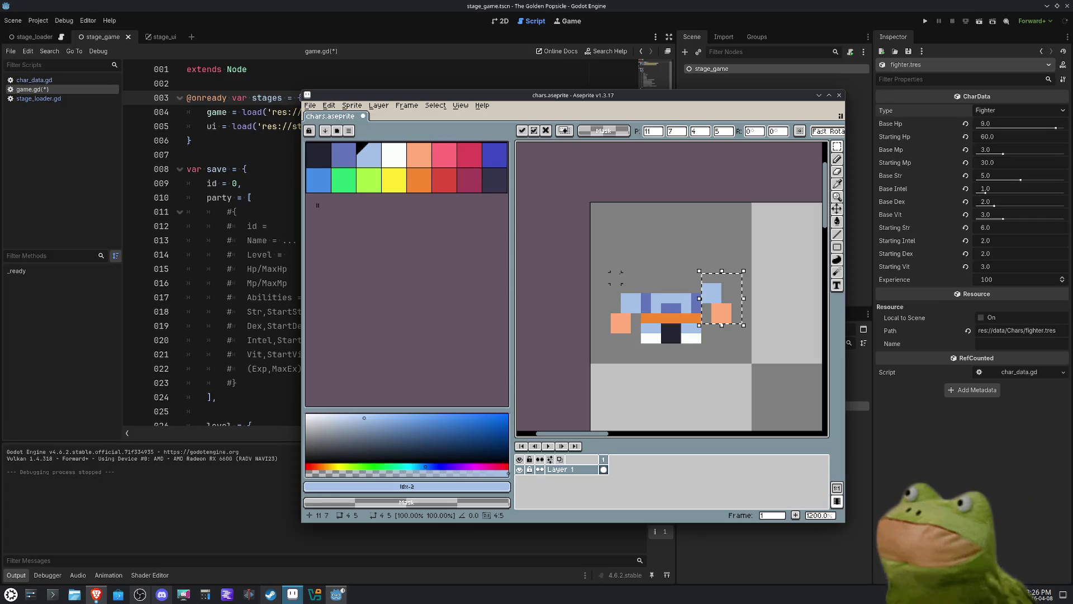
drag(591, 260, 683, 365)
key(Delete)
key(ctrl+d)
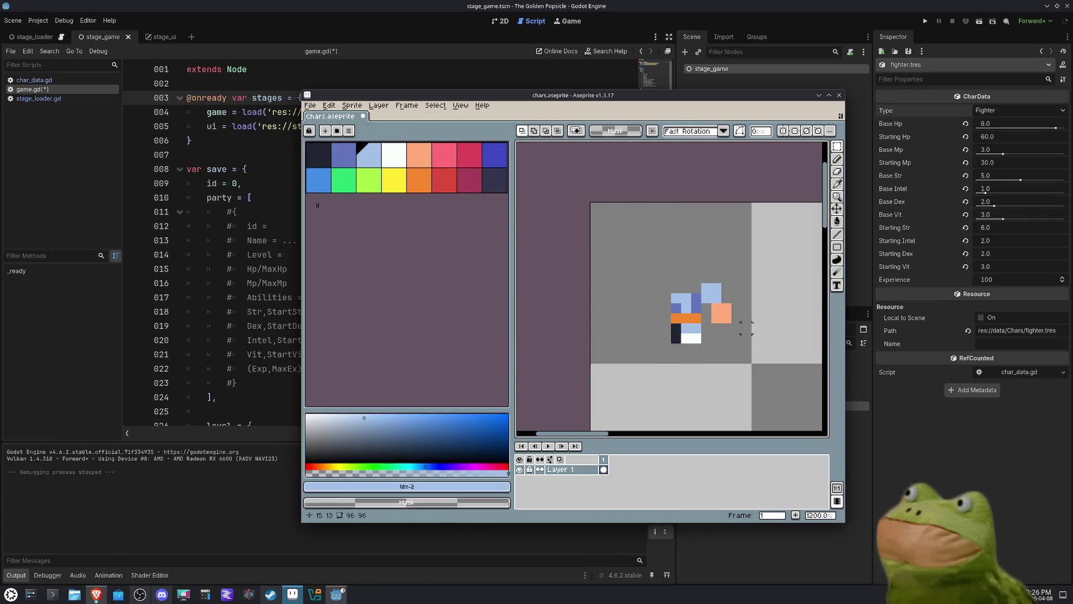
- Pick the darker blue from the sprite and return to the pencil
key(i)
click(696, 305)
key(b)
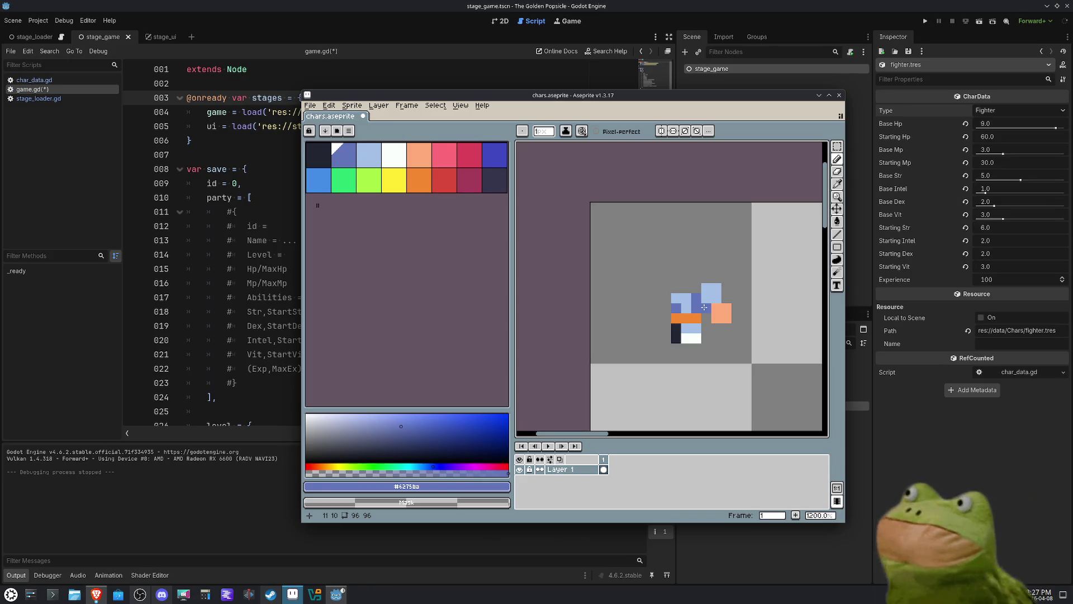
- Draw a dark navy row along the figure's top and a peach face block above it
alt+click(676, 334)
drag(699, 286, 674, 286)
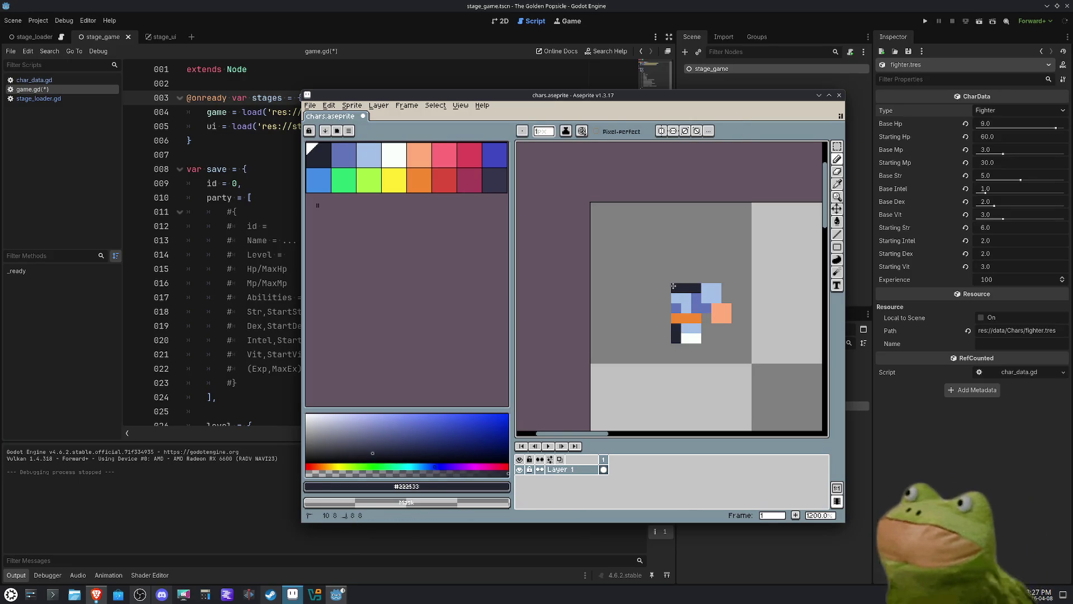
alt+click(718, 309)
click(704, 277)
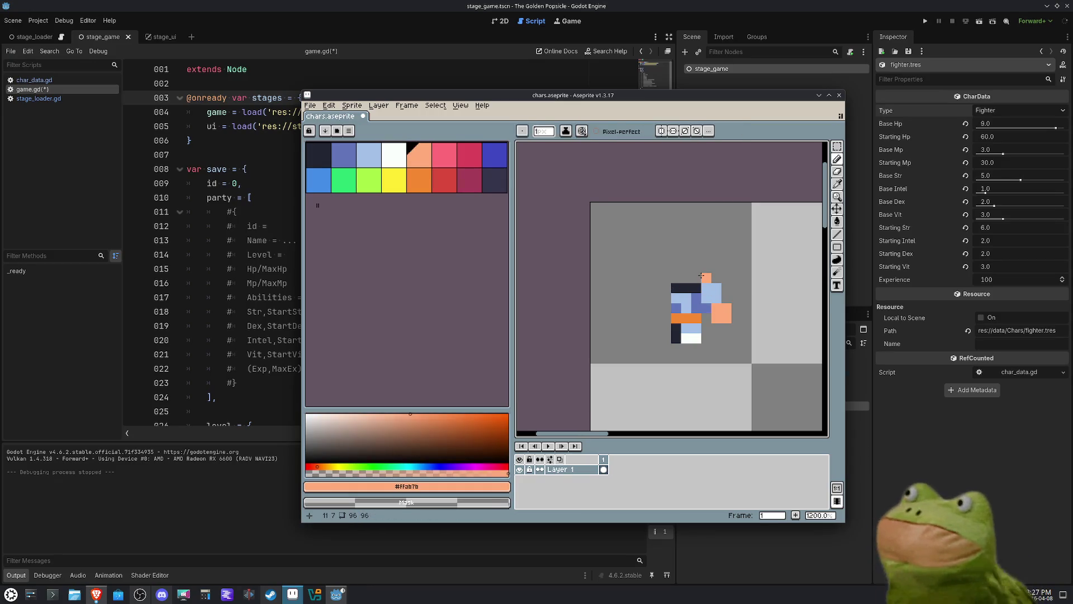
mouse_move(701, 275)
mouse_down()
mouse_move(705, 257)
mouse_move(678, 272)
mouse_move(687, 269)
mouse_up()
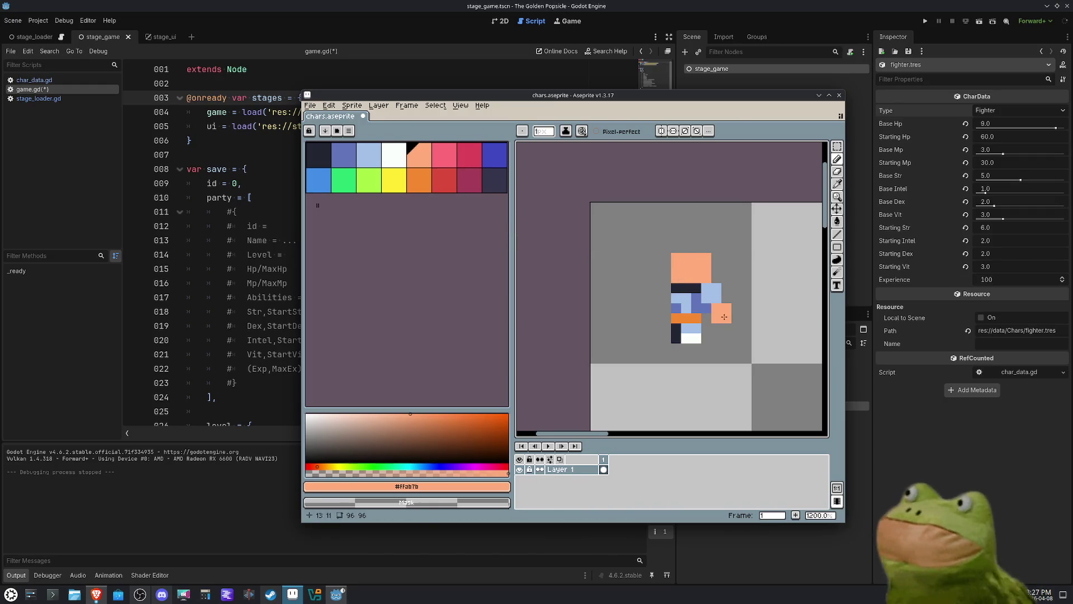
- Paint the head's top row in darker peach, then orange as hair
key(i)
drag(410, 415, 410, 425)
key(b)
drag(707, 258, 674, 257)
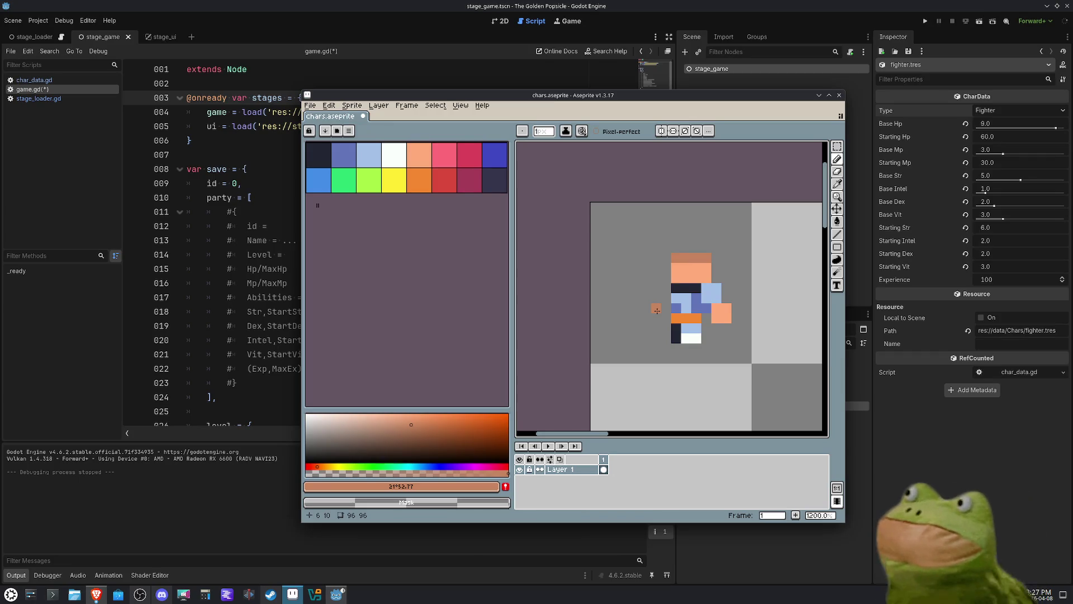
key(i)
click(682, 311)
key(b)
drag(709, 257, 675, 257)
click(690, 351)
key(ctrl+z)
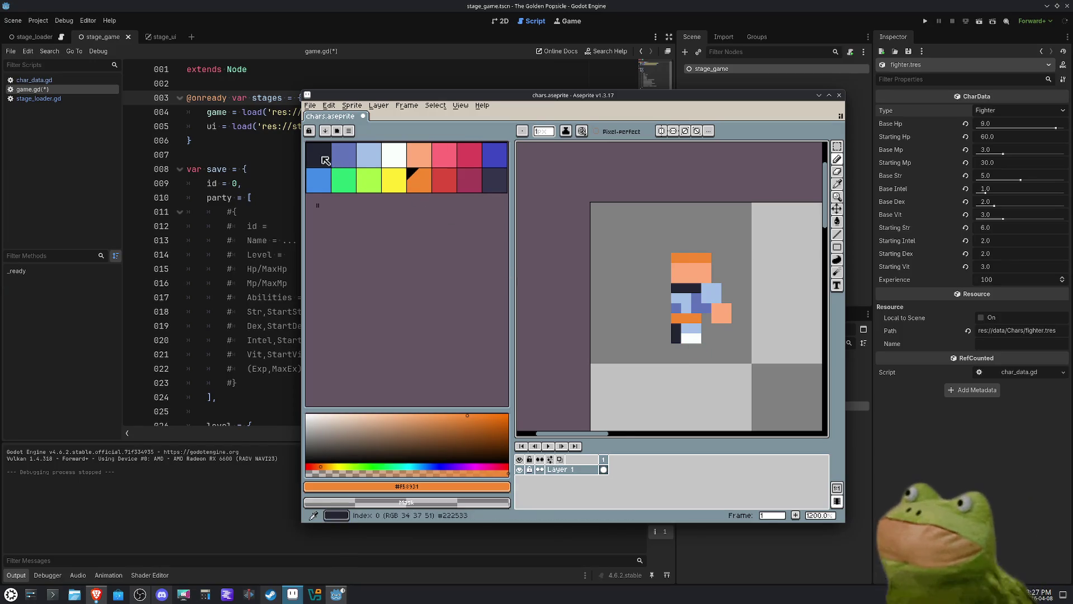
- Add a dark navy eye and hair pixel, and widen the head with orange and peach
click(325, 160)
click(694, 256)
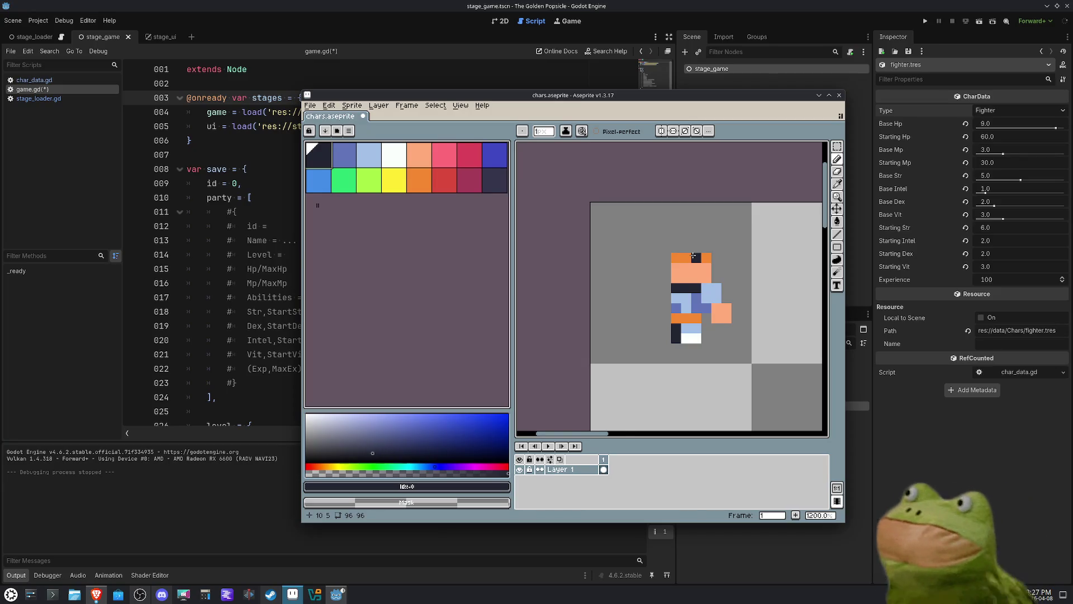
click(696, 267)
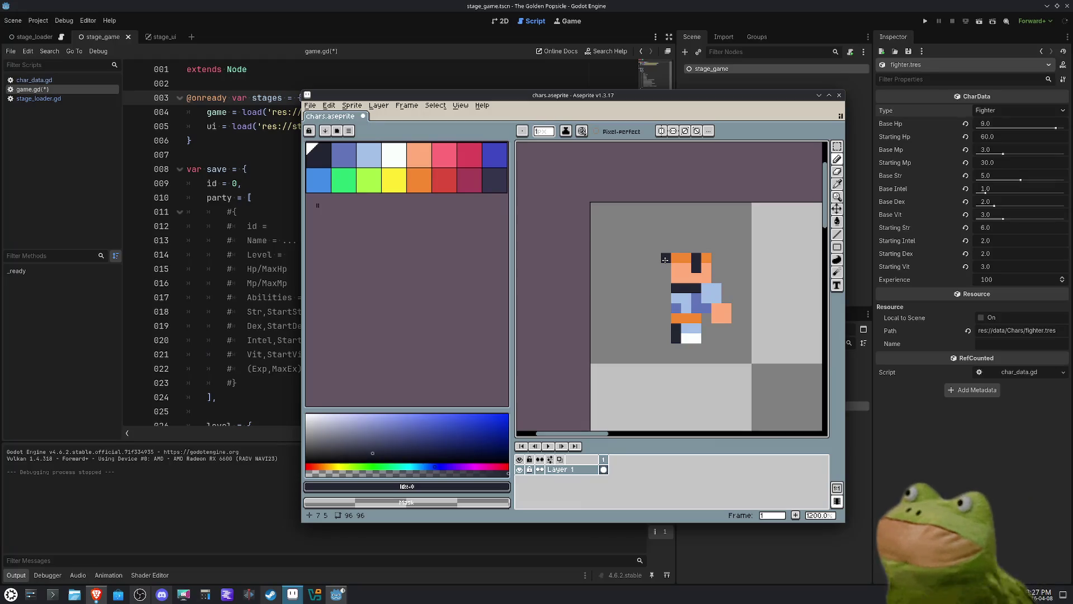
click(666, 267)
alt+click(686, 254)
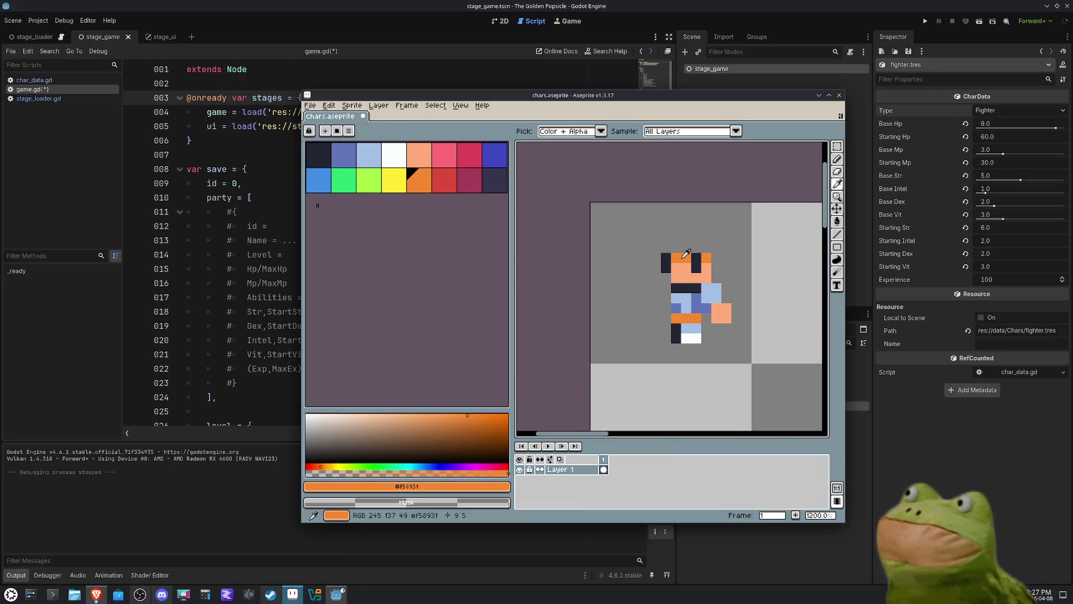
alt+click(657, 268)
click(666, 269)
click(666, 259)
alt+click(676, 258)
click(676, 268)
alt+click(686, 273)
drag(665, 267, 666, 278)
- Touch up the head's top-left with orange and dark navy pixels, undoing extras
alt+click(686, 258)
click(677, 255)
alt+click(692, 256)
click(666, 258)
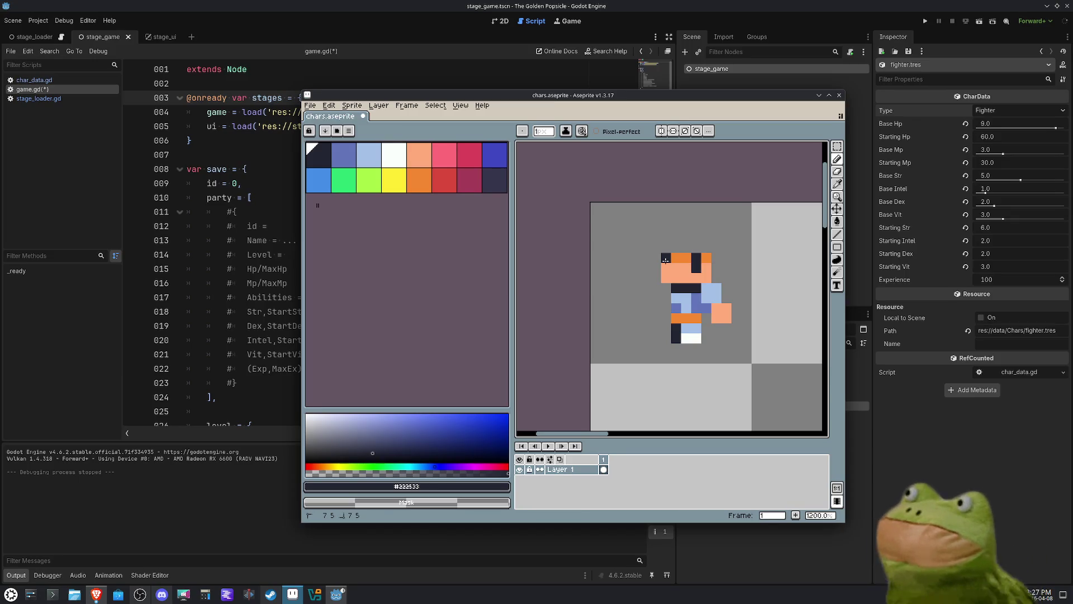
click(665, 266)
key(ctrl+z)
drag(657, 258, 657, 269)
key(ctrl+z)
key(ctrl+z)
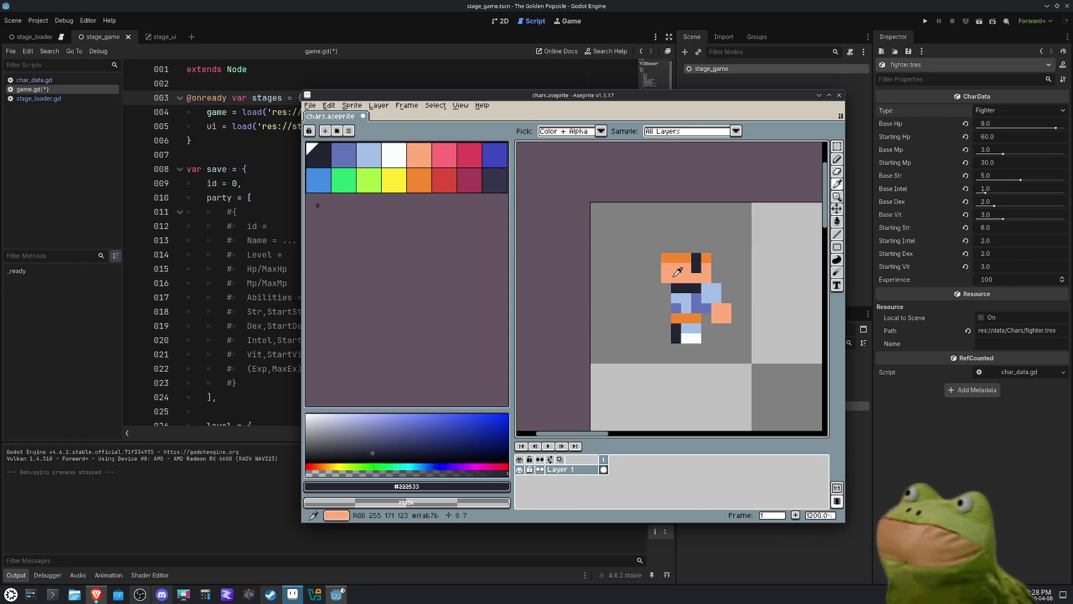
key(ctrl+z)
click(666, 239)
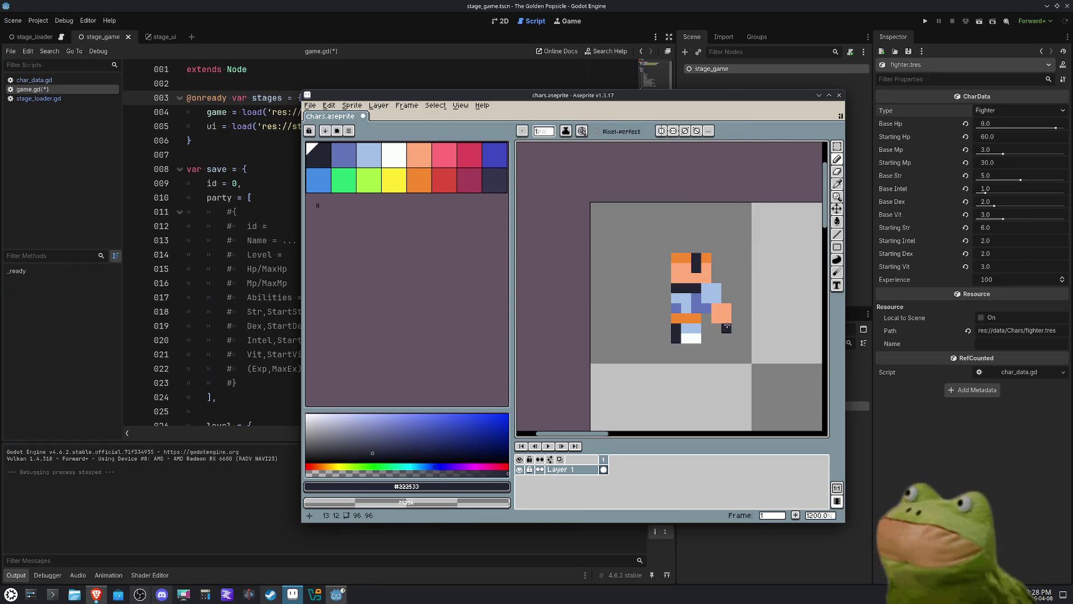
- Copy the half figure to its left, flip it horizontally and nudge it right
key(m)
drag(742, 343, 659, 247)
drag(727, 302, 670, 302)
key(shift+h)
key(Right)
key(Right)
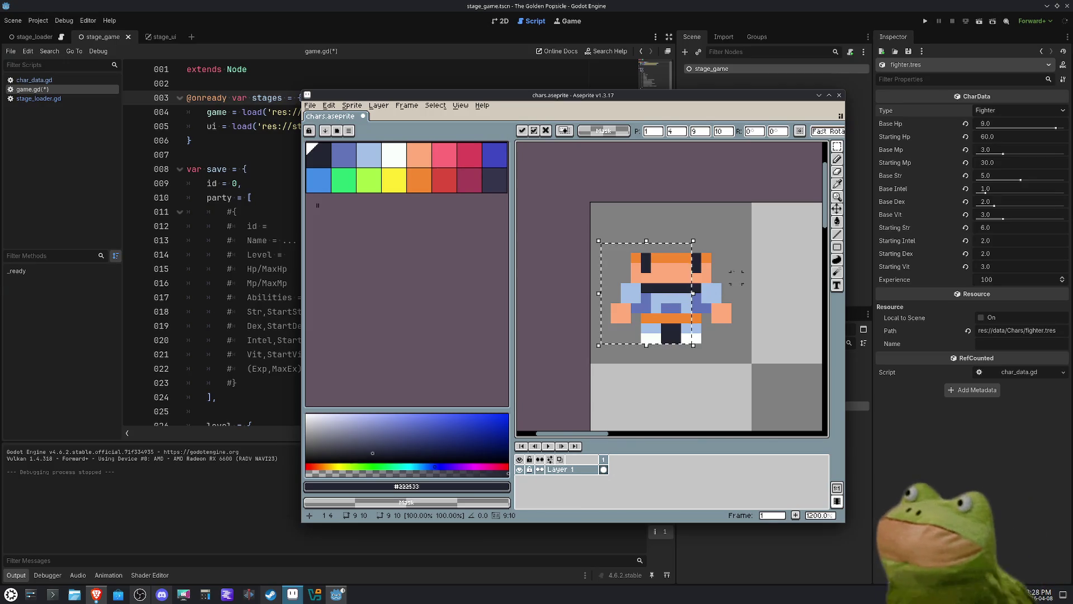
- Commit the mirrored copy and repaint the head's left edge in orange and peach
click(735, 268)
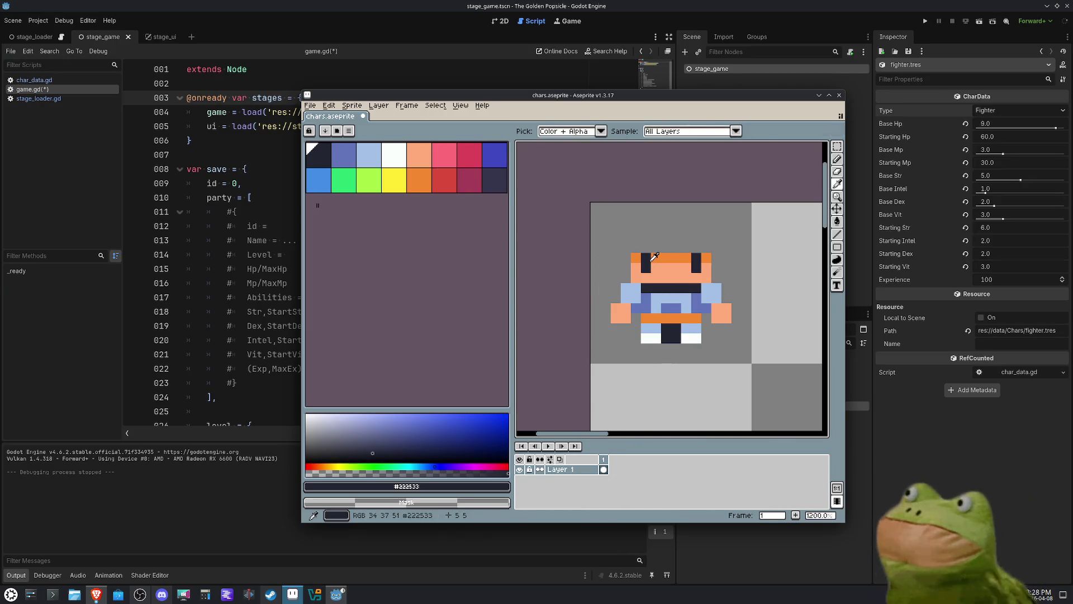
key(b)
click(656, 268)
alt+click(638, 257)
click(642, 259)
right_click(637, 259)
right_click(636, 278)
click(646, 278)
alt+click(657, 278)
mouse_move(647, 278)
mouse_down()
mouse_move(645, 257)
mouse_move(707, 258)
mouse_up()
click(676, 217)
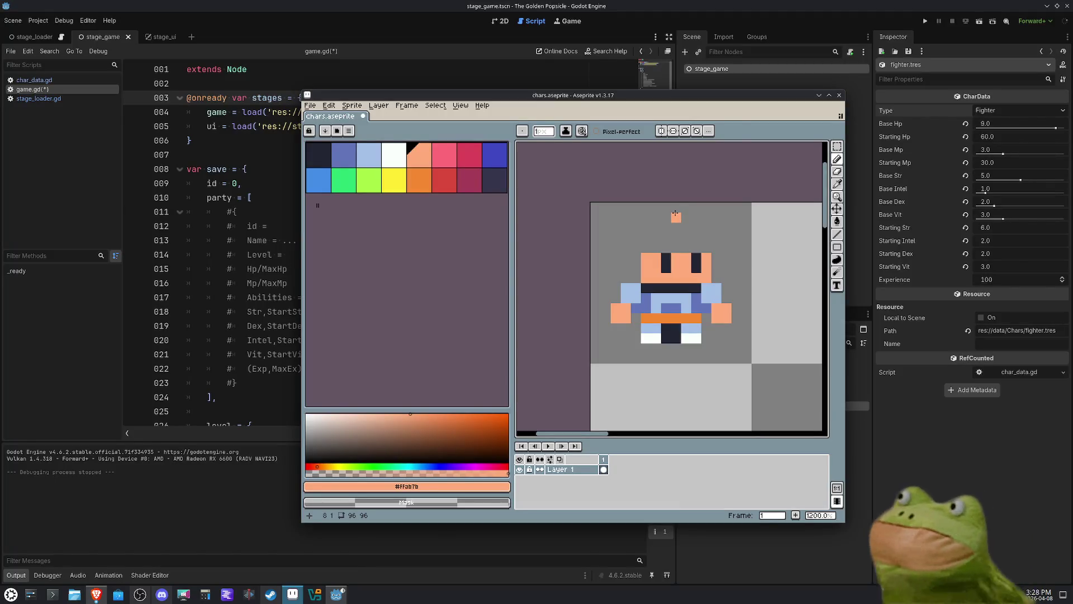
right_click(675, 215)
- Add orange pixels on the head's edges and between the eyes
key(i)
click(420, 180)
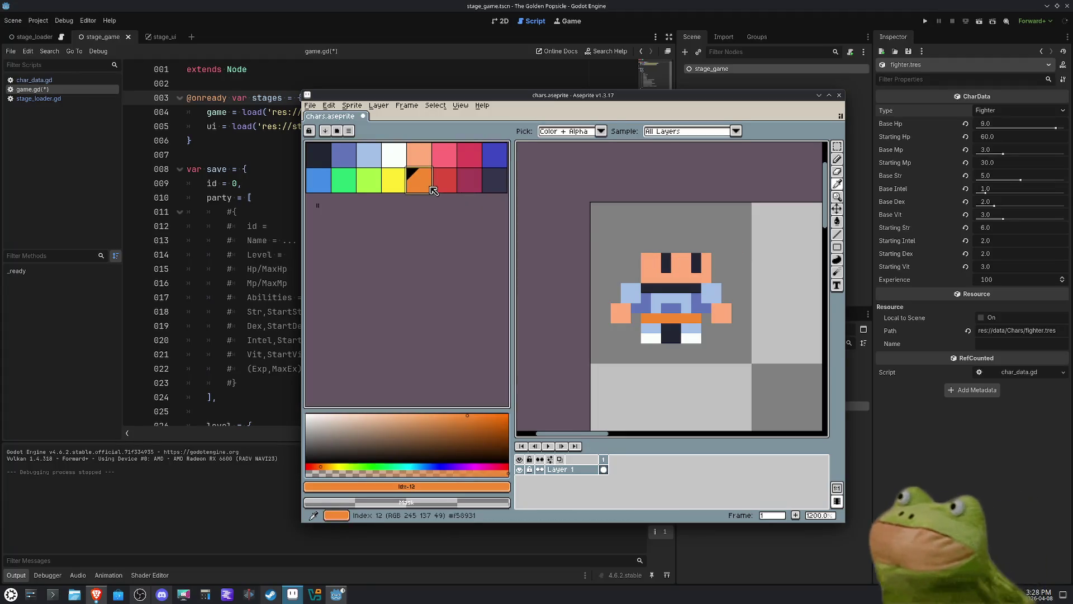
key(b)
click(706, 267)
click(676, 267)
key(i)
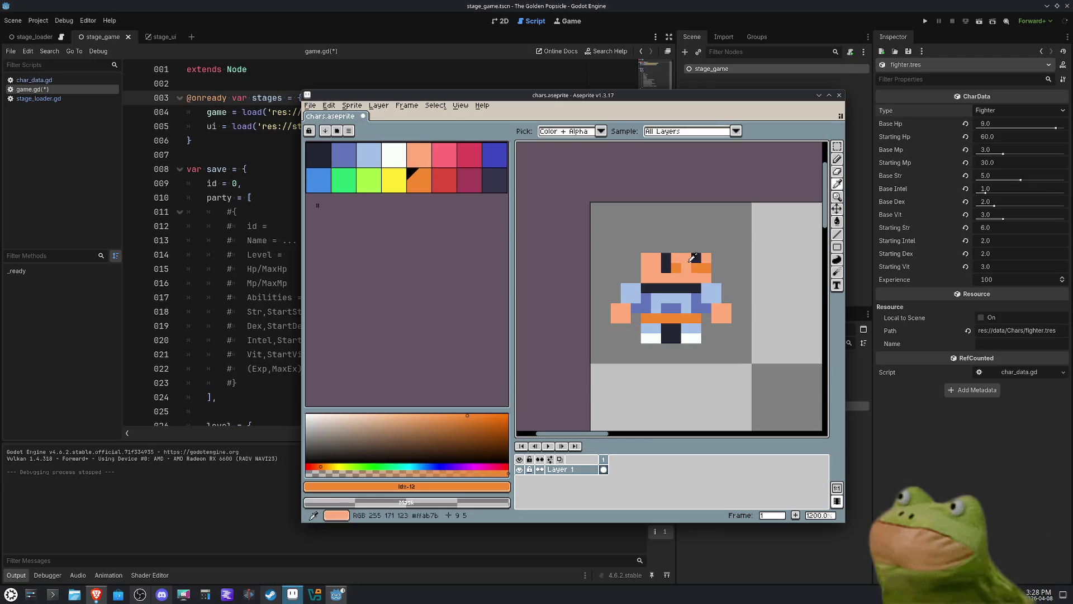
click(696, 268)
click(706, 267)
key(b)
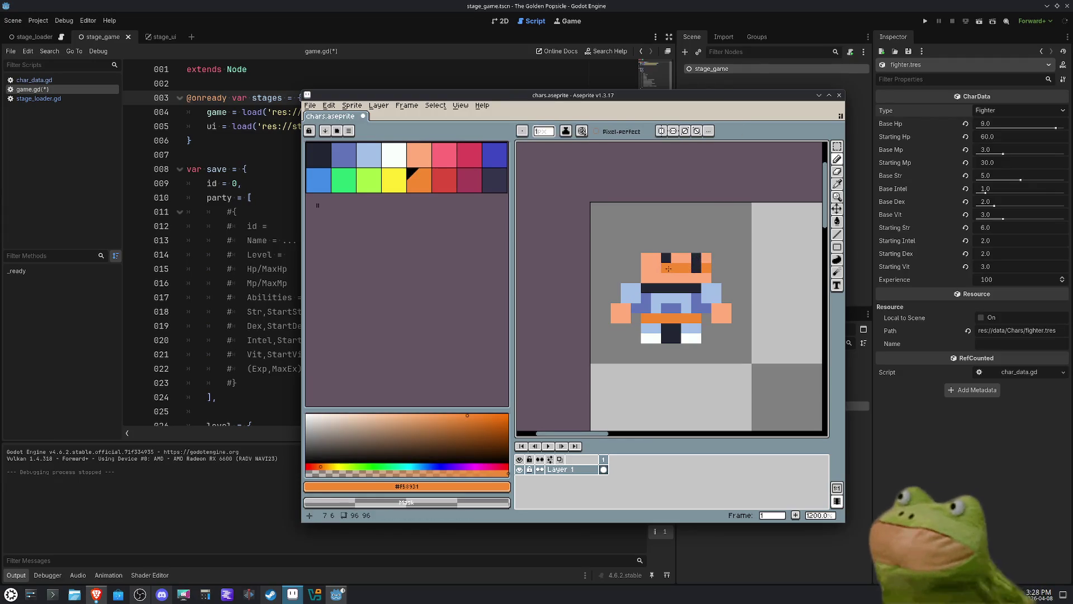
click(646, 268)
click(646, 275)
- Paint a dark #222533 band across the head and a peach top-left pixel
alt+click(649, 287)
click(637, 277)
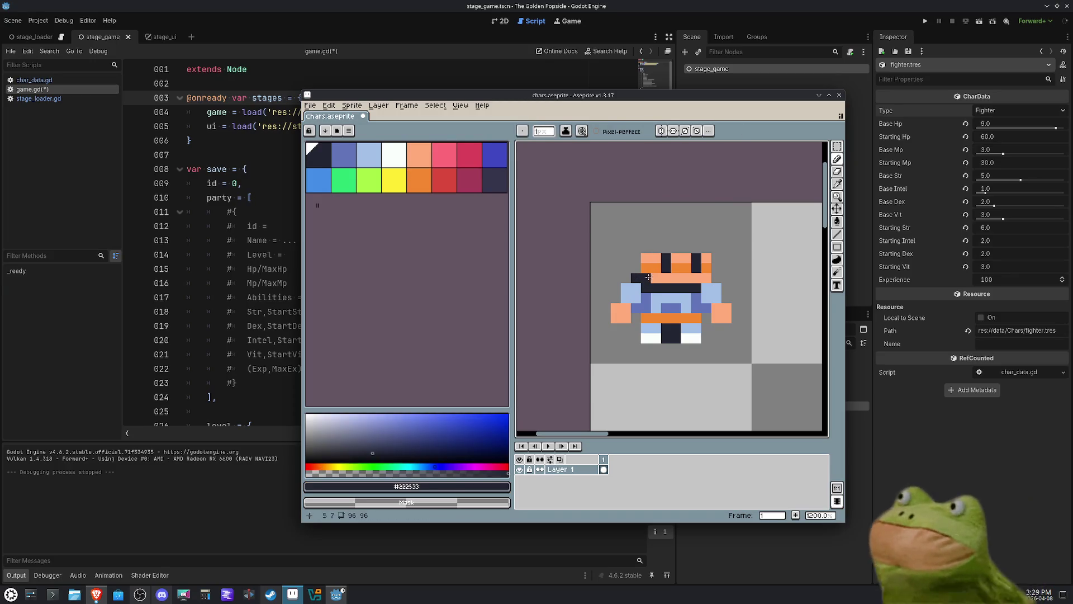
click(706, 279)
drag(706, 279, 717, 279)
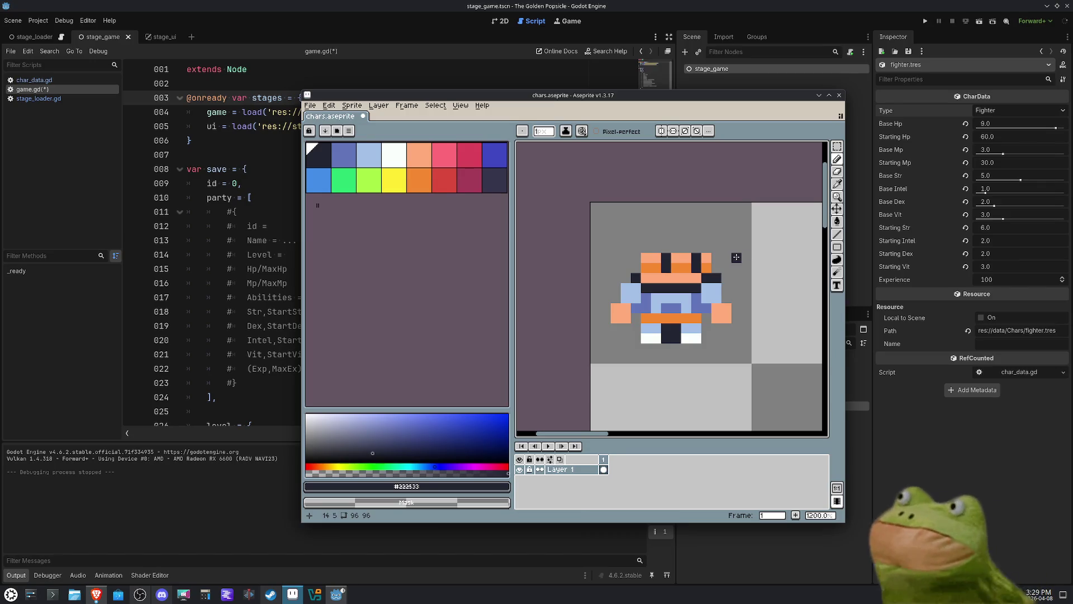
click(729, 256)
key(ctrl+z)
key(ctrl+z)
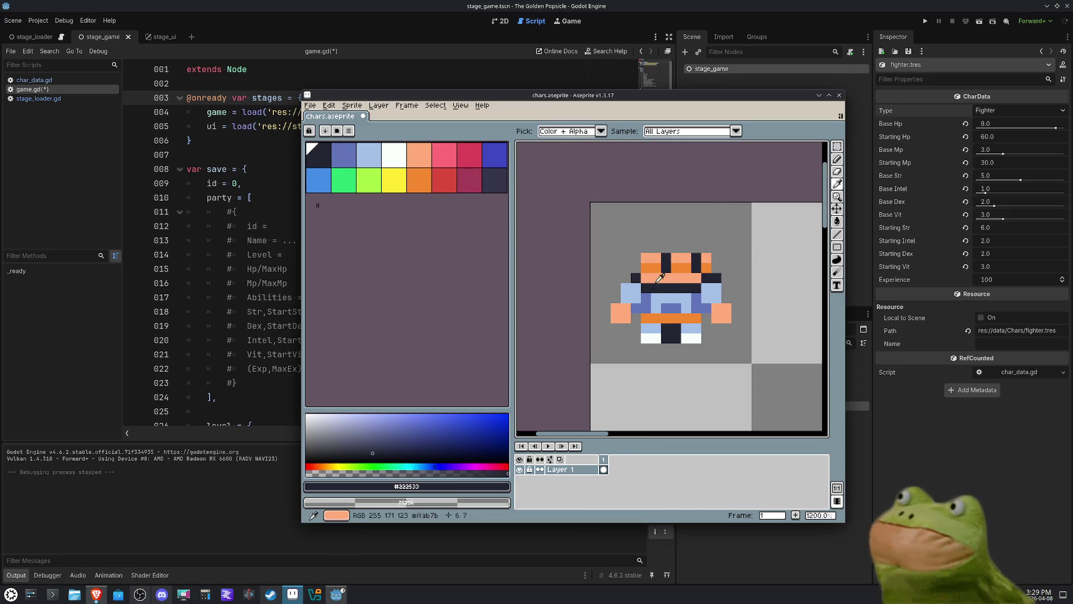
alt+click(656, 274)
click(635, 259)
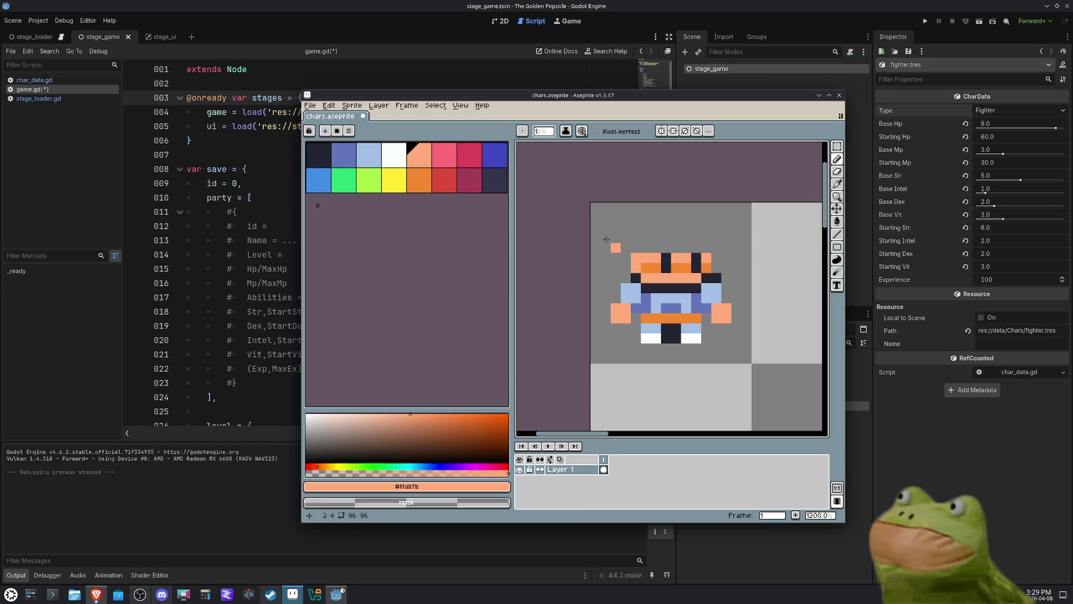
- Draw two rows of red hair above the head
click(445, 180)
click(626, 227)
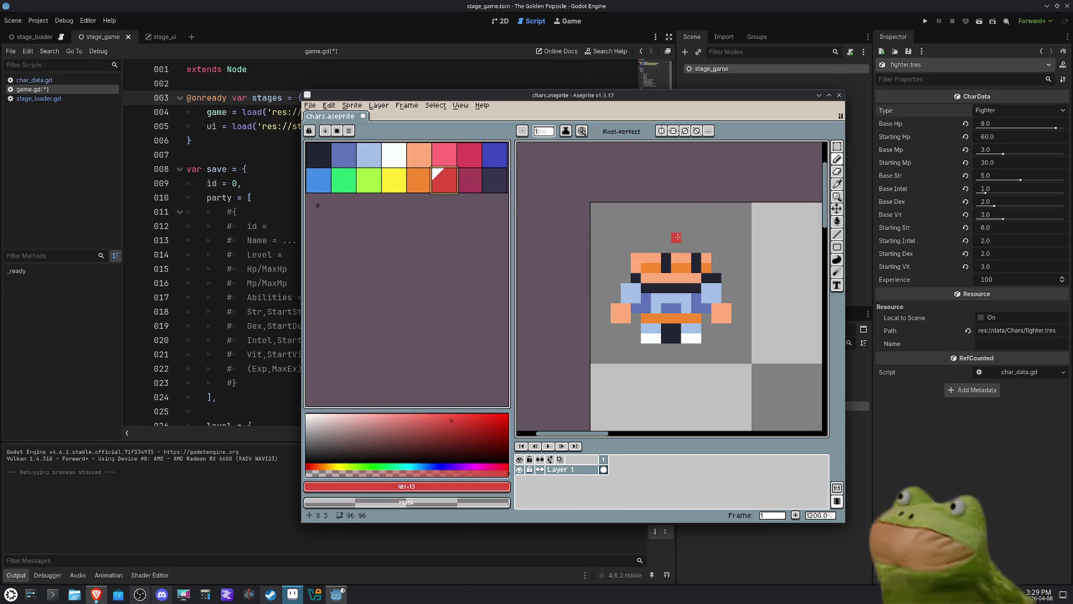
mouse_move(685, 238)
mouse_down()
mouse_move(666, 228)
mouse_move(636, 255)
mouse_move(657, 228)
mouse_move(697, 229)
mouse_up()
click(706, 228)
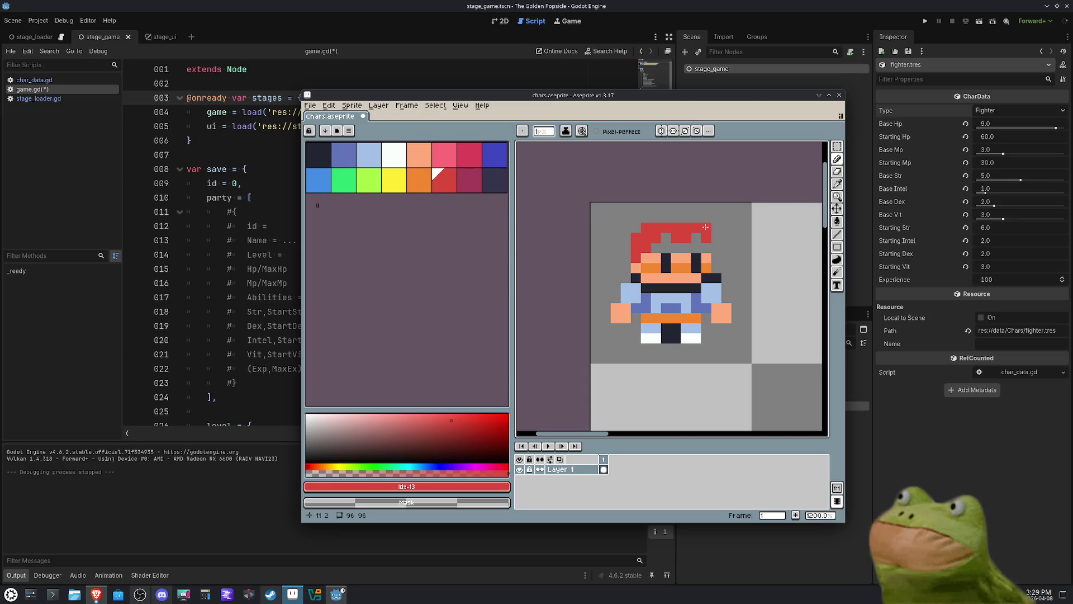
mouse_move(678, 217)
mouse_down()
mouse_move(689, 217)
mouse_move(651, 220)
mouse_move(665, 246)
mouse_move(654, 246)
mouse_move(706, 250)
mouse_up()
- Sample skin and orange colours from the face and undo the last pencil stroke
alt+click(679, 247)
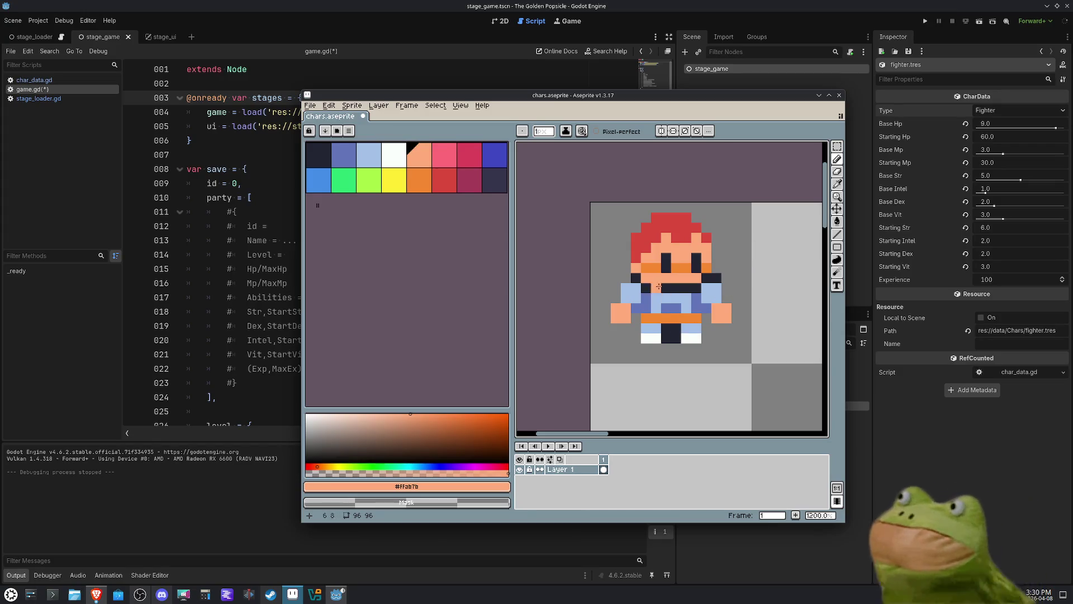
alt+click(649, 268)
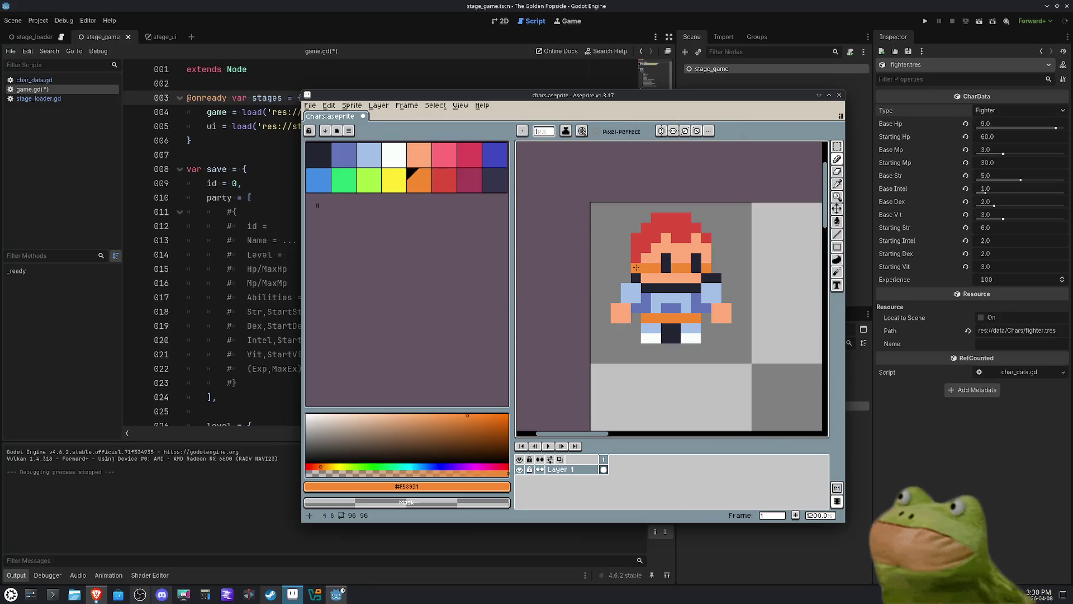
alt+click(656, 251)
alt+click(648, 268)
alt+click(708, 254)
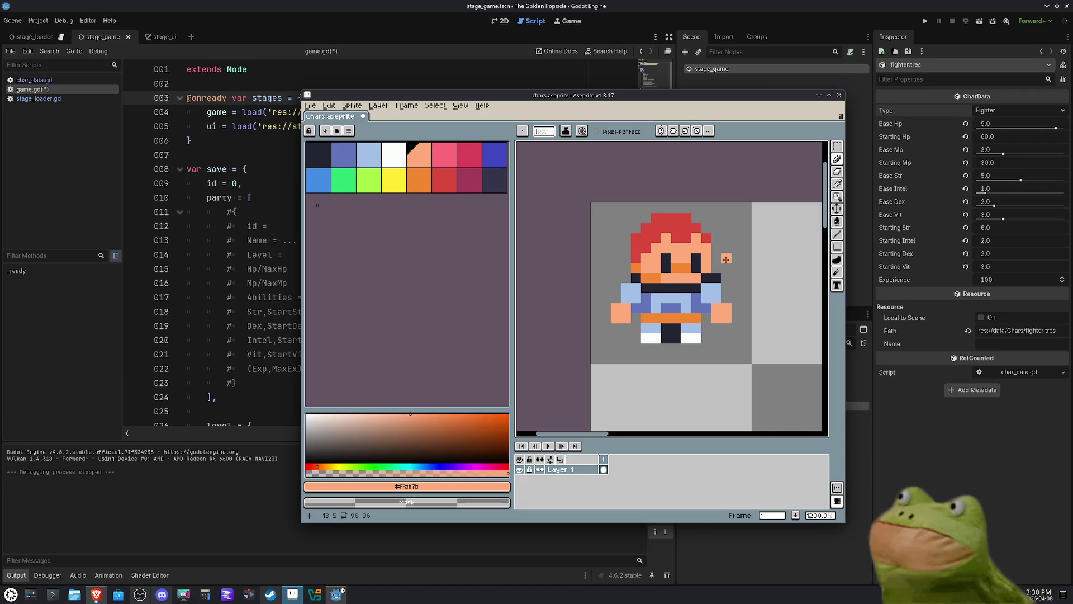
key(ctrl+z)
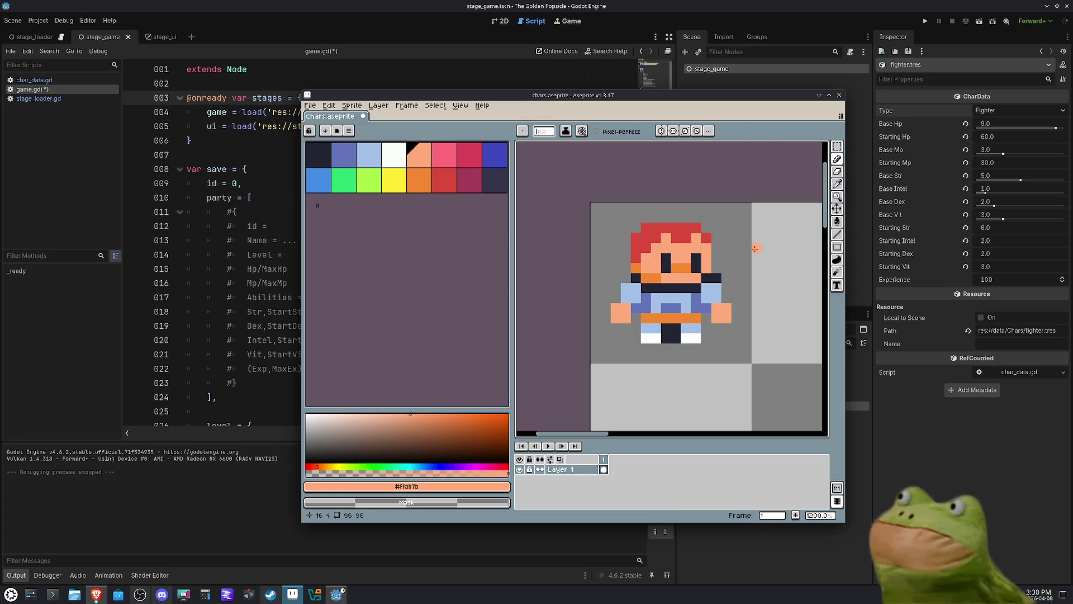
scroll(670, 279, down, 3)
- Move the sprite into the next cell down-right, then try an outline and undo it
mouse_move(602, 296)
mouse_down()
mouse_move(599, 372)
mouse_move(683, 376)
mouse_up()
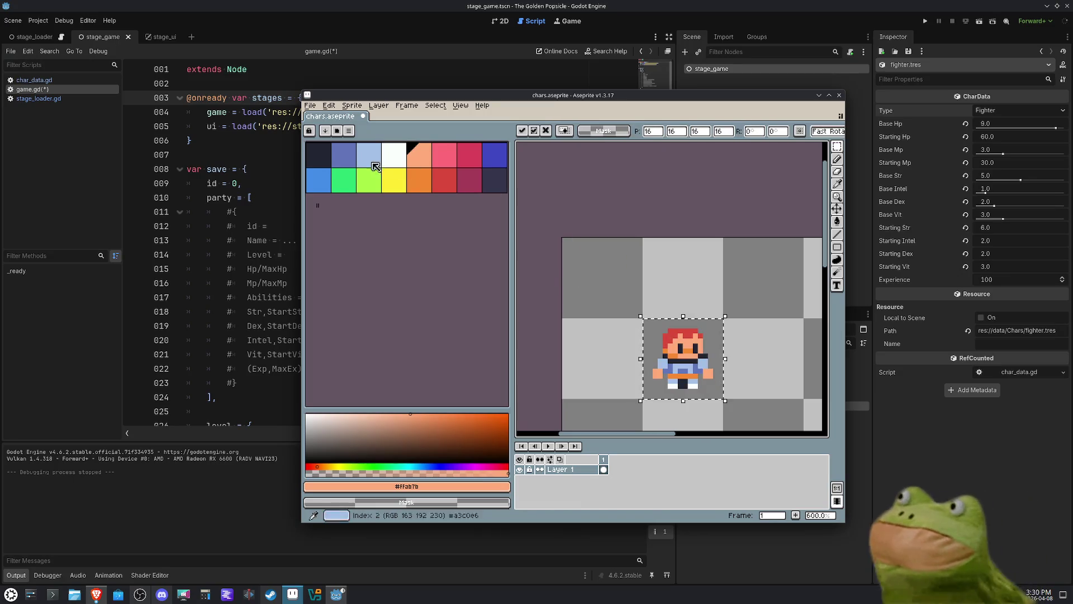
click(318, 155)
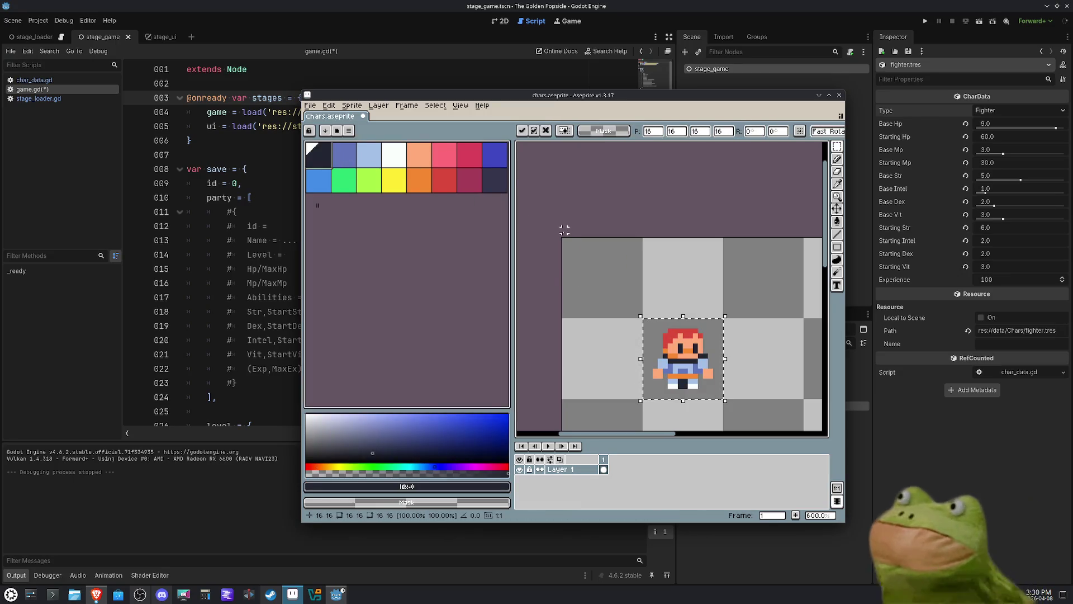
key(shift+o)
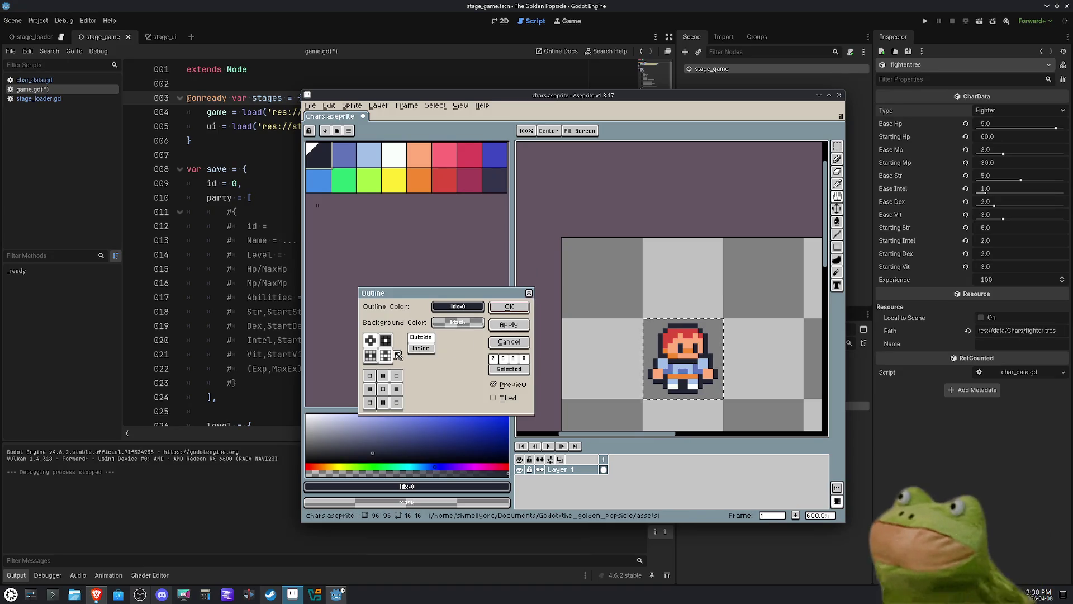
click(391, 342)
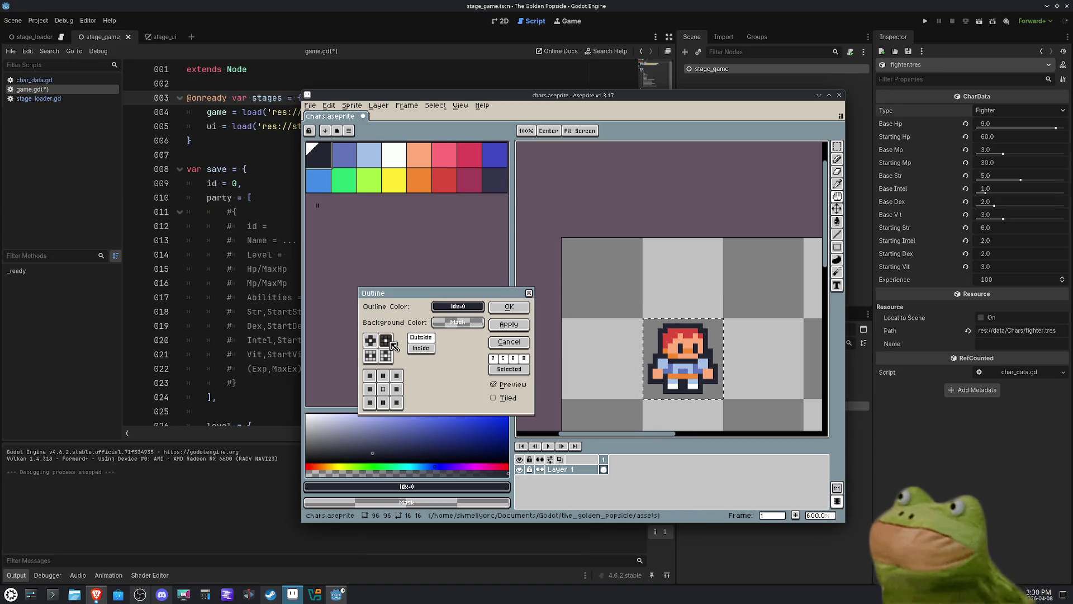
click(509, 325)
click(370, 340)
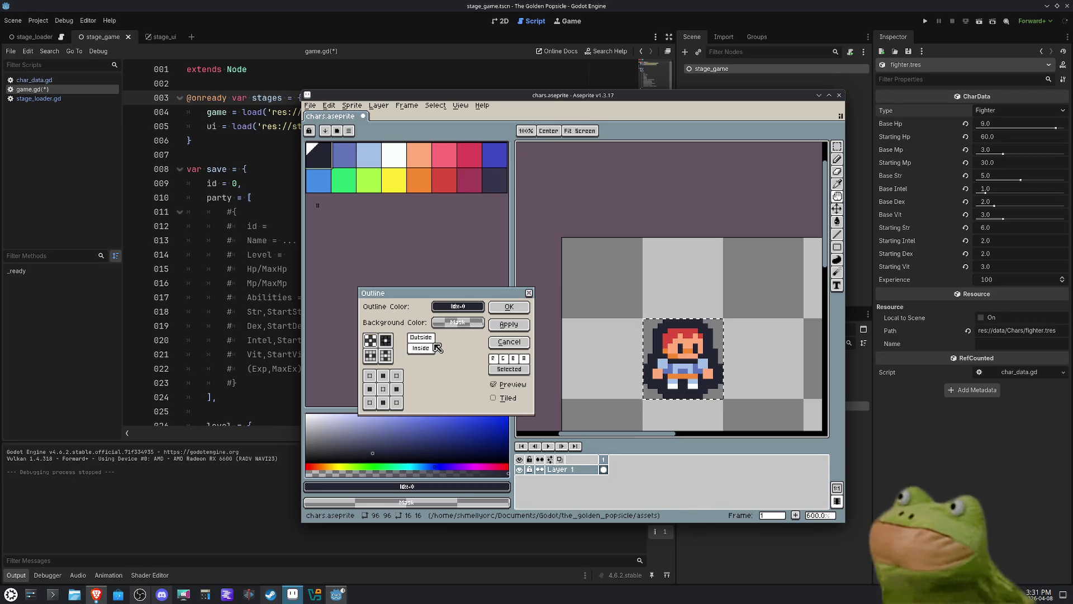
click(515, 343)
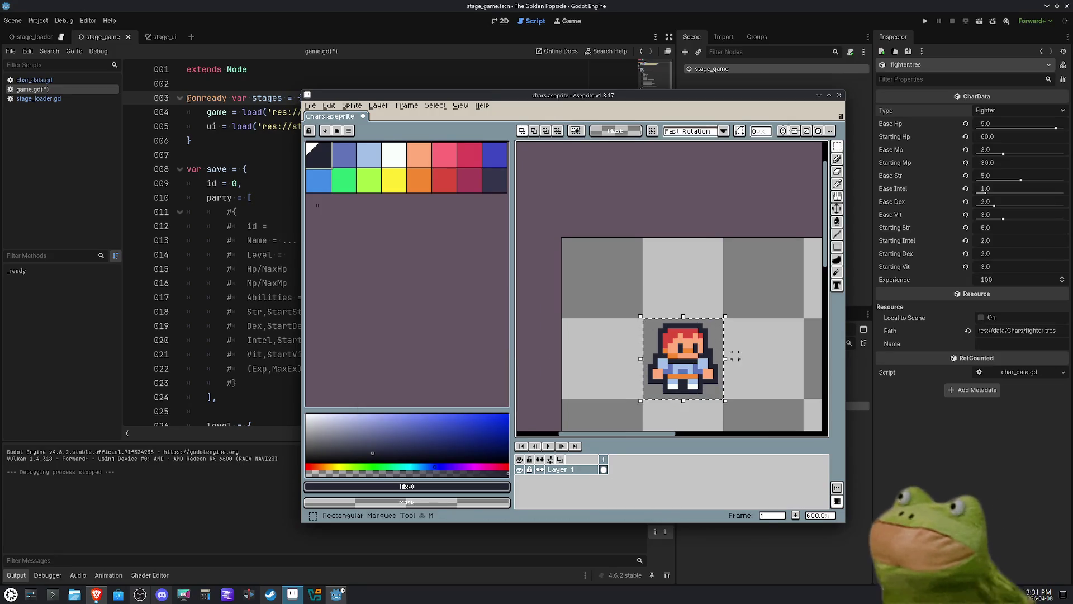
key(ctrl+z)
- Reselect the sprite and nudge it down about three pixels
scroll(720, 385, up, 3)
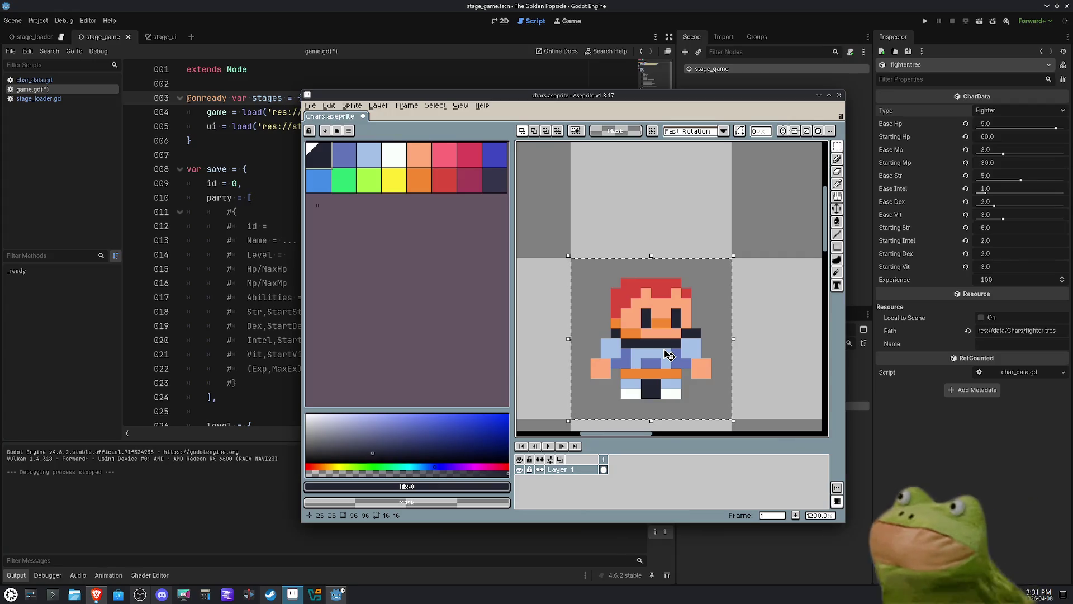
click(746, 363)
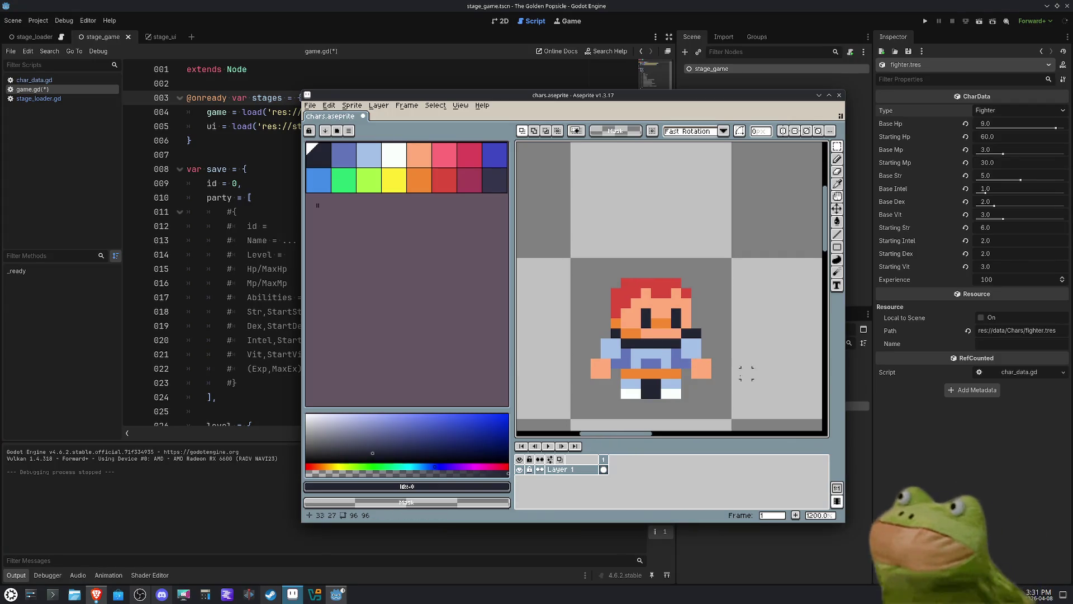
drag(747, 394, 549, 266)
drag(676, 337, 676, 358)
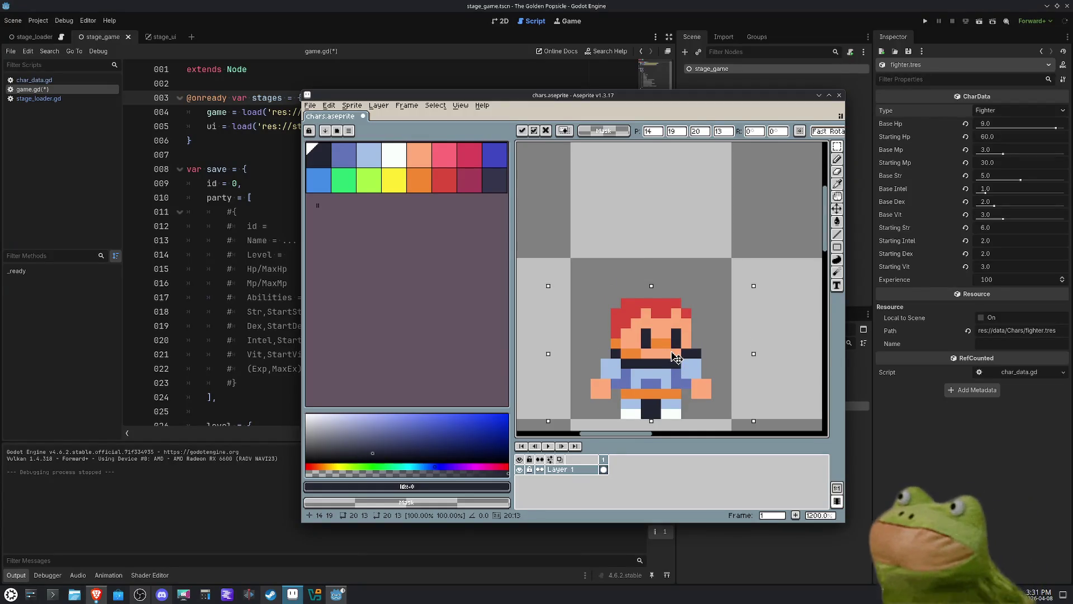
key(ctrl+d)
- Sample the hair red and add a new red row on top of the hair
key(b)
alt+click(684, 303)
drag(668, 293, 634, 294)
scroll(698, 357, down, 3)
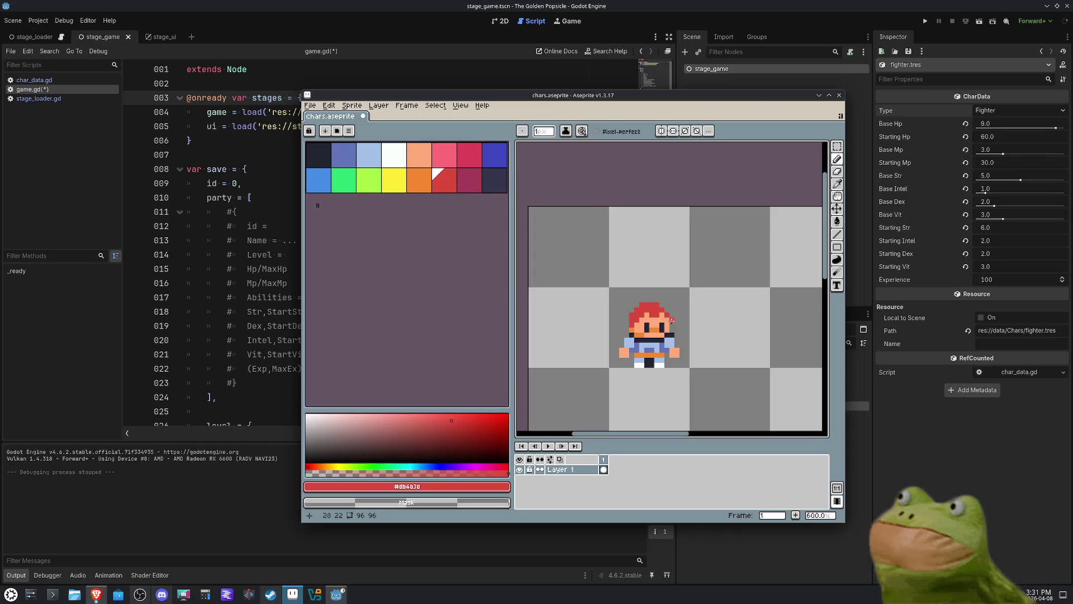
- Marquee-select the area around the sprite and reopen the Outline effect
key(m)
scroll(710, 369, up, 1)
drag(716, 381, 558, 257)
key(shift+o)
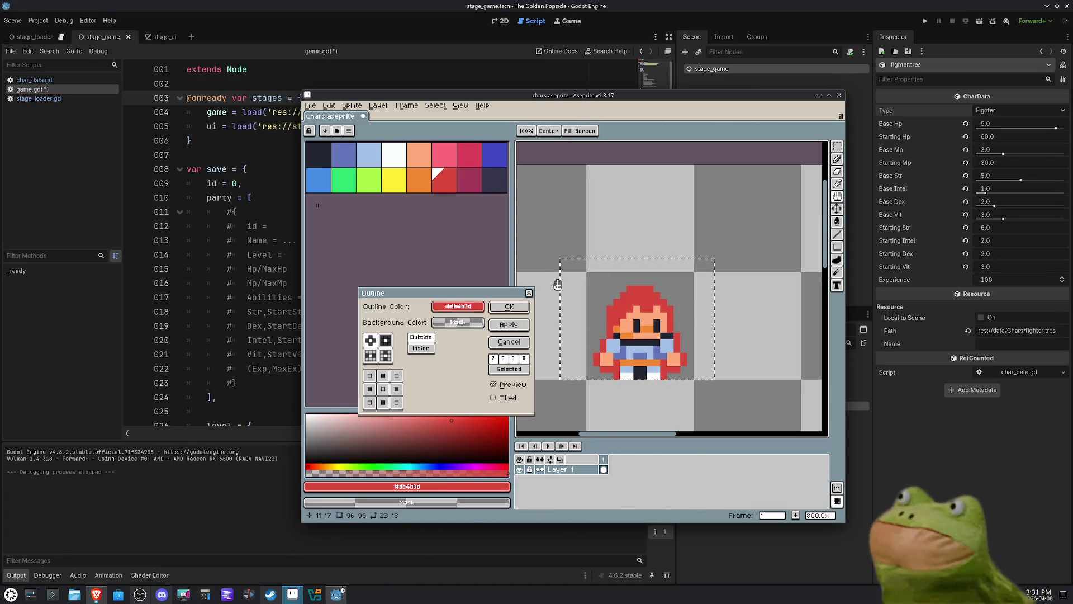
- Outline the sprite in palette colour 0 with the rounded outline shape
click(457, 307)
click(445, 323)
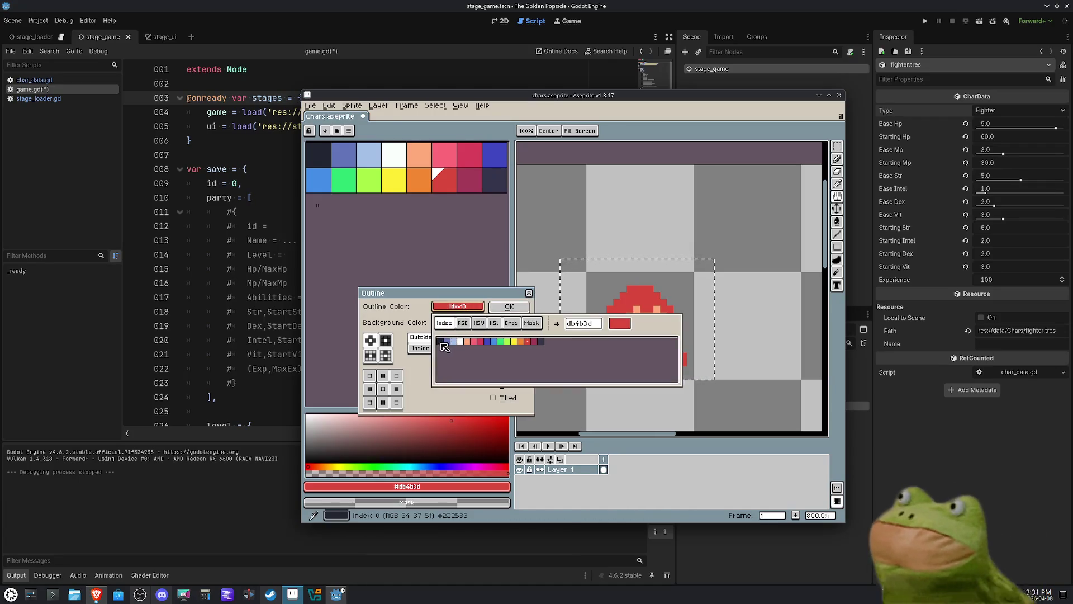
click(448, 339)
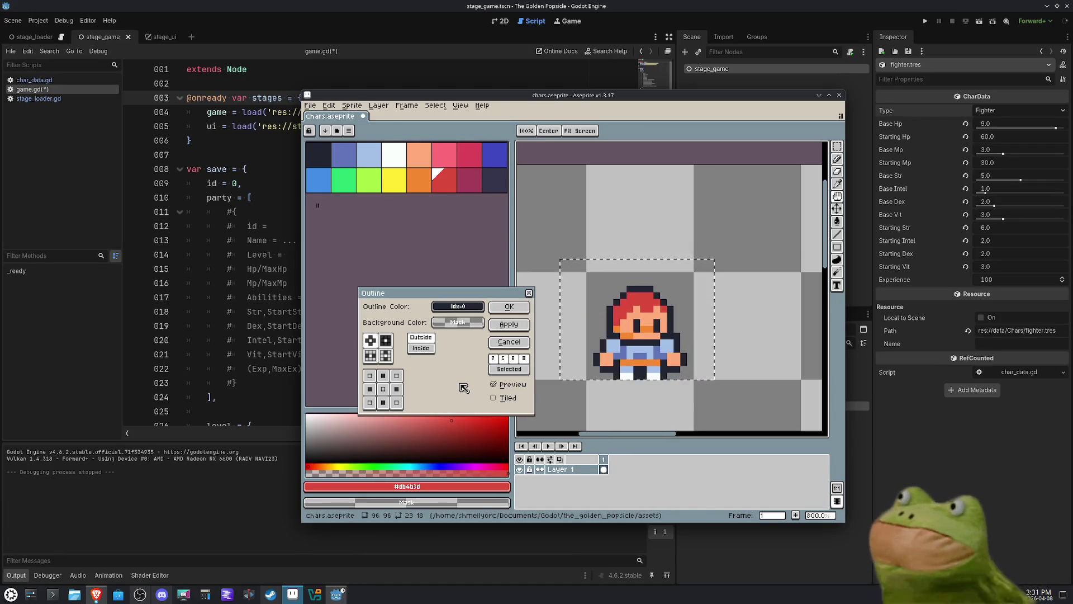
click(390, 341)
click(509, 324)
click(372, 341)
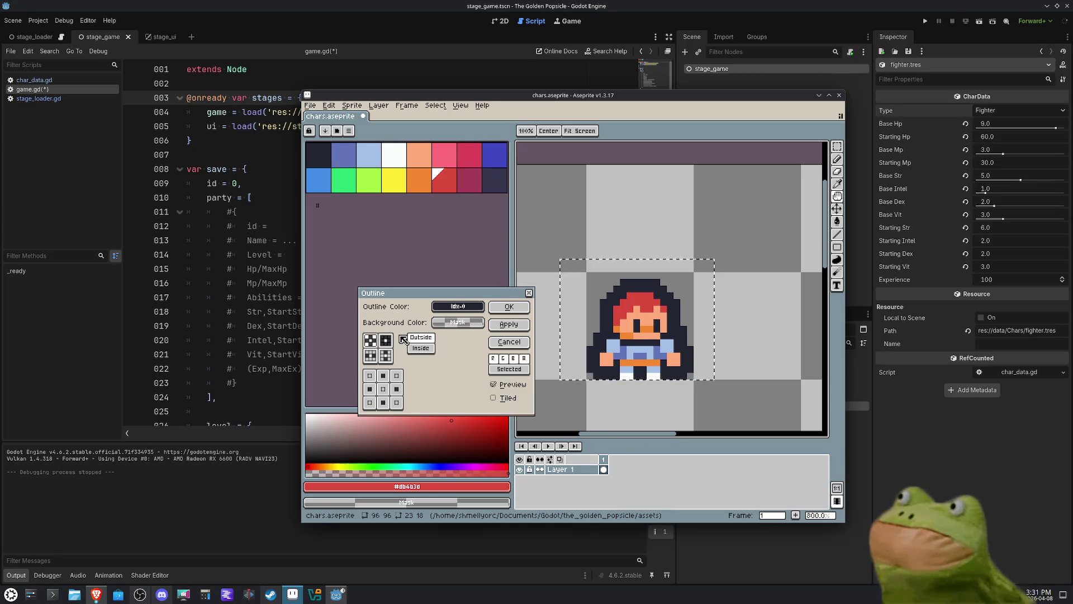
click(509, 307)
- Move the outlined sprite up, bring it back into view, and select all
drag(660, 332, 647, 220)
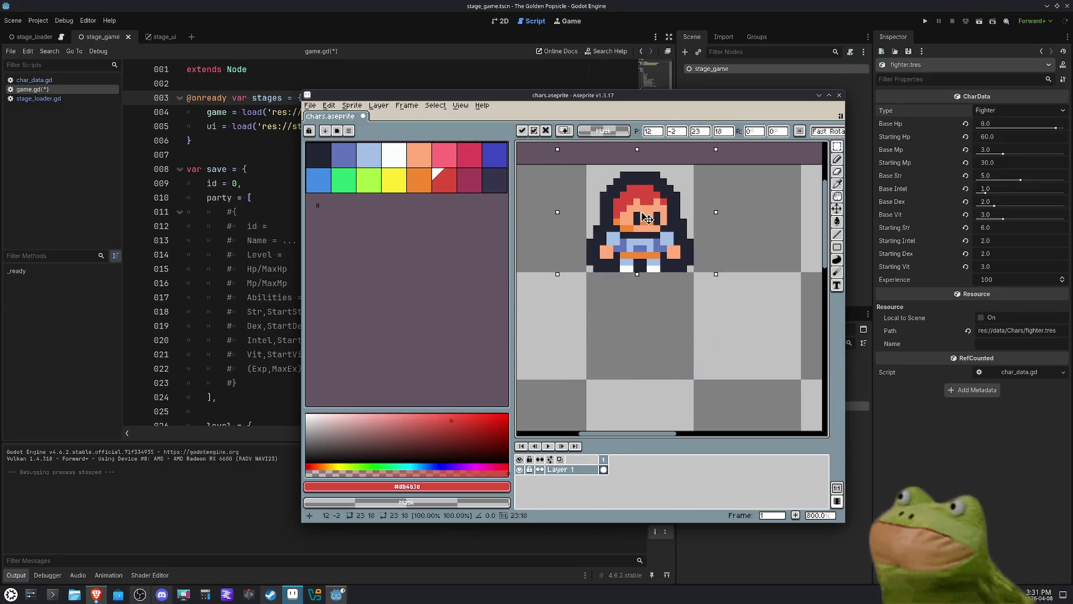
click(665, 318)
mouse_move(664, 319)
mouse_down()
mouse_move(721, 355)
mouse_move(685, 366)
mouse_up()
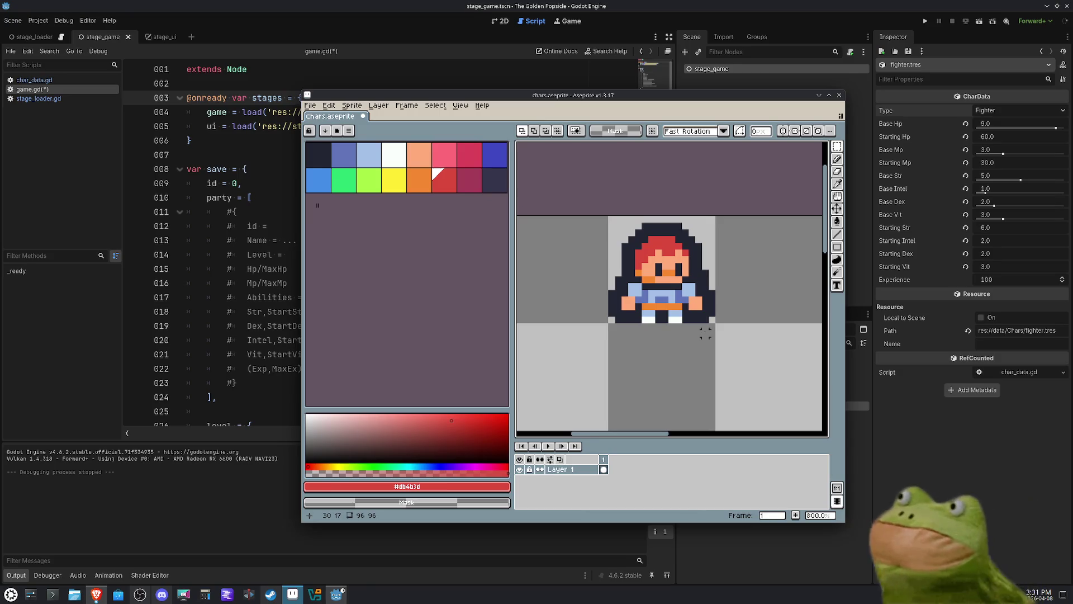
scroll(732, 259, up, 2)
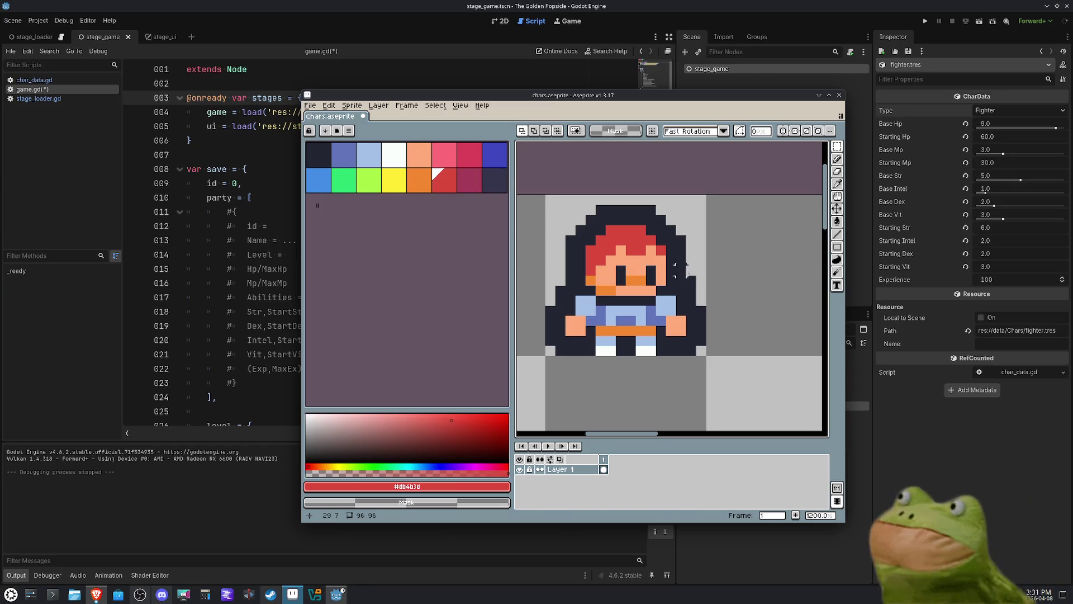
key(ctrl+a)
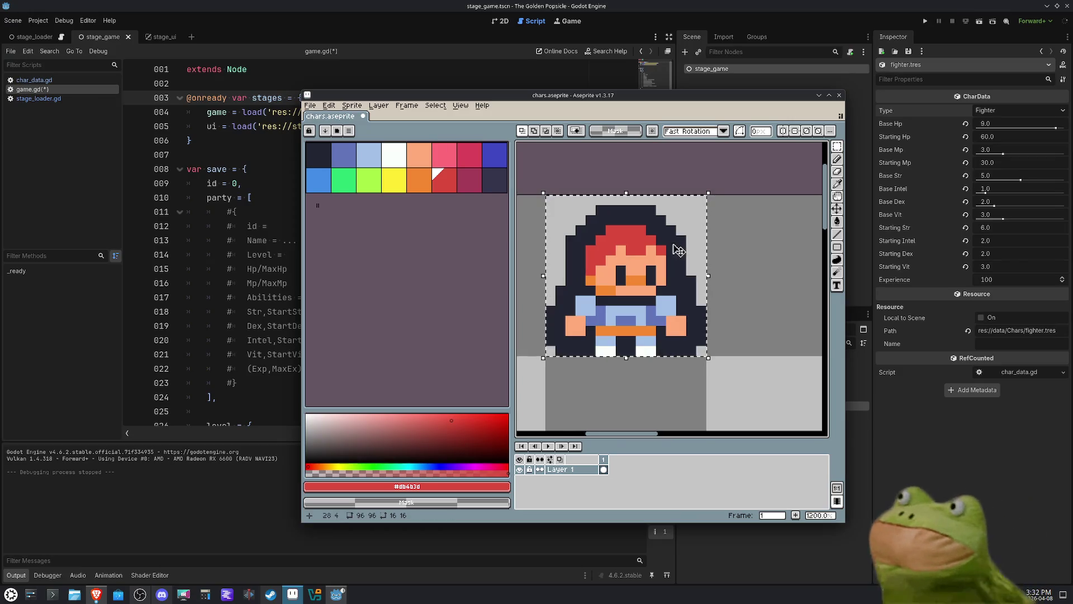
- Clear the dark outline to transparent with a contiguous Paint Bucket, undoing an accidental red fill
key(g)
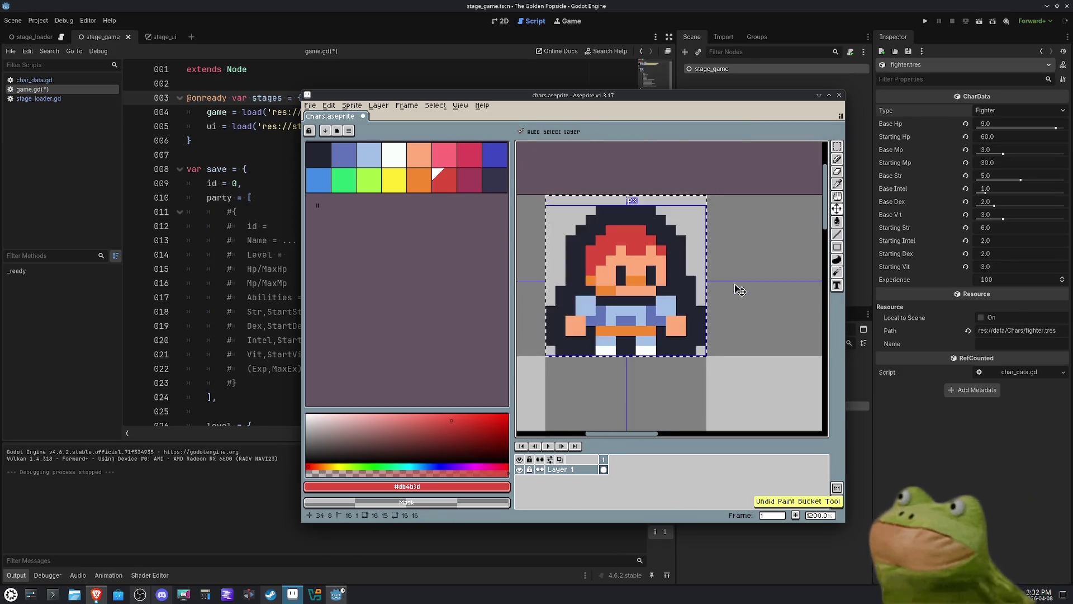
click(605, 131)
right_click(675, 262)
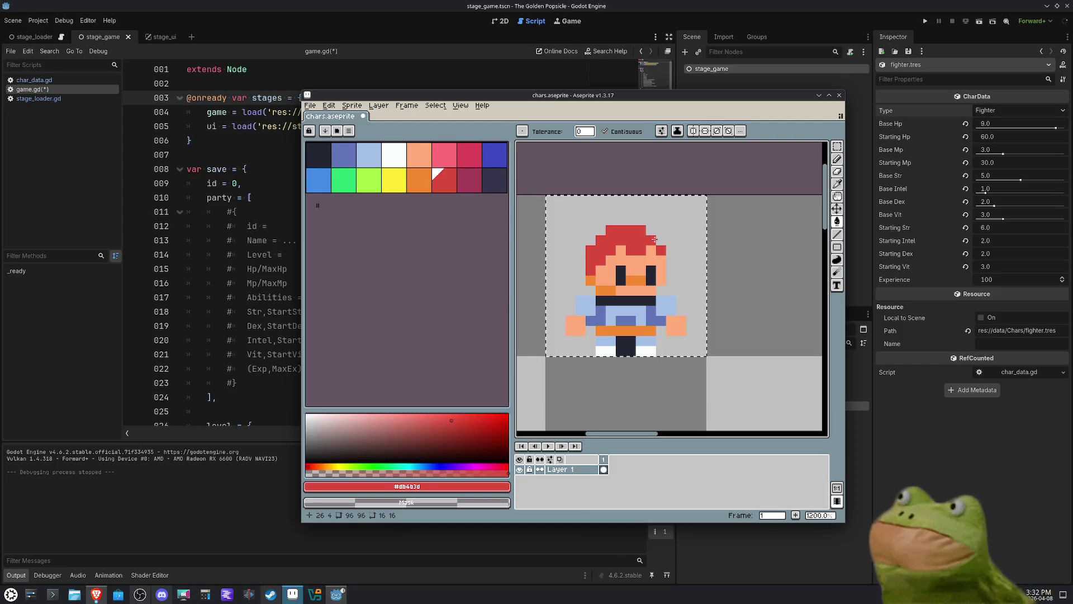
click(655, 239)
key(ctrl+z)
- Paint a red hair pixel, a peach pixel beside the face and two orange edge pixels
key(b)
click(654, 231)
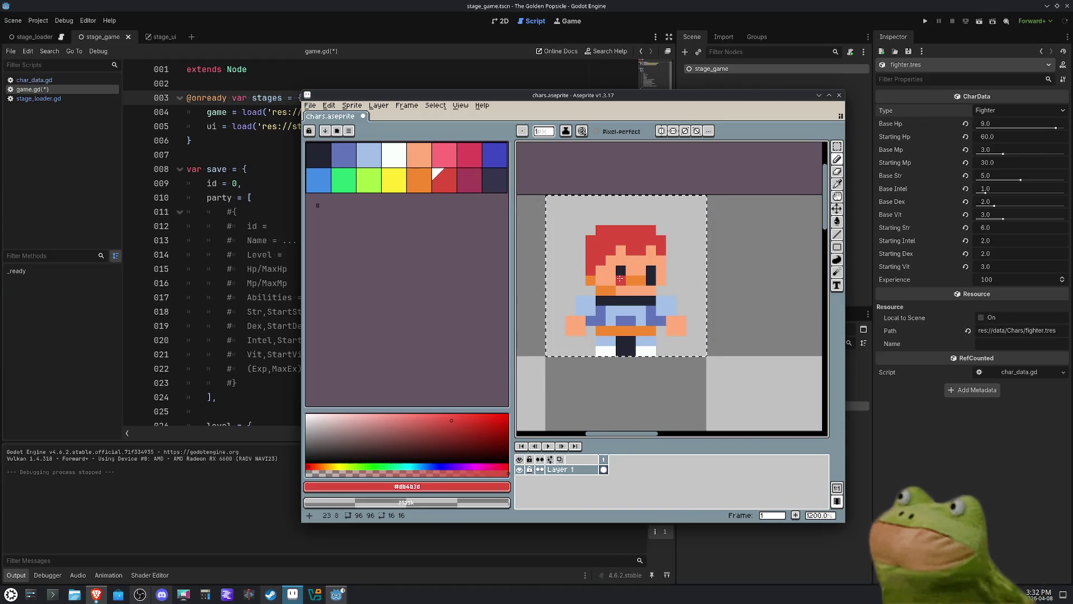
alt+click(601, 277)
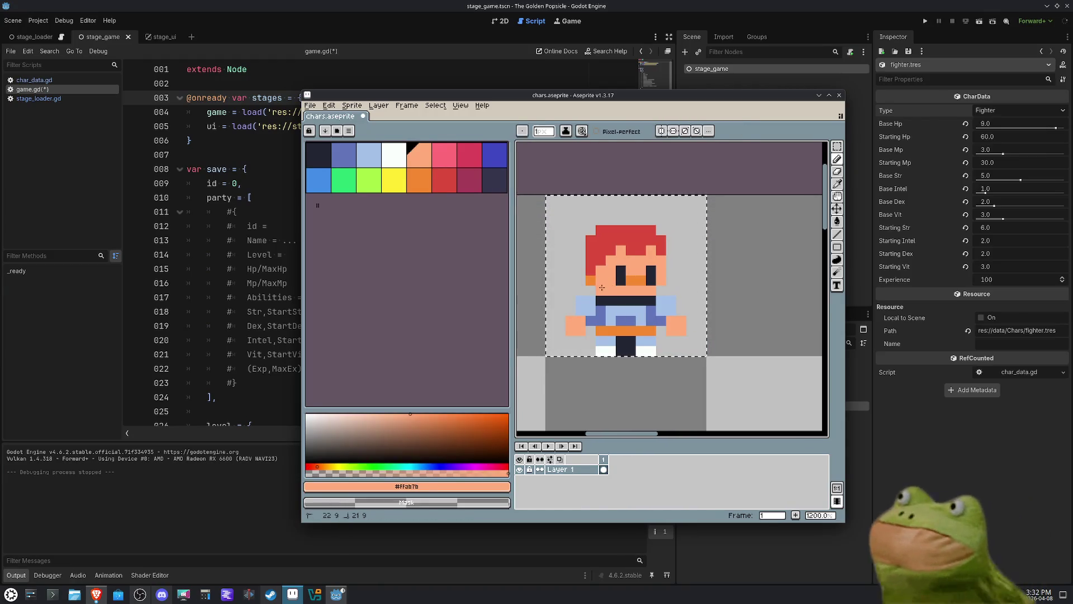
click(592, 272)
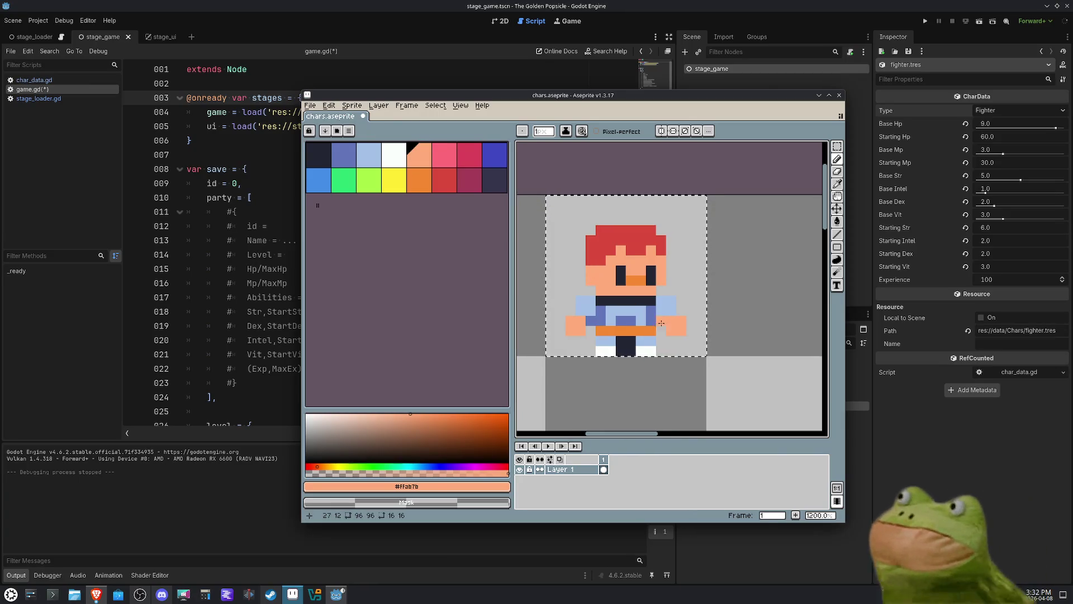
alt+click(626, 330)
click(592, 278)
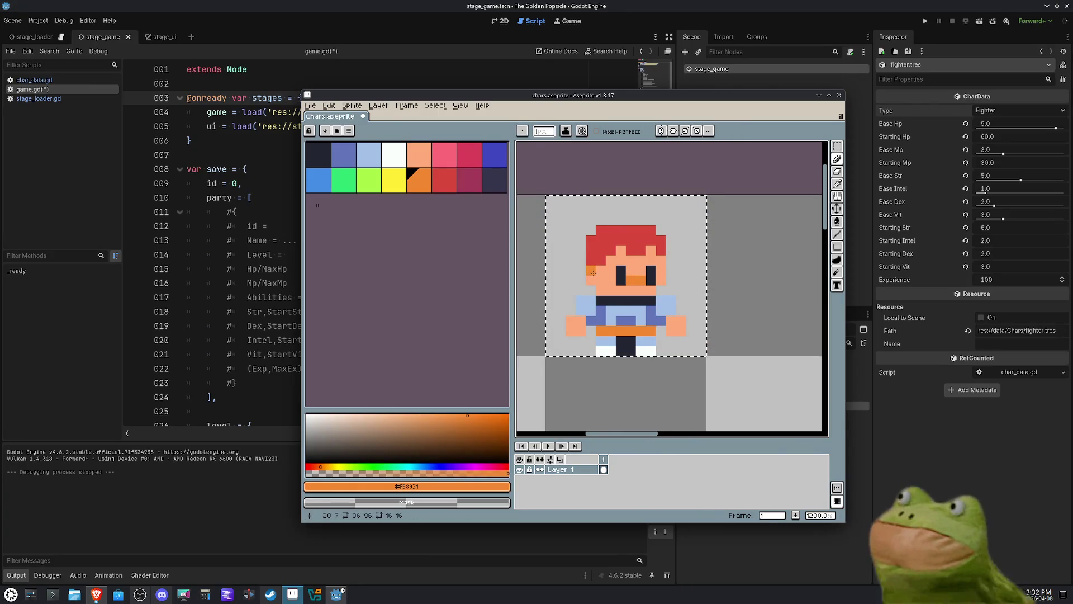
click(601, 290)
- Add dark outline-colour pixels on the right and left of the face
alt+click(643, 246)
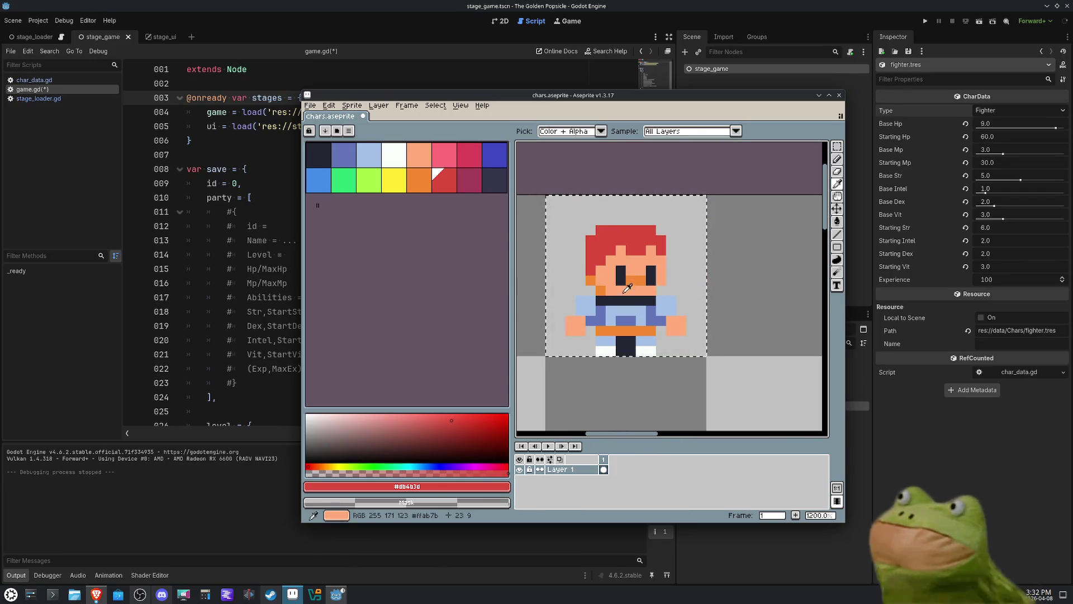
alt+click(651, 300)
click(661, 290)
click(591, 290)
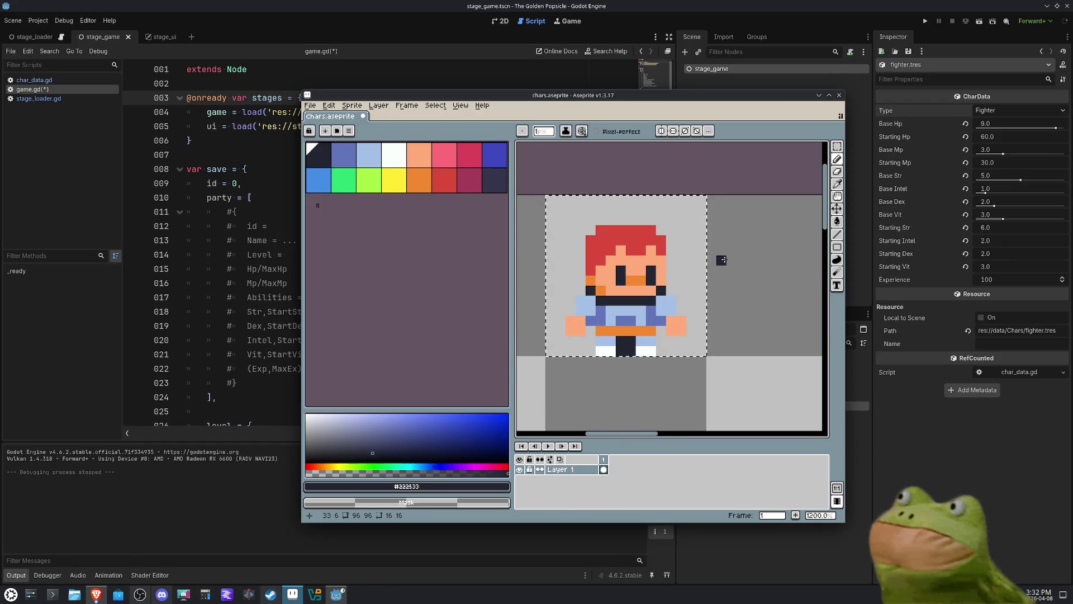
- Apply a rounded-corner dark outline to the fighter, then drag it toward the top-left cell
scroll(722, 260, down, 3)
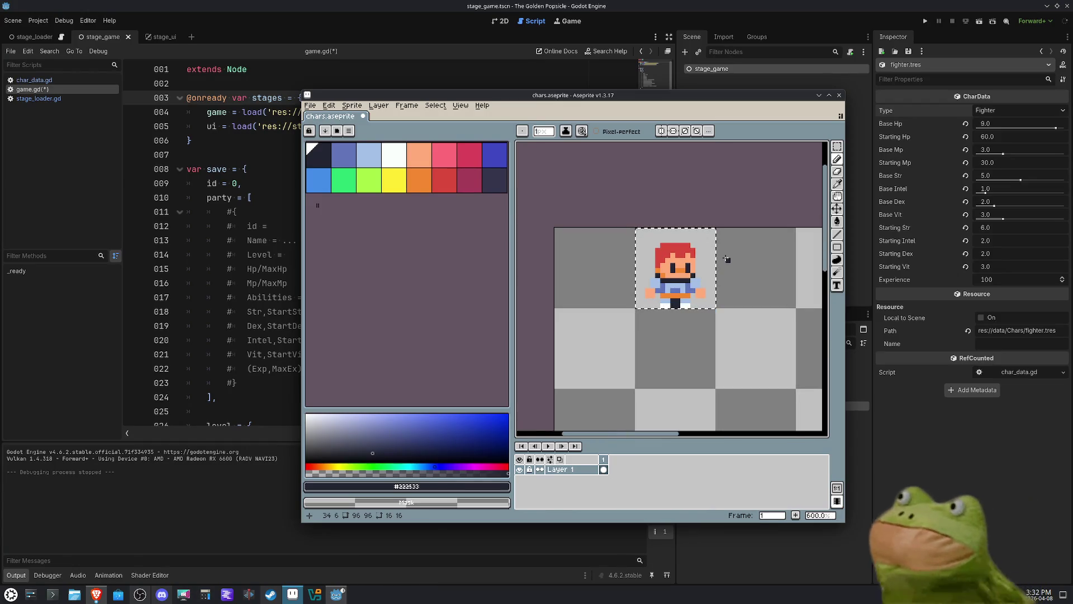
key(shift+o)
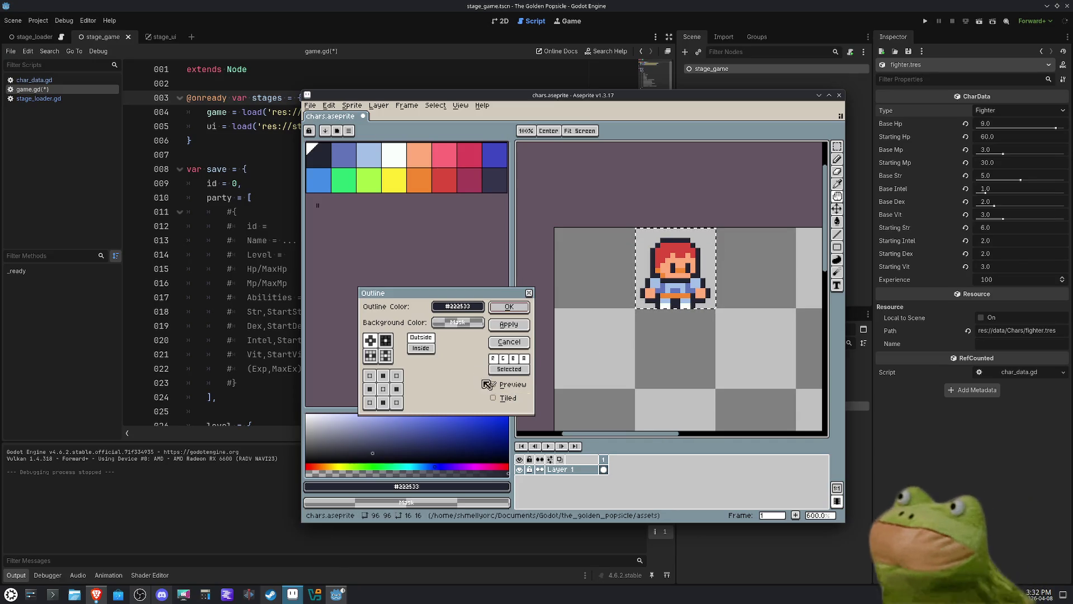
click(386, 340)
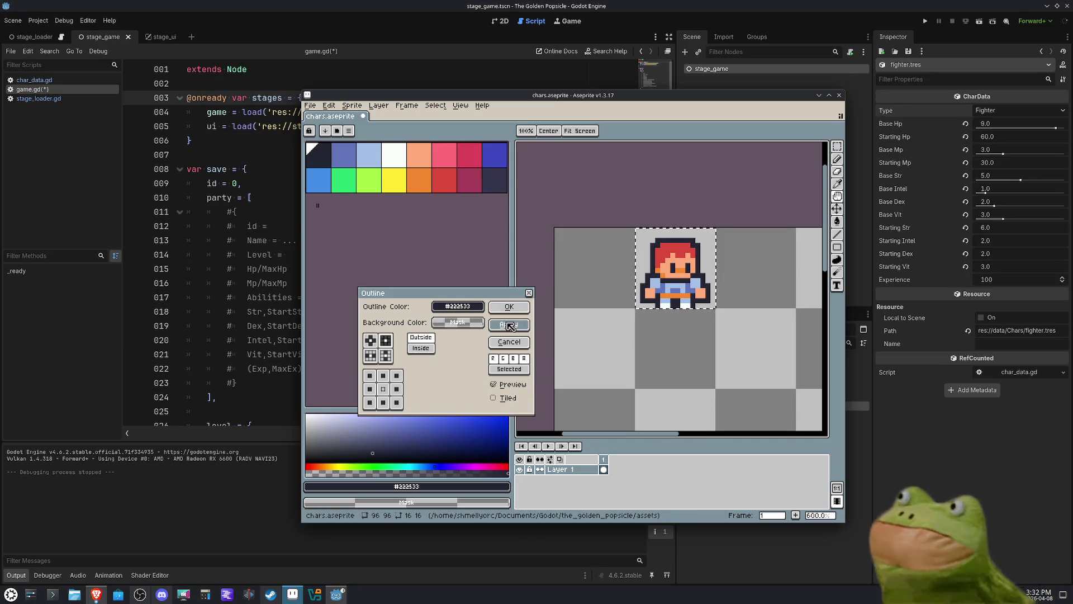
click(371, 340)
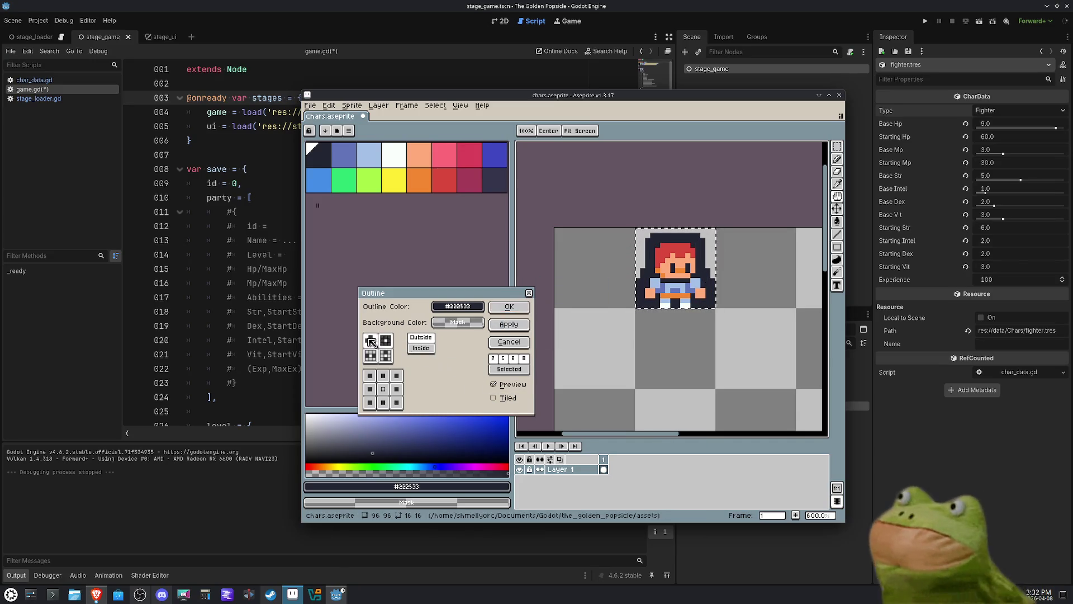
click(509, 307)
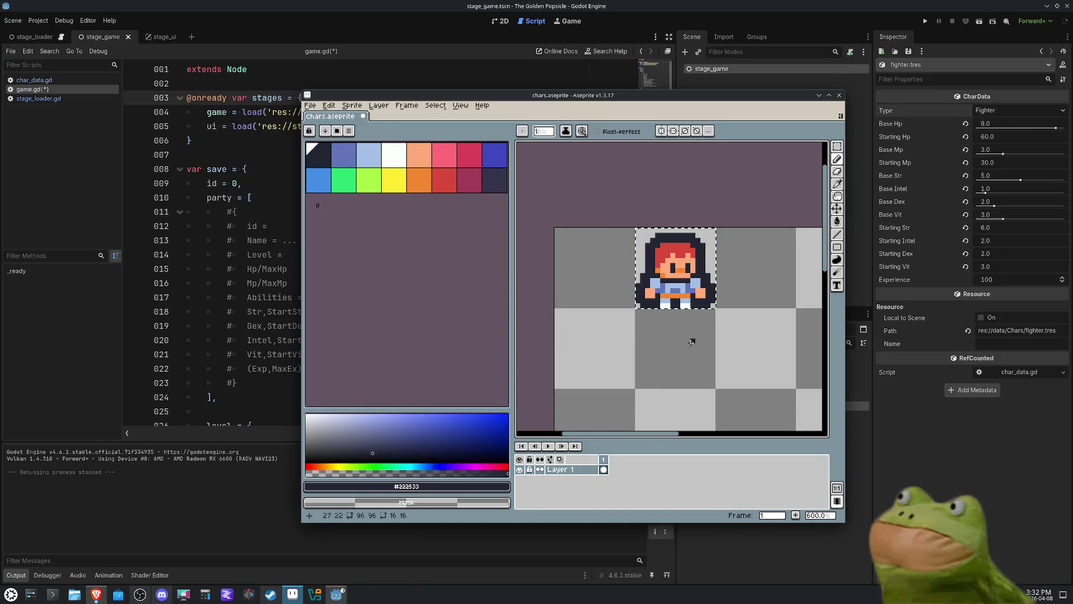
key(m)
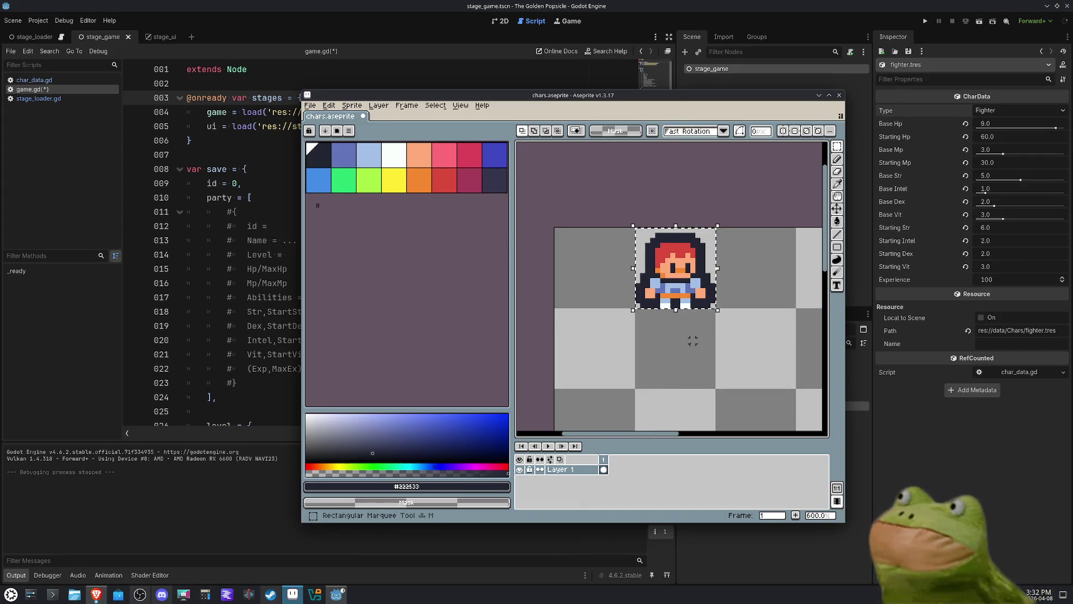
mouse_move(696, 266)
mouse_down()
mouse_move(615, 266)
mouse_move(615, 349)
mouse_move(696, 348)
mouse_move(688, 307)
mouse_up()
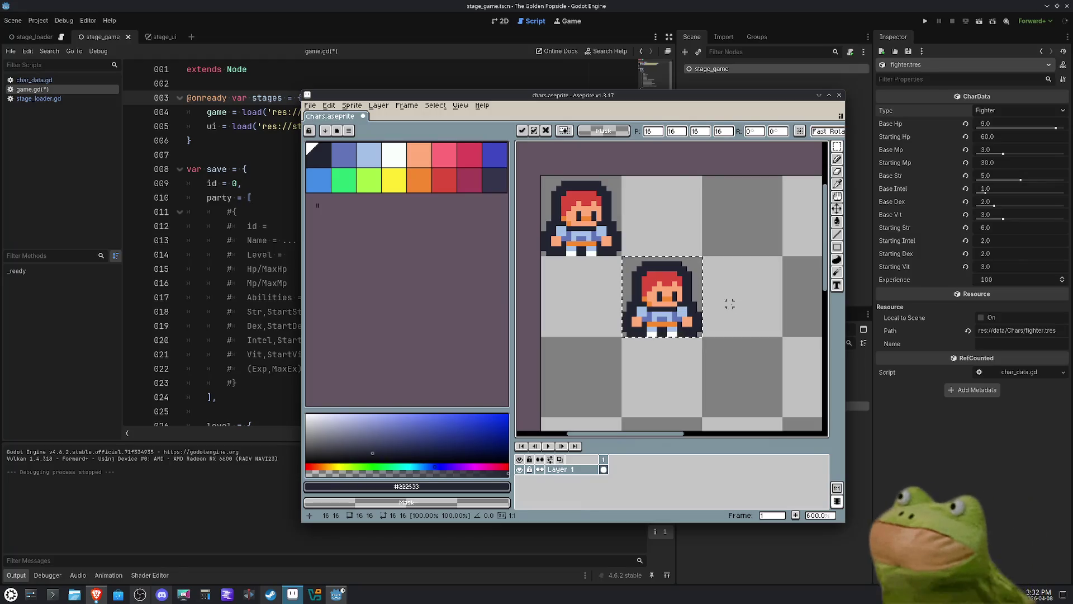
- Commit the moved fighter in the top-left cell and deselect
scroll(739, 299, up, 1)
scroll(699, 313, down, 1)
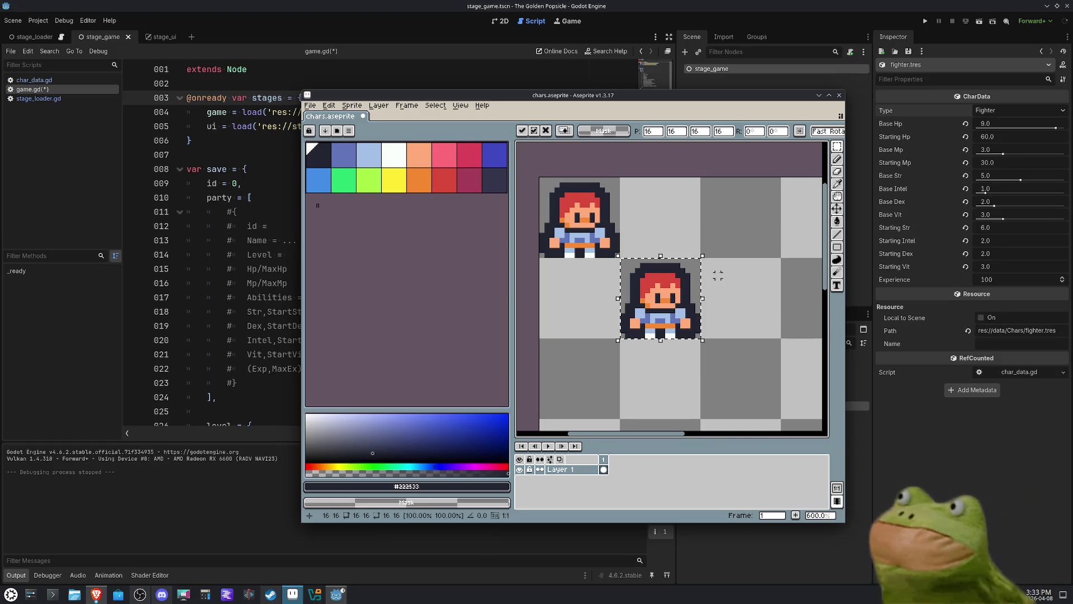
key(Return)
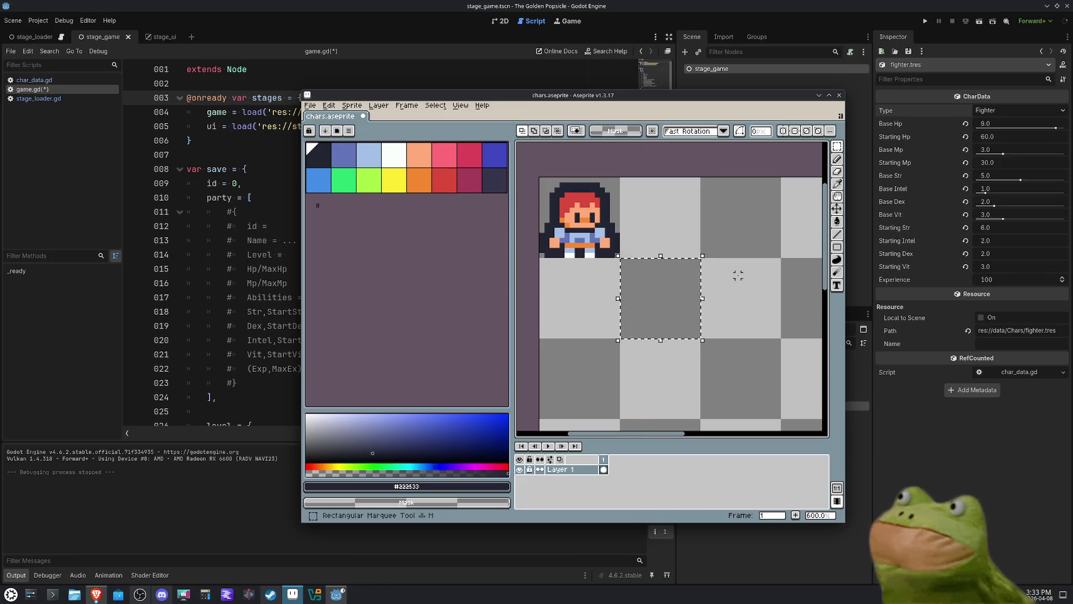
key(ctrl+d)
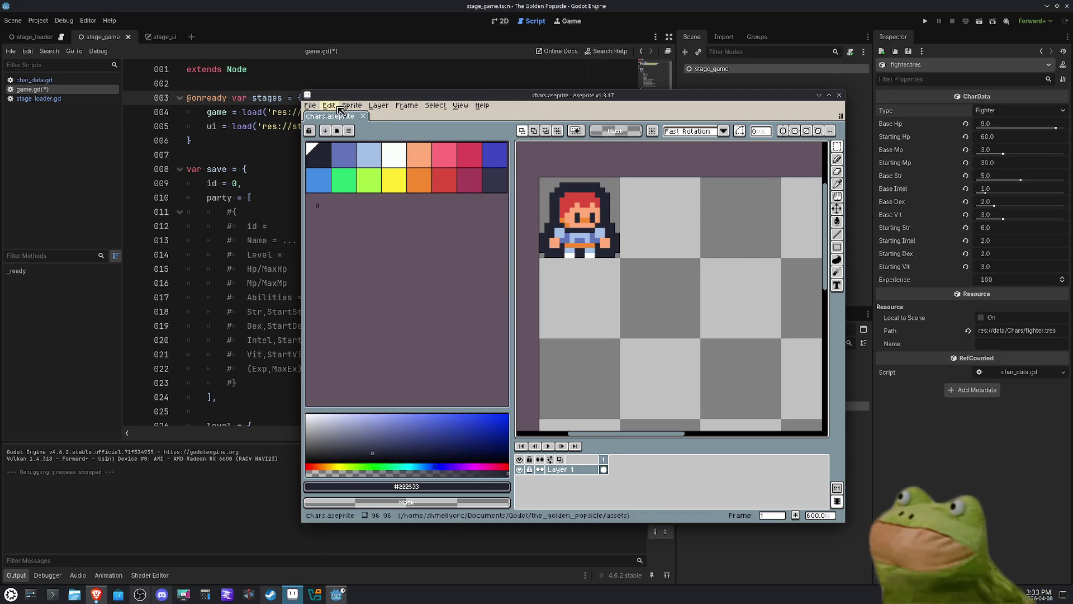
- Export the sprite sheet as Chars.png and switch over to Godot
click(311, 106)
click(319, 148)
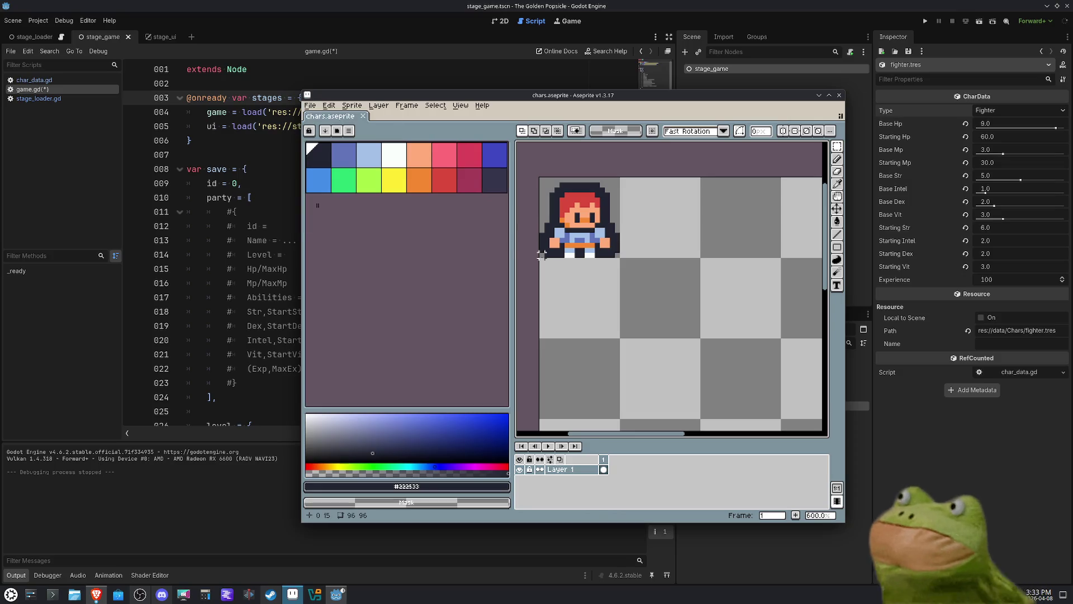
click(316, 106)
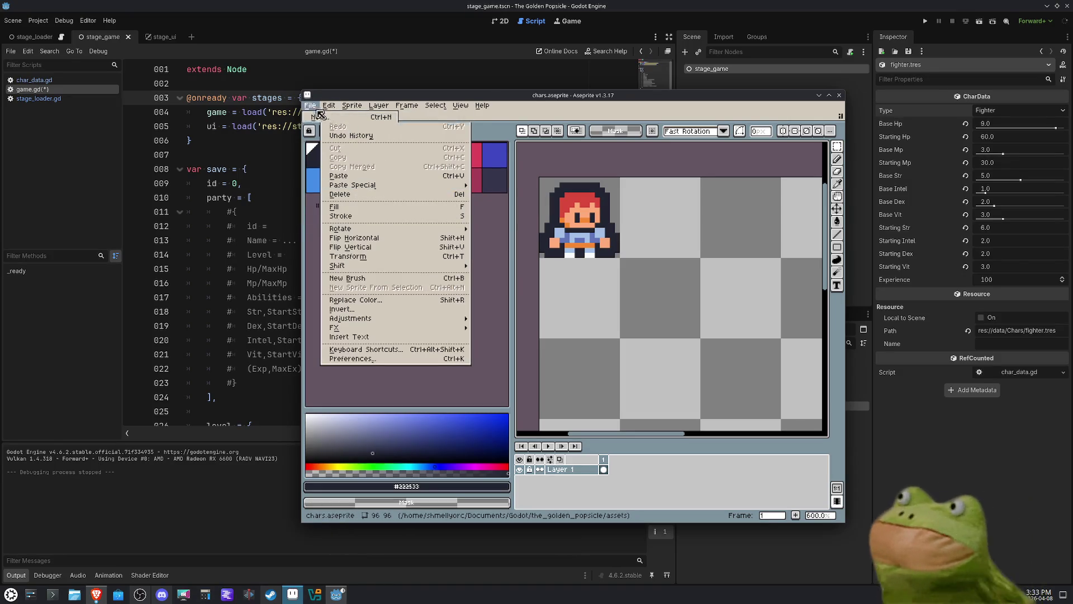
mouse_move(363, 196)
click(418, 188)
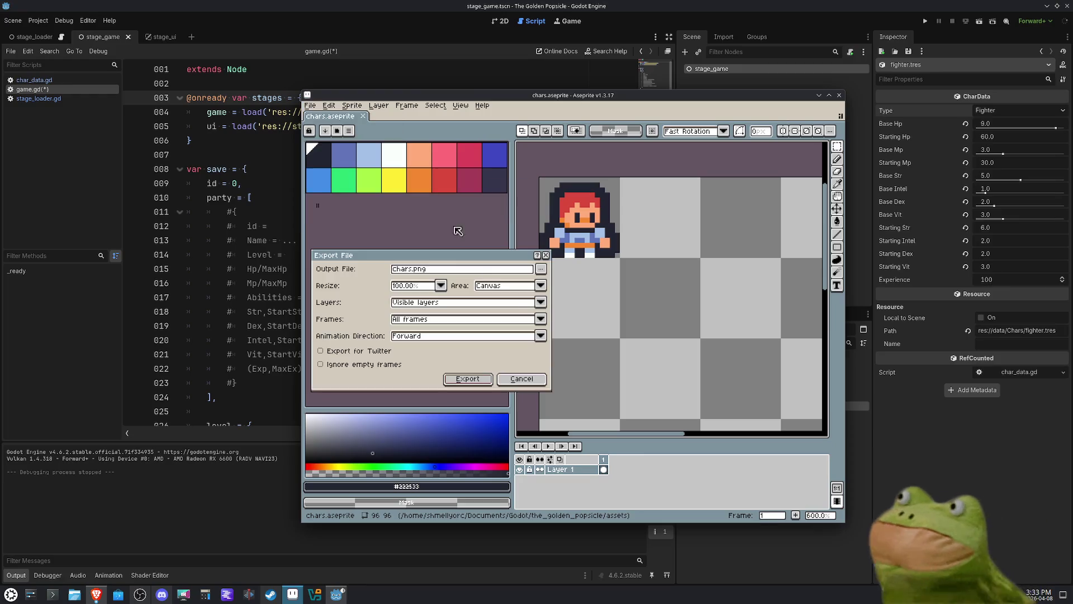
click(473, 381)
click(231, 299)
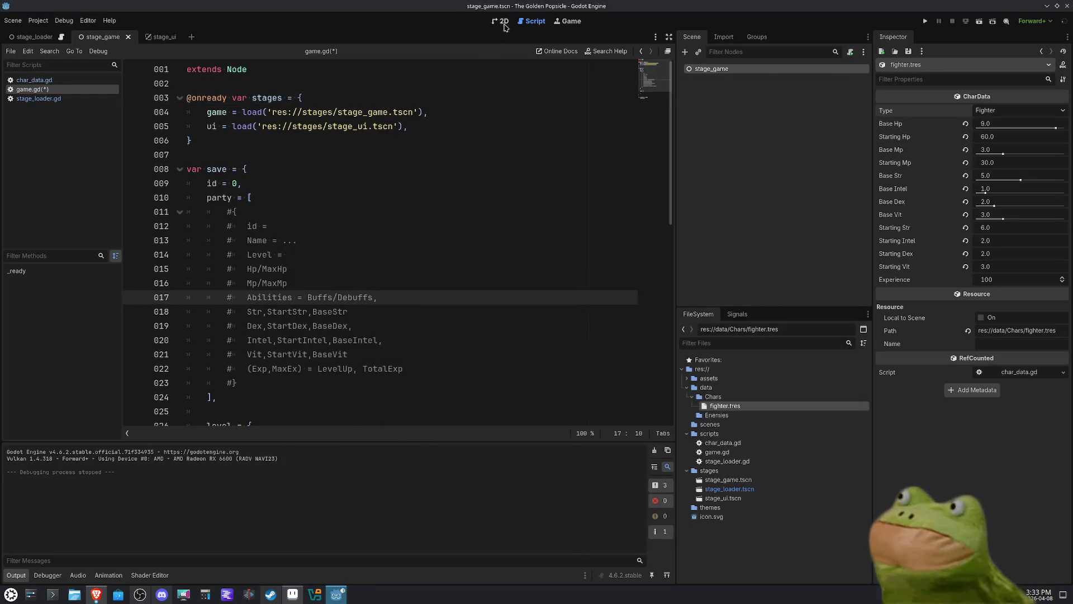
- Create a new empty 2D scene in Godot, then return to Aseprite's canvas
click(504, 23)
click(192, 38)
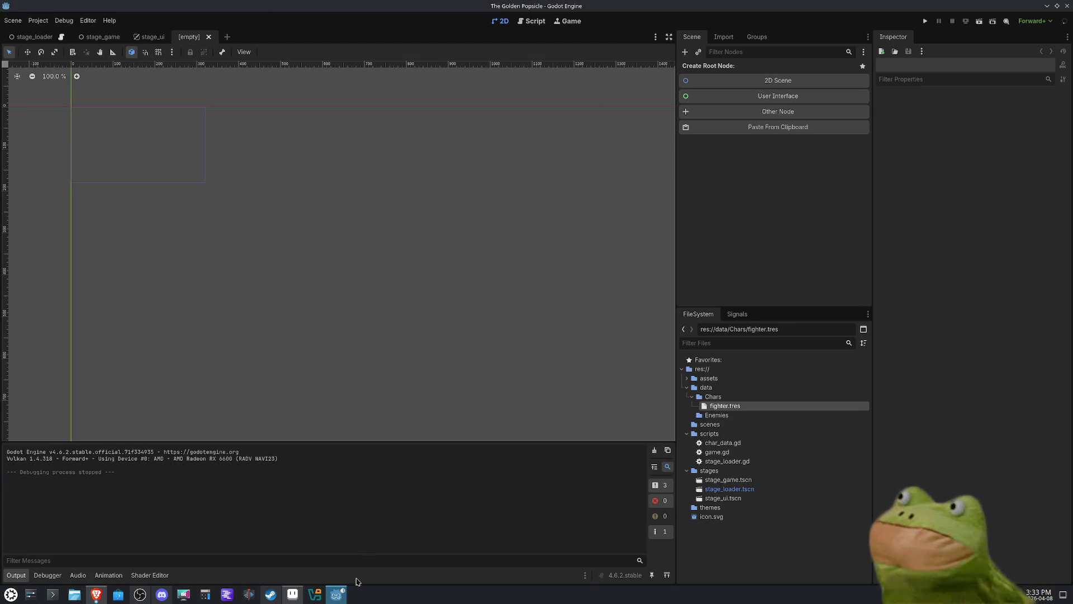
click(292, 594)
scroll(702, 280, down, 2)
mouse_move(702, 280)
mouse_down()
mouse_move(619, 179)
mouse_move(655, 278)
mouse_move(659, 257)
mouse_move(678, 276)
mouse_up()
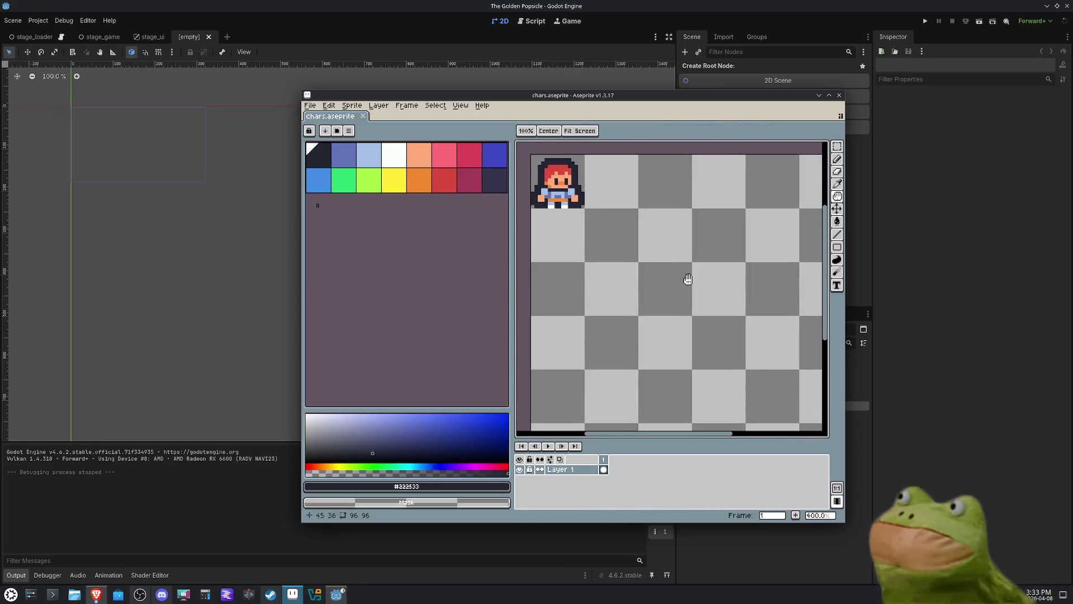
- Pick lime green, draw the first diamond edge and erase a stray lime pixel
click(319, 163)
click(369, 180)
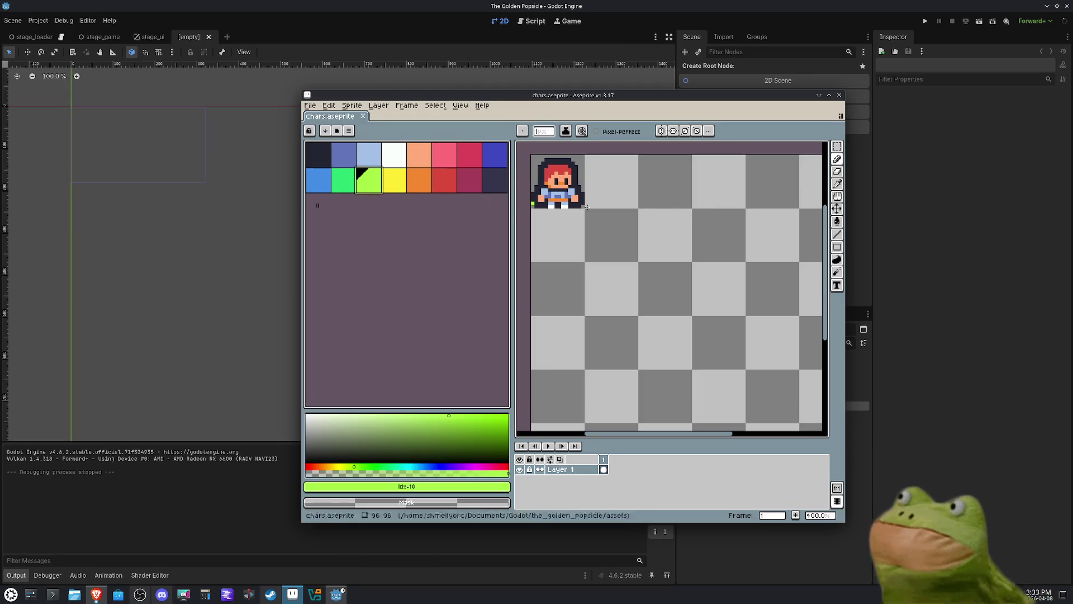
scroll(695, 209, up, 1)
click(691, 211)
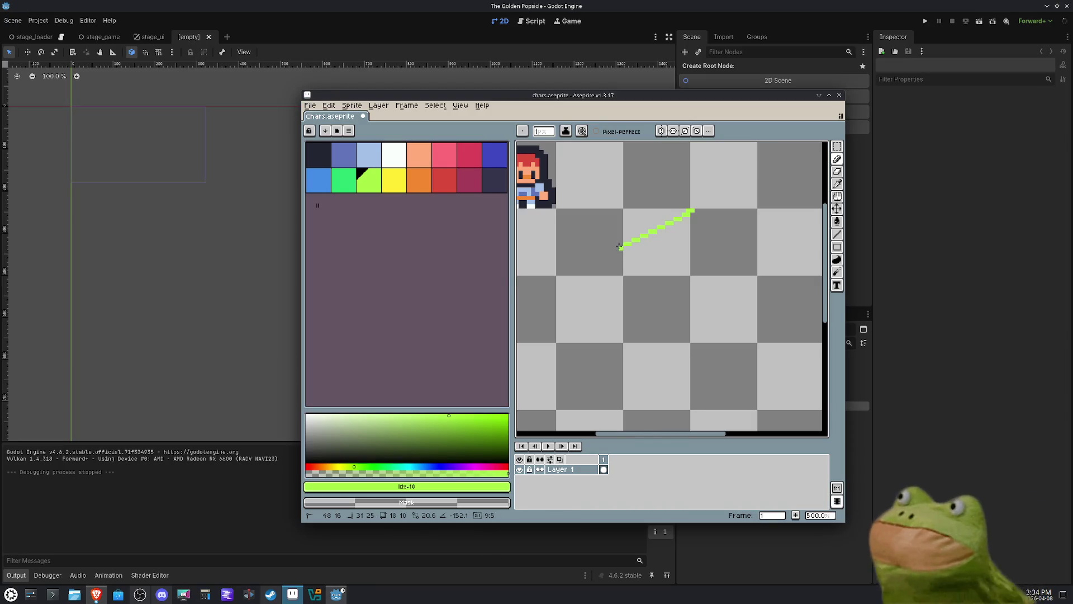
mouse_move(613, 247)
mouse_down()
mouse_move(756, 324)
mouse_move(695, 321)
mouse_move(799, 269)
mouse_move(691, 218)
mouse_up()
scroll(629, 251, up, 4)
scroll(743, 310, down, 2)
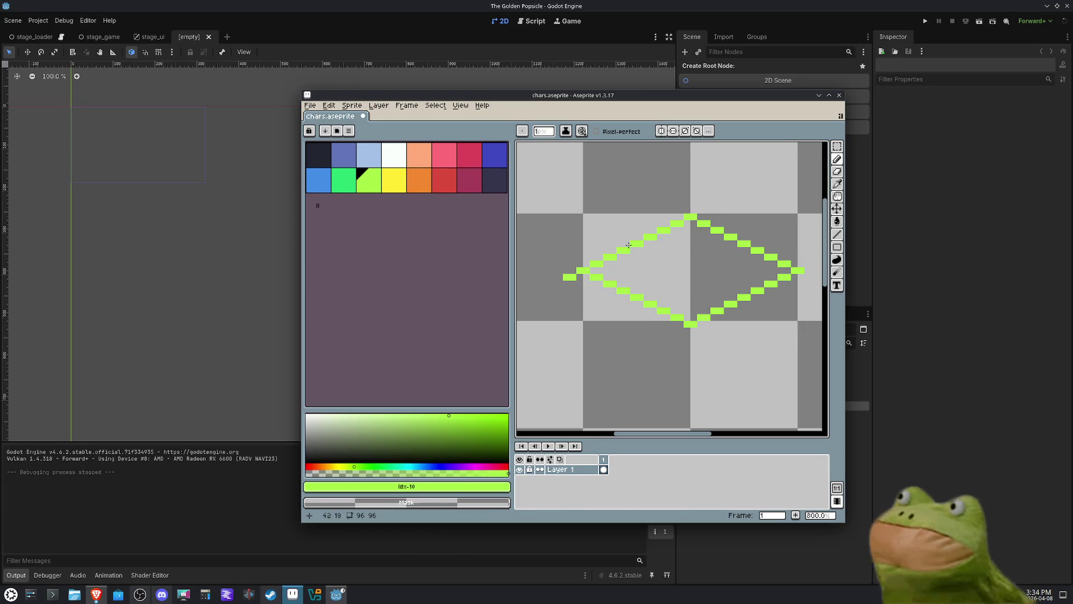
right_click(569, 277)
scroll(570, 276, down, 3)
drag(570, 276, 630, 283)
- Draw vertical edges down from the diamond's right and bottom corners plus the lower diagonal edge
key(space)
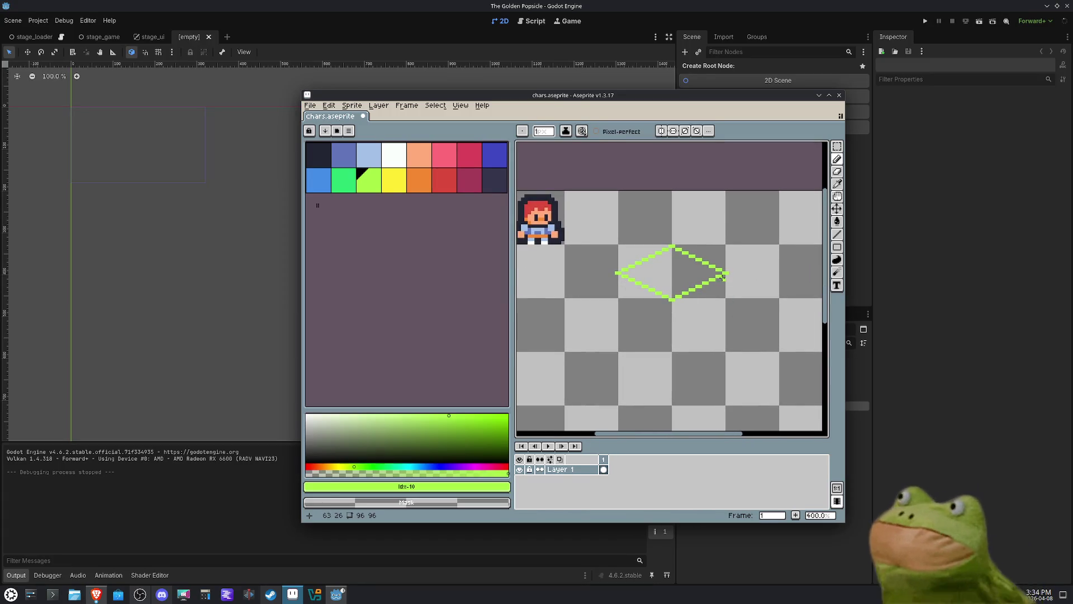
drag(727, 275, 728, 336)
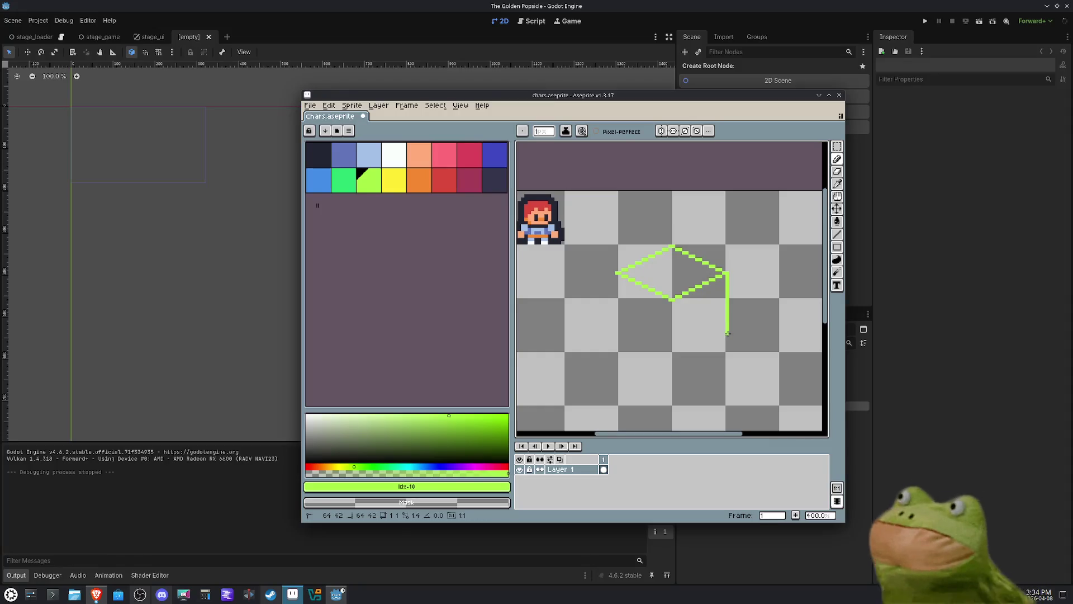
drag(673, 302, 672, 363)
scroll(705, 358, up, 5)
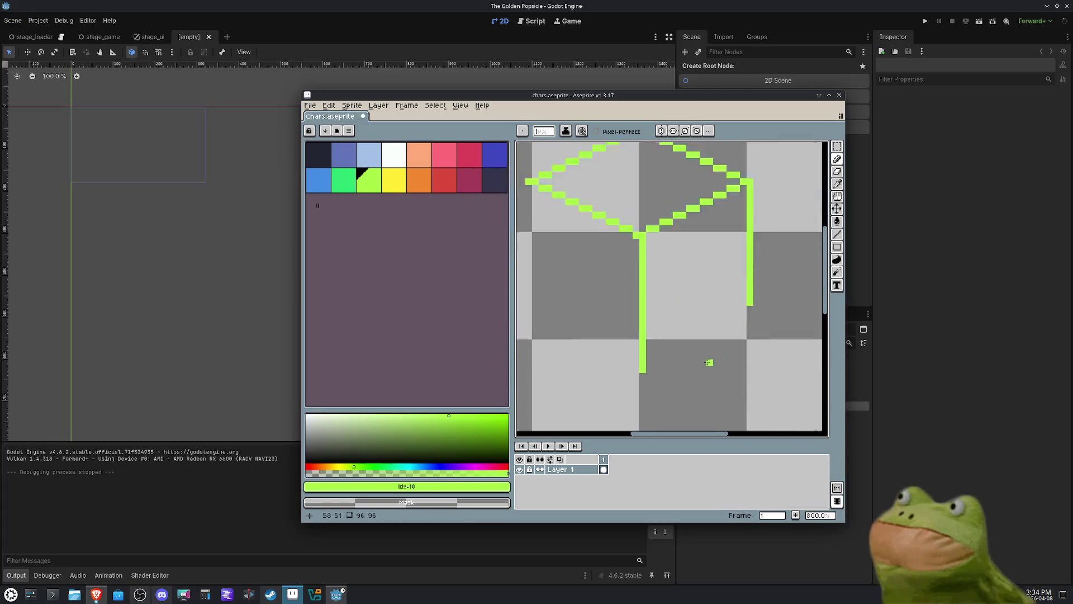
drag(765, 275, 621, 343)
scroll(620, 345, down, 3)
- Fill the diamond top solid lime, trying and undoing an orange fill
key(g)
click(619, 242)
drag(620, 242, 699, 220)
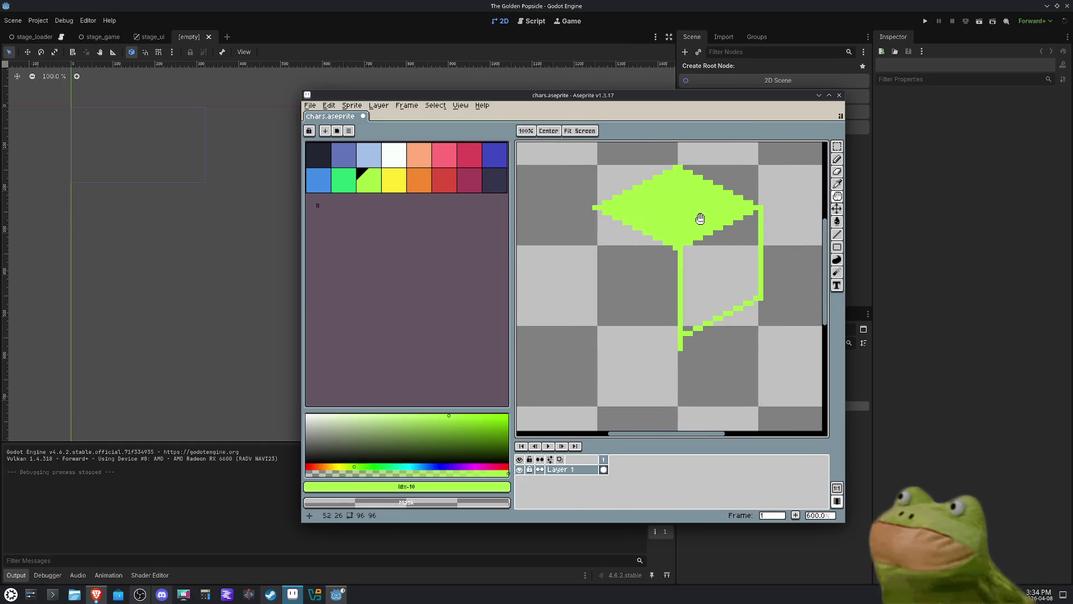
click(428, 180)
scroll(749, 205, up, 1)
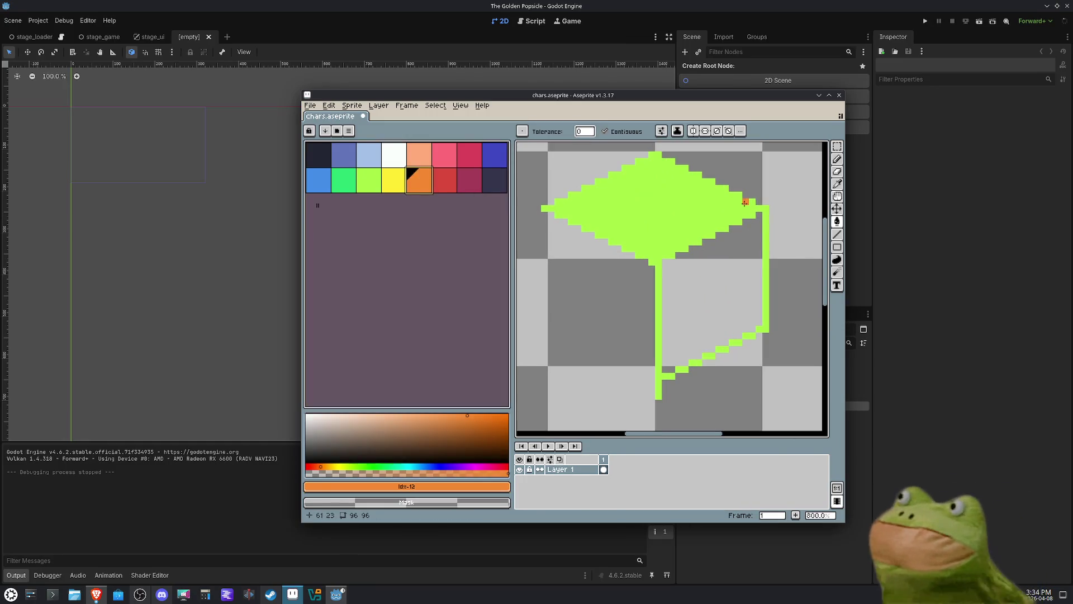
click(764, 212)
key(ctrl+z)
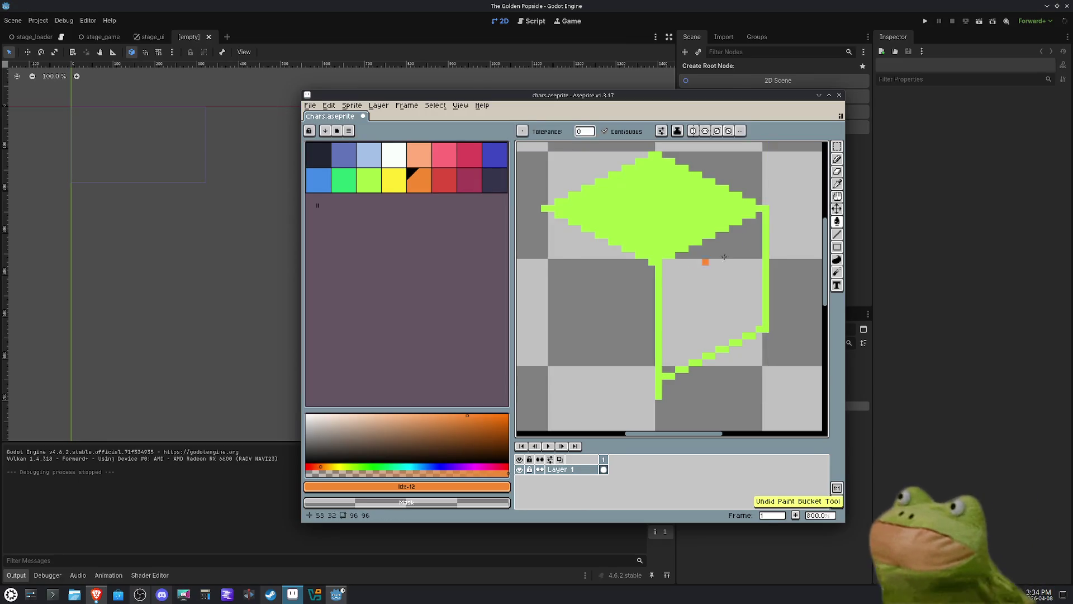
- Draw orange lines along the right face's edges and fill its interior orange
key(b)
shift+click(655, 263)
shift+click(654, 378)
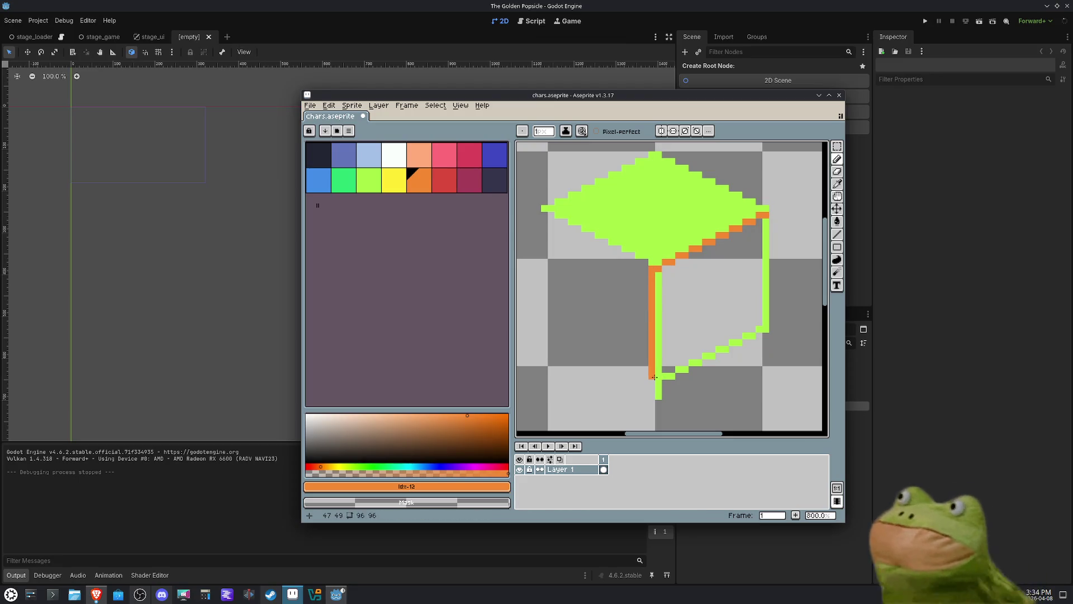
shift+click(765, 329)
key(ctrl+z)
drag(765, 328, 766, 217)
key(g)
click(659, 310)
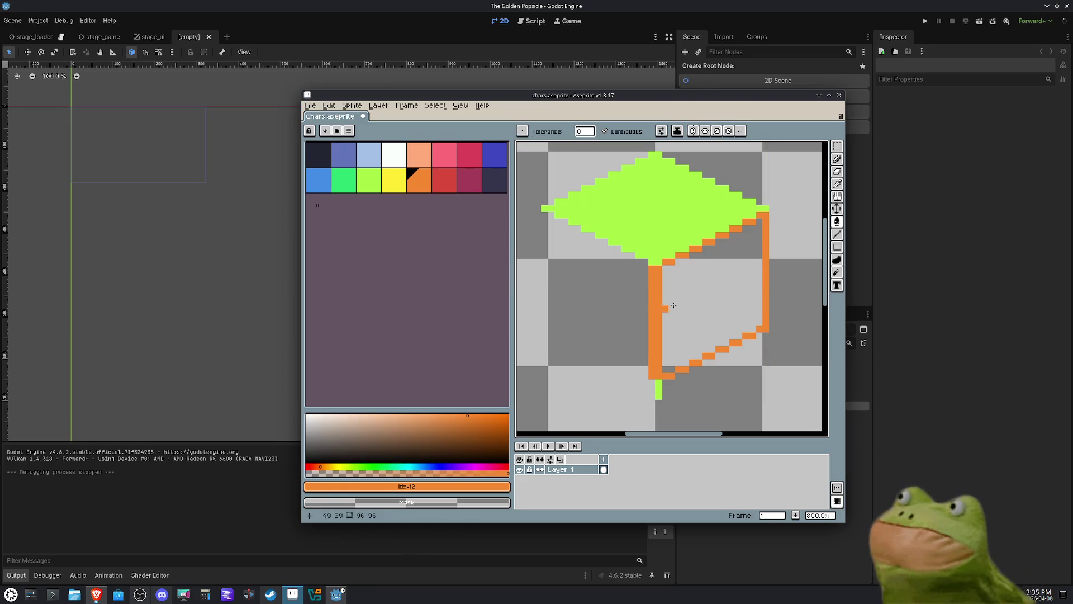
click(697, 299)
- Draw a red line down the face's left edge and fill the right face red
key(h)
drag(655, 337, 662, 349)
key(b)
click(444, 180)
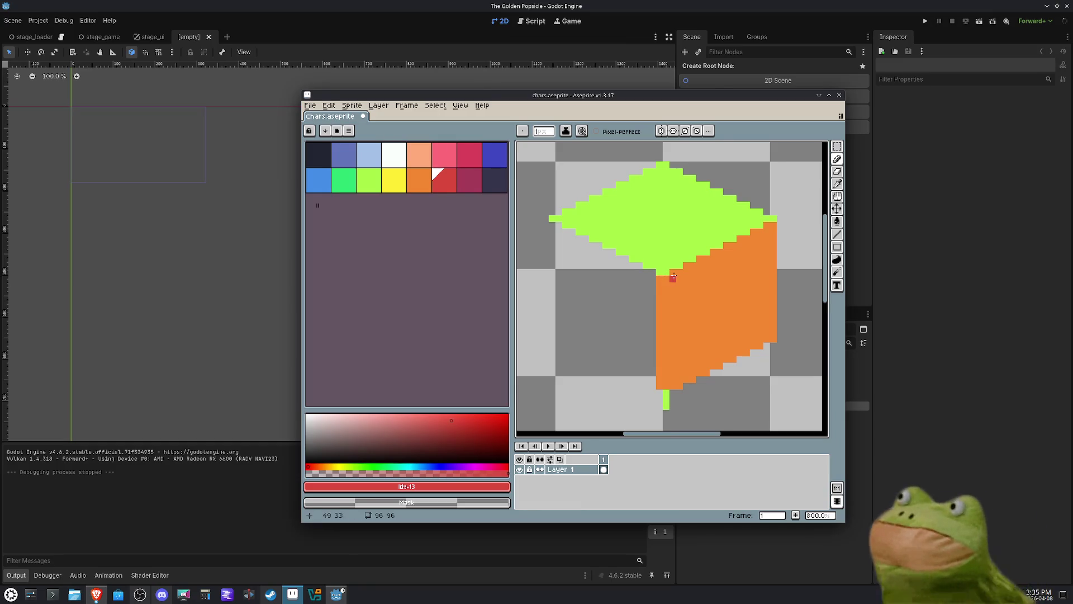
drag(664, 278, 673, 382)
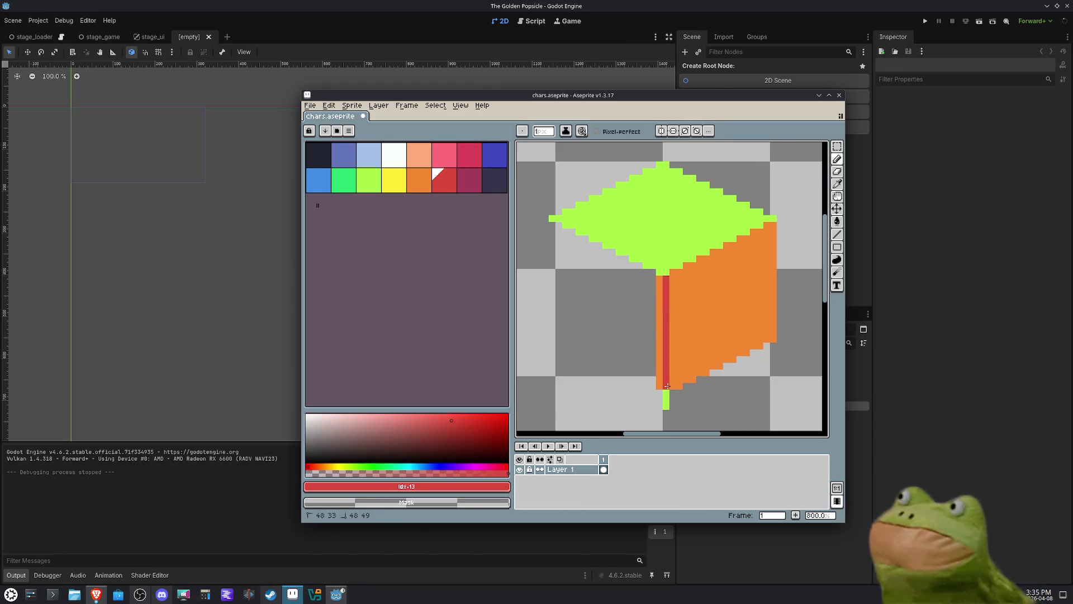
key(g)
click(698, 338)
- Touch up the stem's top and bottom pixels with orange
key(b)
click(667, 392)
key(b)
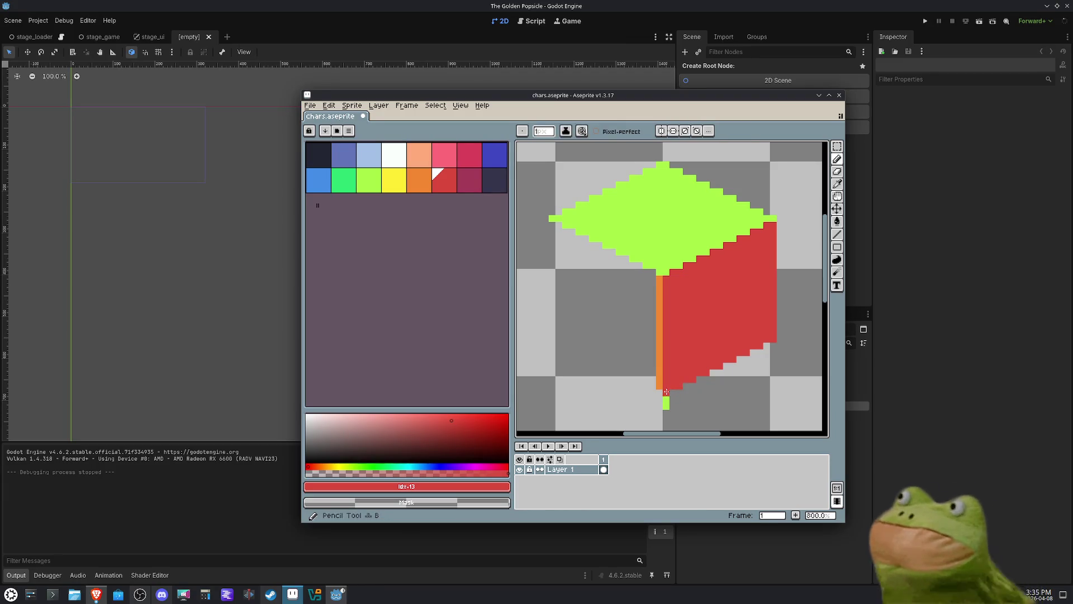
alt+click(659, 378)
click(659, 392)
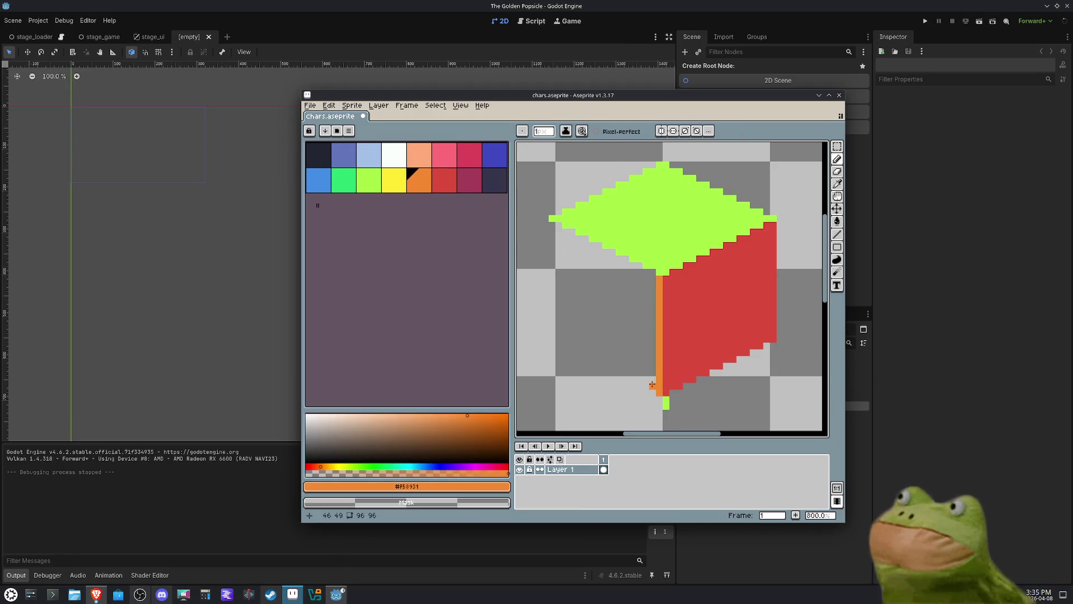
- Try drawing and filling an orange left face, then undo it all
shift+click(545, 331)
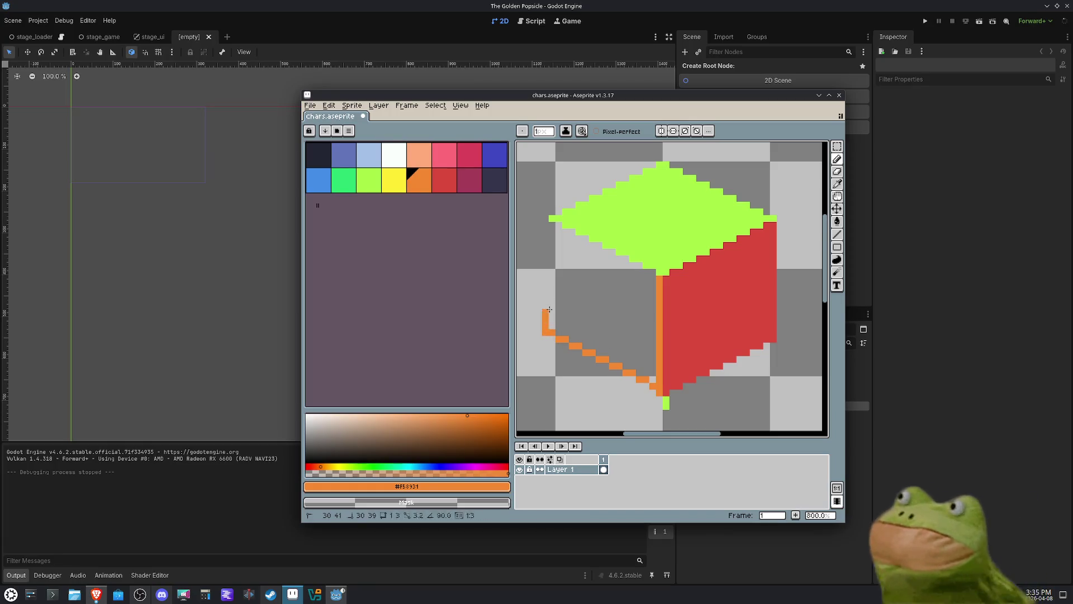
drag(552, 223, 560, 331)
shift+click(547, 333)
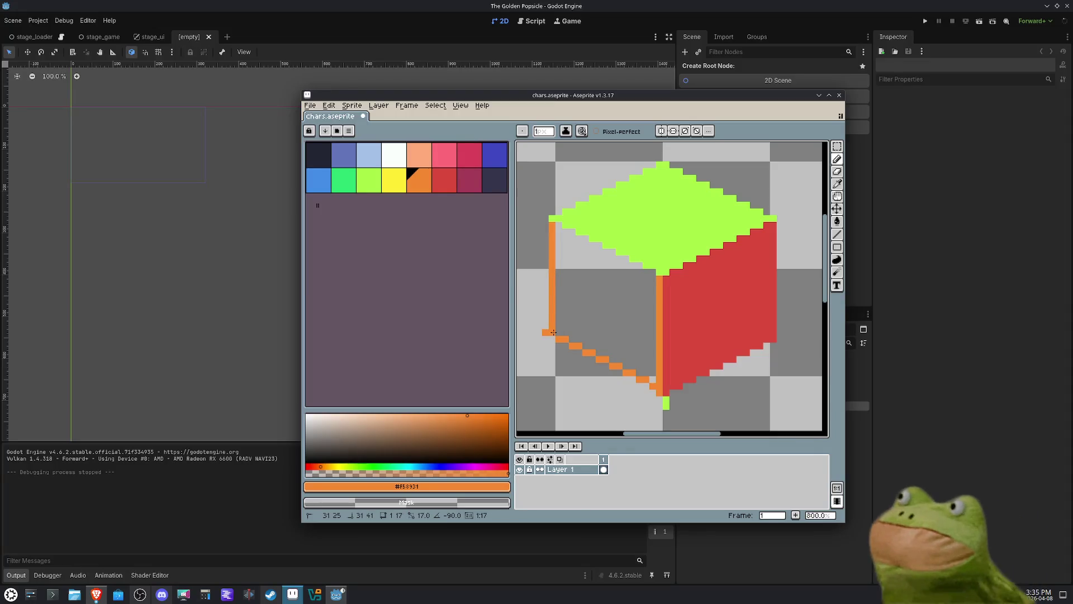
key(g)
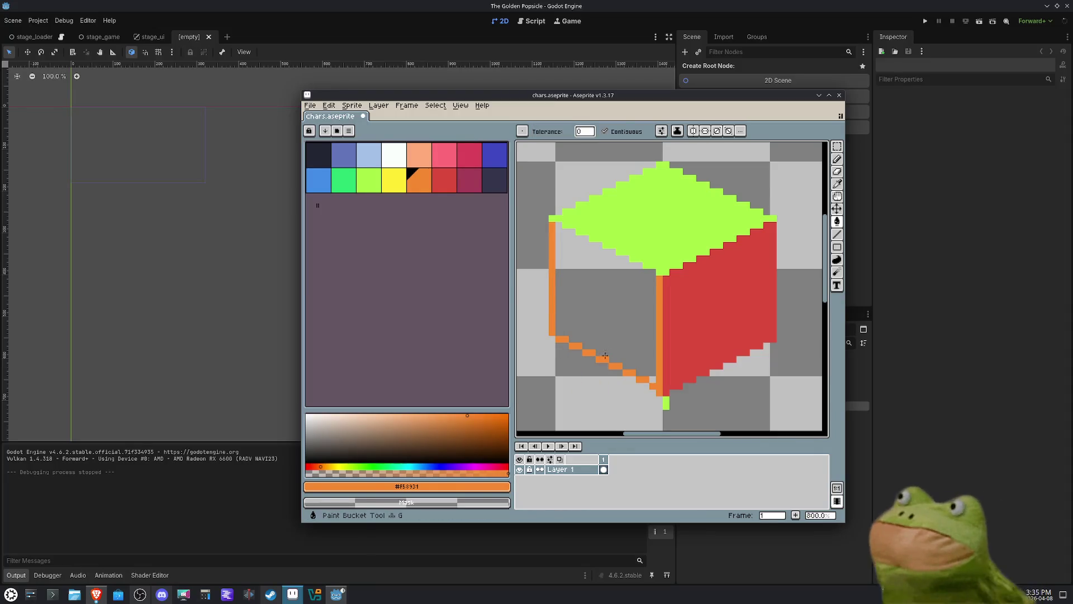
click(616, 322)
key(ctrl+z)
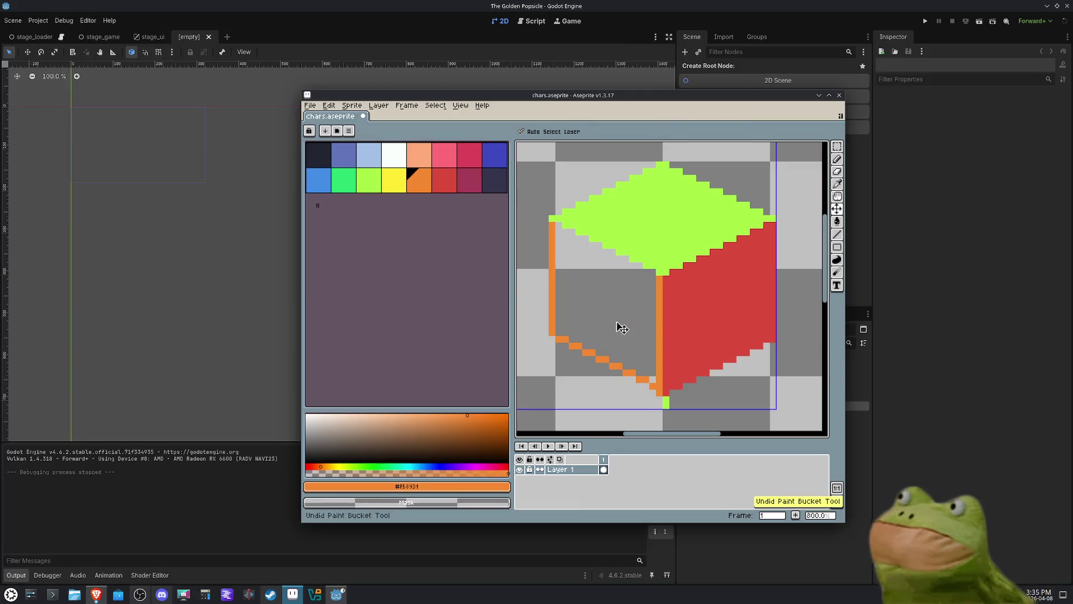
key(ctrl+z)
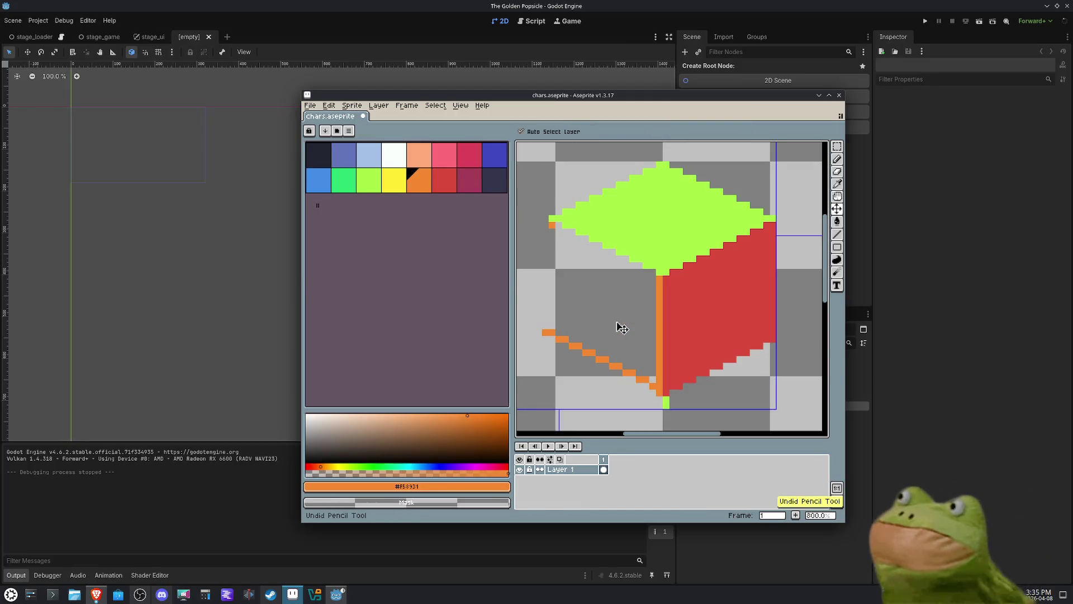
key(ctrl+z)
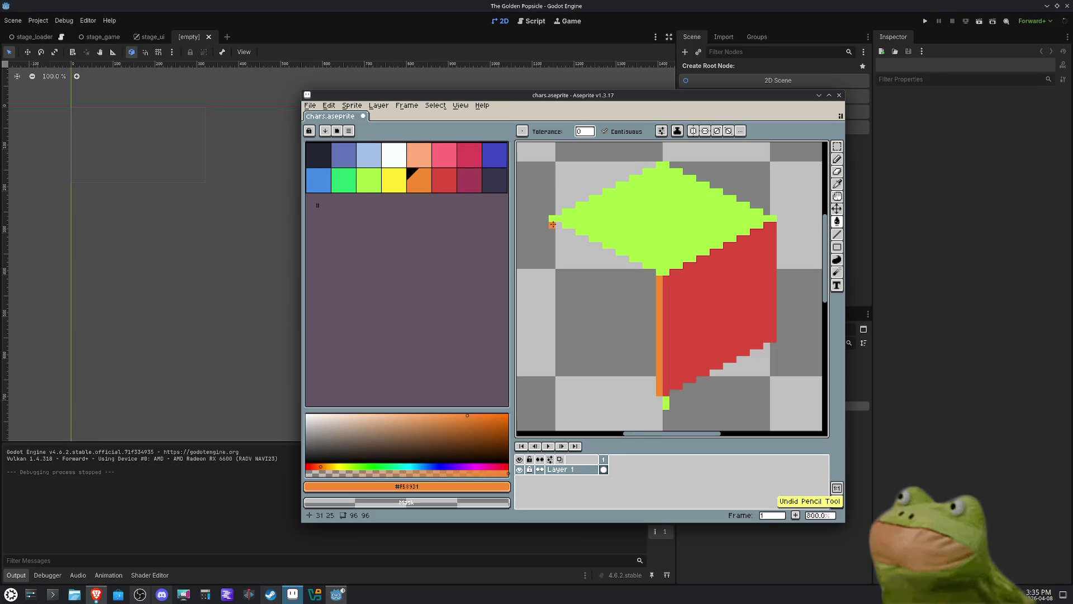
click(558, 295)
key(ctrl+z)
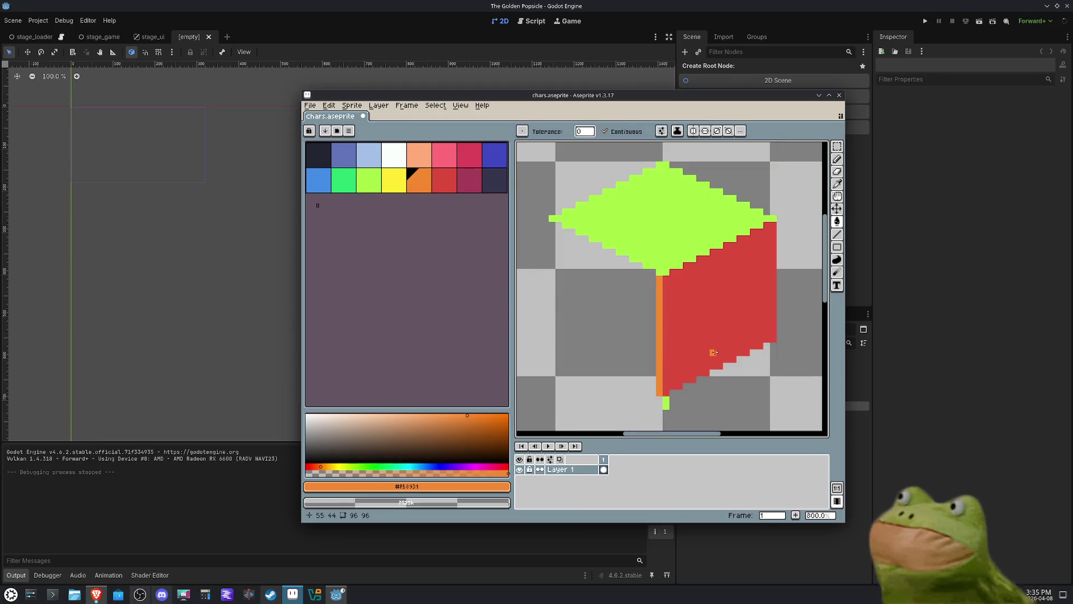
- Marquee-select the whole cube shape
key(m)
scroll(709, 354, down, 4)
drag(753, 372, 650, 274)
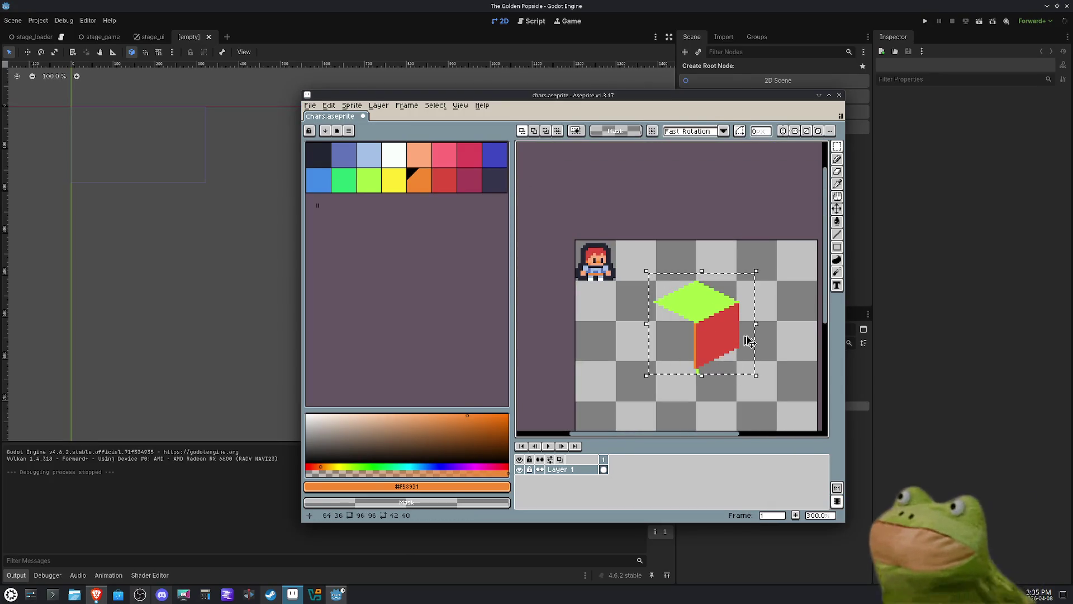
- Place a flipped copy of the red face against the cube's left side
mouse_move(719, 342)
mouse_down()
mouse_move(724, 384)
mouse_move(645, 317)
mouse_move(682, 359)
mouse_up()
key(Return)
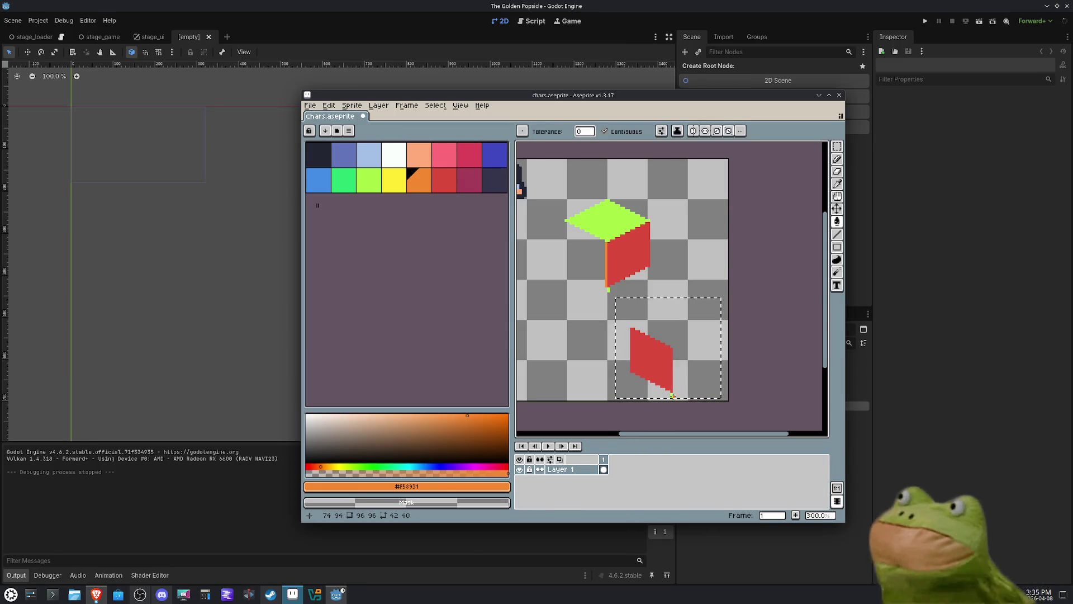
key(m)
mouse_move(642, 340)
mouse_down()
mouse_move(610, 293)
mouse_move(629, 274)
mouse_move(617, 346)
mouse_move(599, 357)
mouse_move(710, 375)
mouse_up()
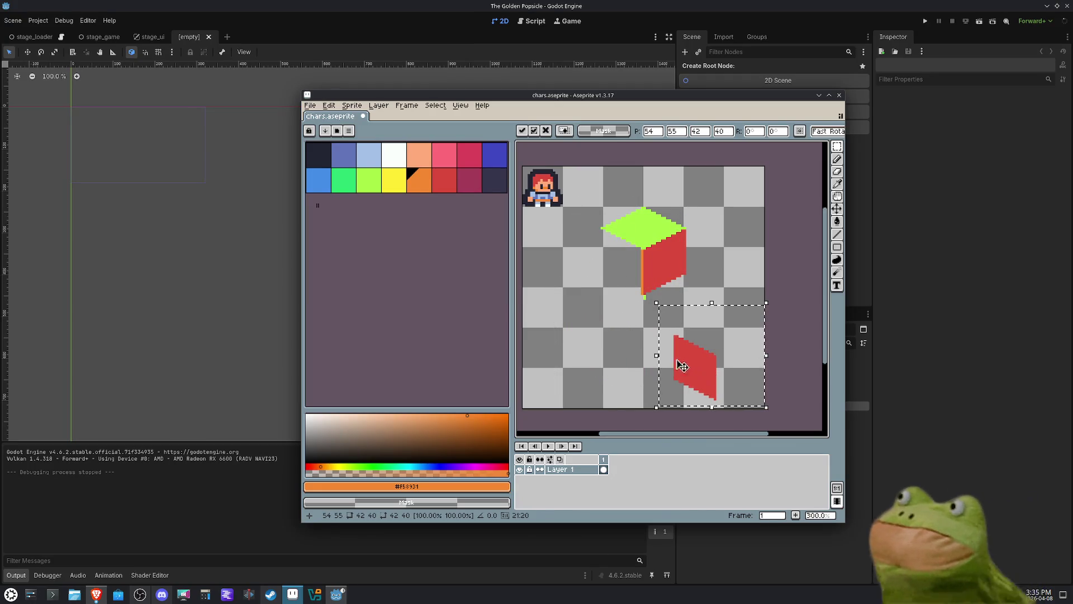
click(369, 153)
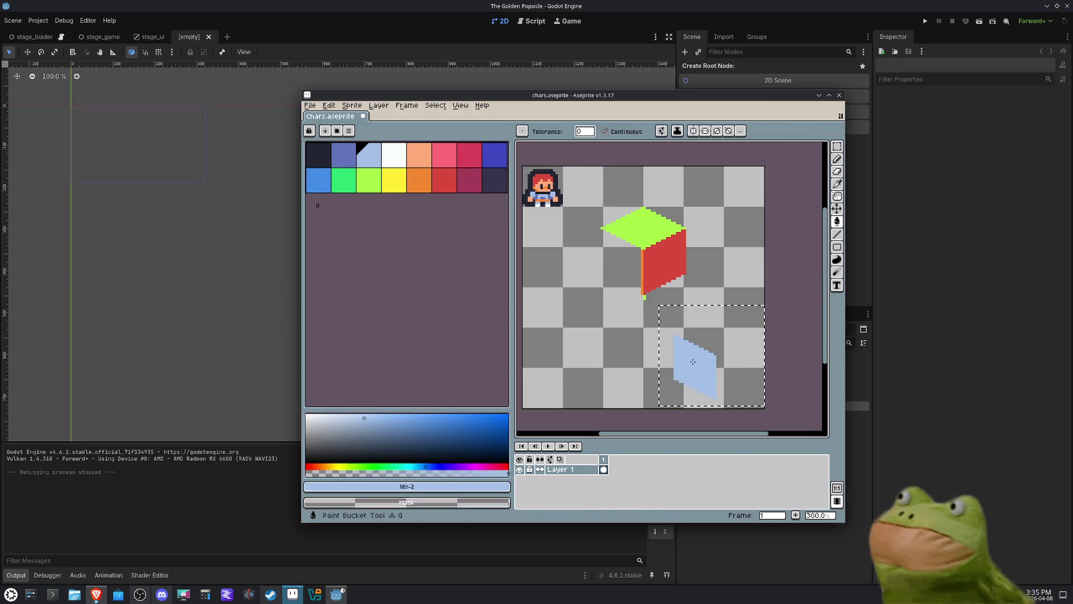
mouse_move(694, 364)
mouse_down()
mouse_move(614, 264)
mouse_move(624, 263)
mouse_up()
- Delete the stray green pixel beside the cube
scroll(625, 260, up, 4)
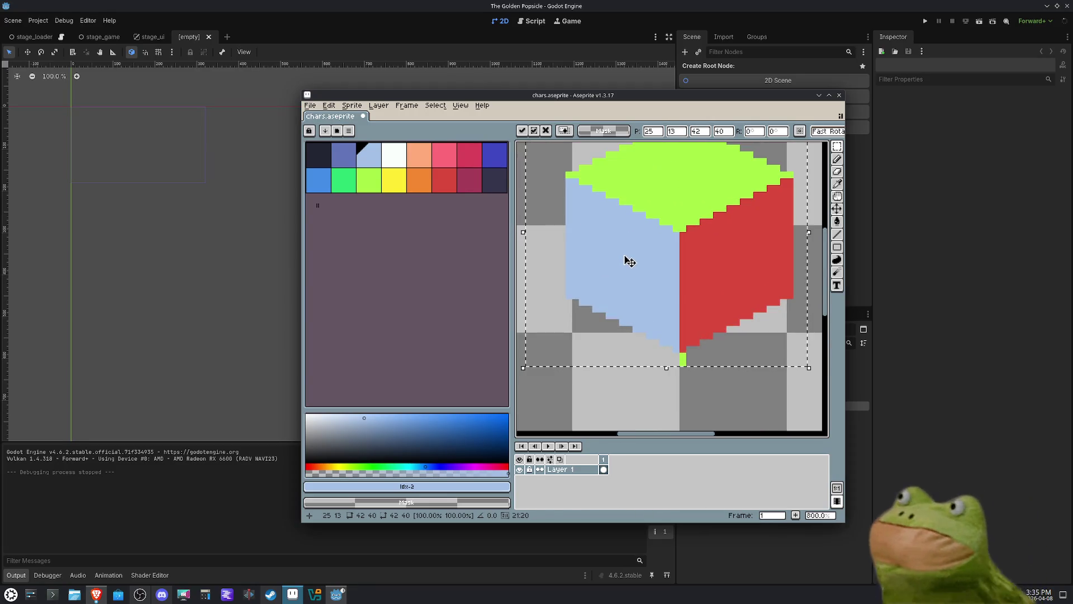
drag(652, 343, 709, 386)
key(Delete)
key(ctrl+d)
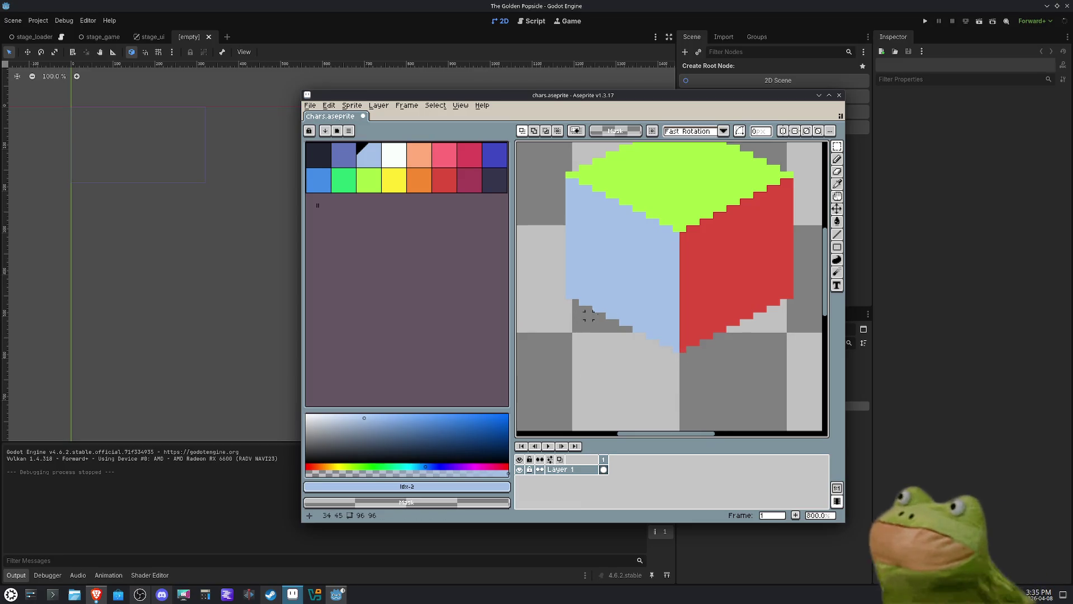
- Bucket-fill the cube's left face orange
click(425, 189)
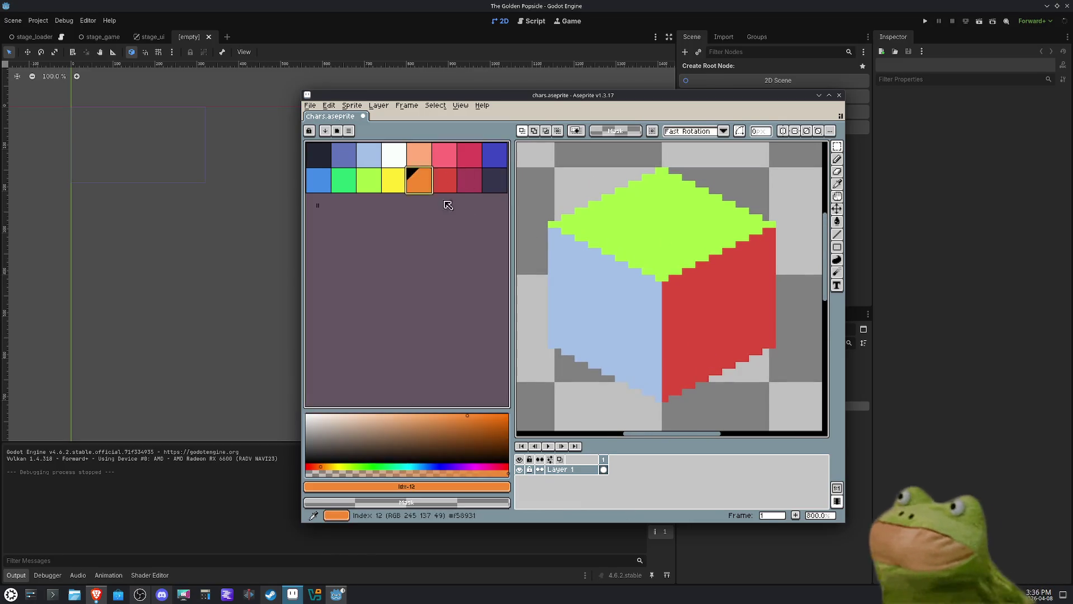
key(g)
click(604, 305)
scroll(603, 304, down, 2)
mouse_move(622, 304)
mouse_down()
mouse_move(682, 288)
mouse_move(638, 289)
mouse_move(647, 281)
mouse_up()
scroll(633, 288, down, 1)
key(m)
mouse_move(750, 355)
mouse_down()
mouse_move(637, 221)
mouse_move(695, 328)
mouse_move(710, 325)
mouse_up()
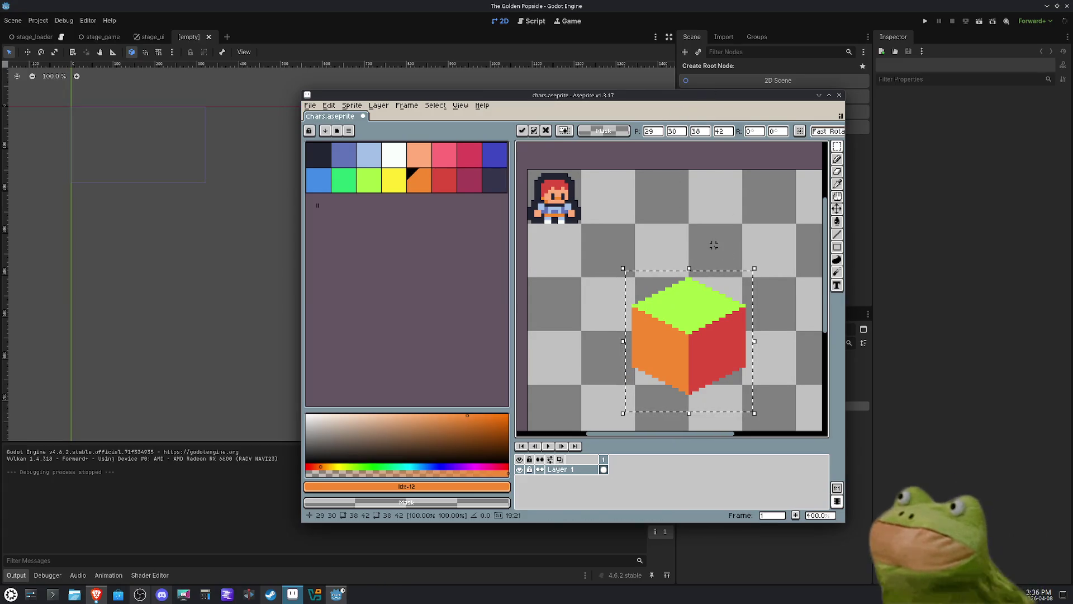
key(ctrl+d)
- Load a different 32-colour palette from the palette presets
mouse_move(697, 290)
mouse_down()
mouse_move(685, 250)
mouse_move(677, 259)
mouse_up()
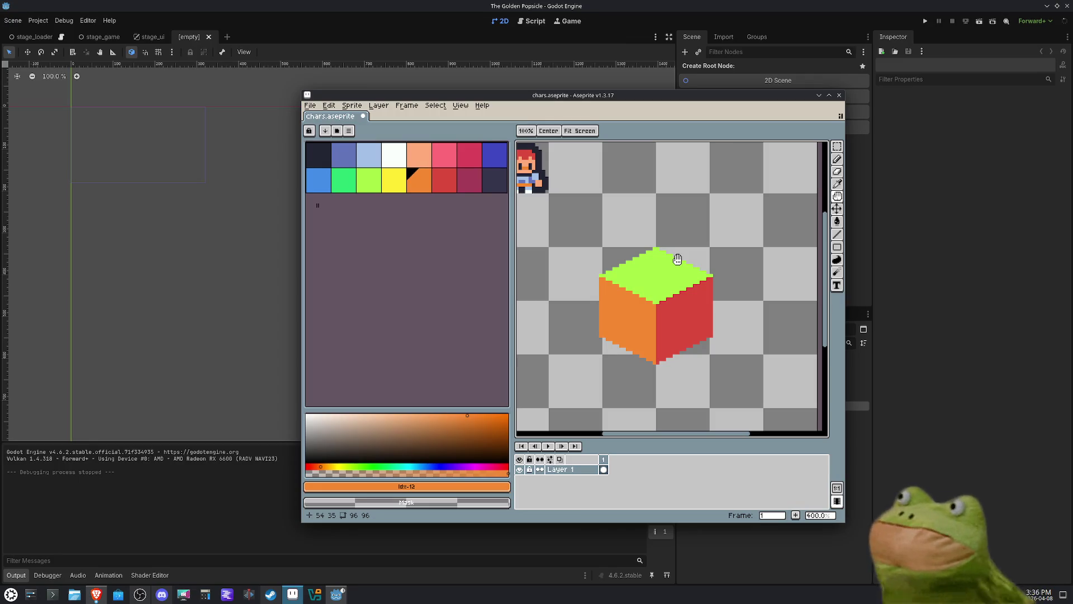
key(space)
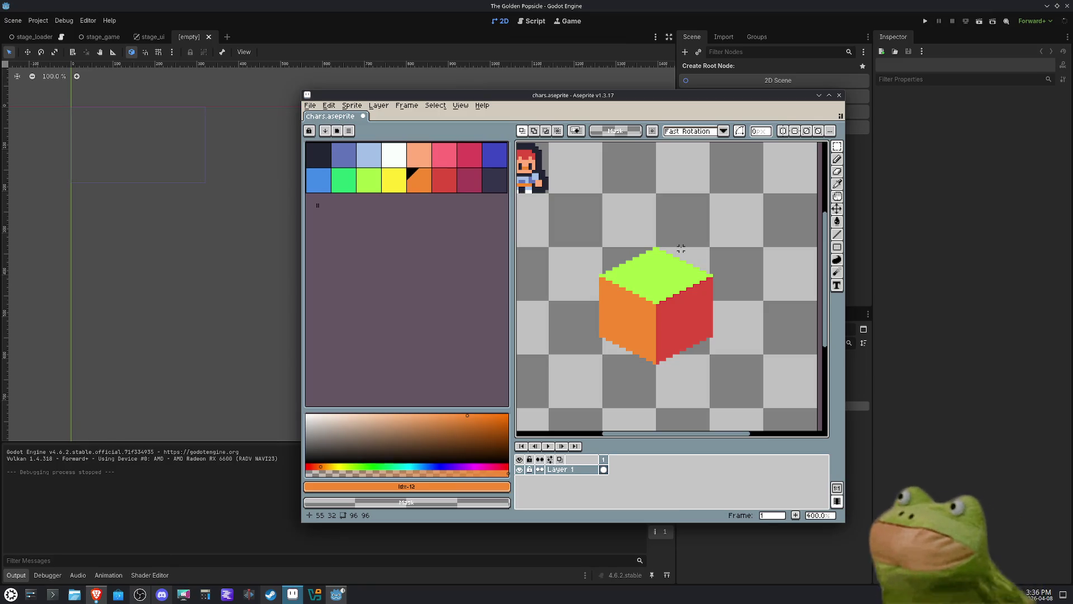
drag(677, 239, 704, 240)
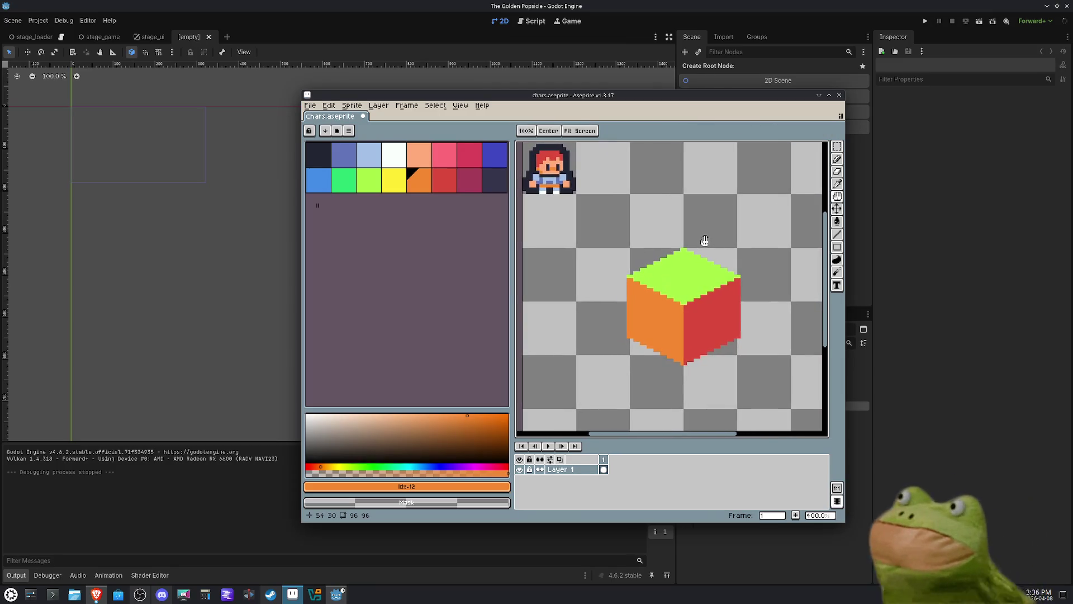
mouse_move(595, 215)
mouse_down()
mouse_move(755, 400)
mouse_move(784, 403)
mouse_up()
scroll(711, 321, down, 1)
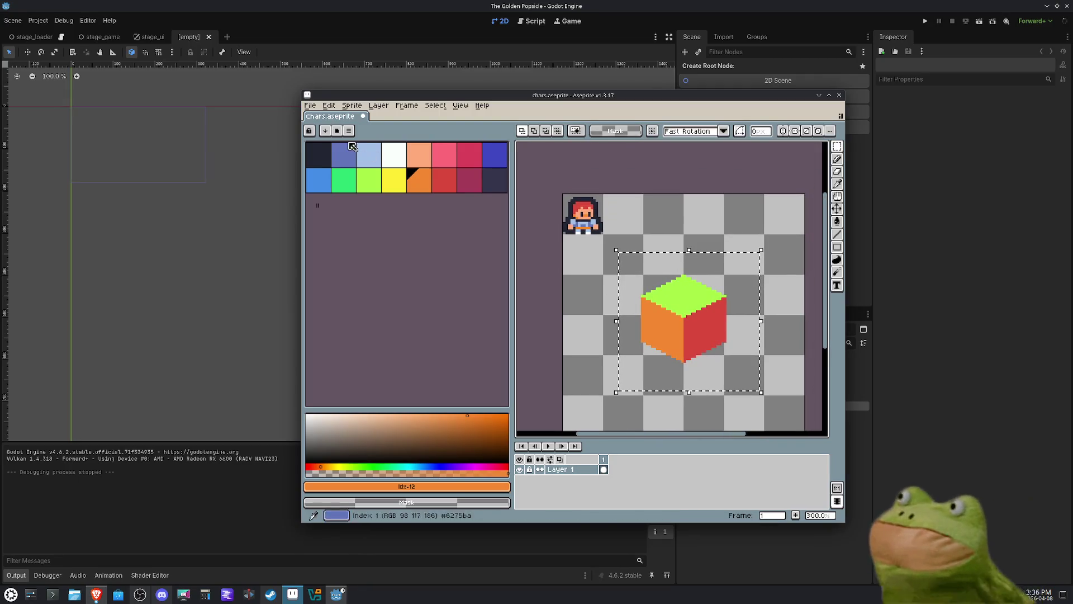
click(325, 130)
click(320, 282)
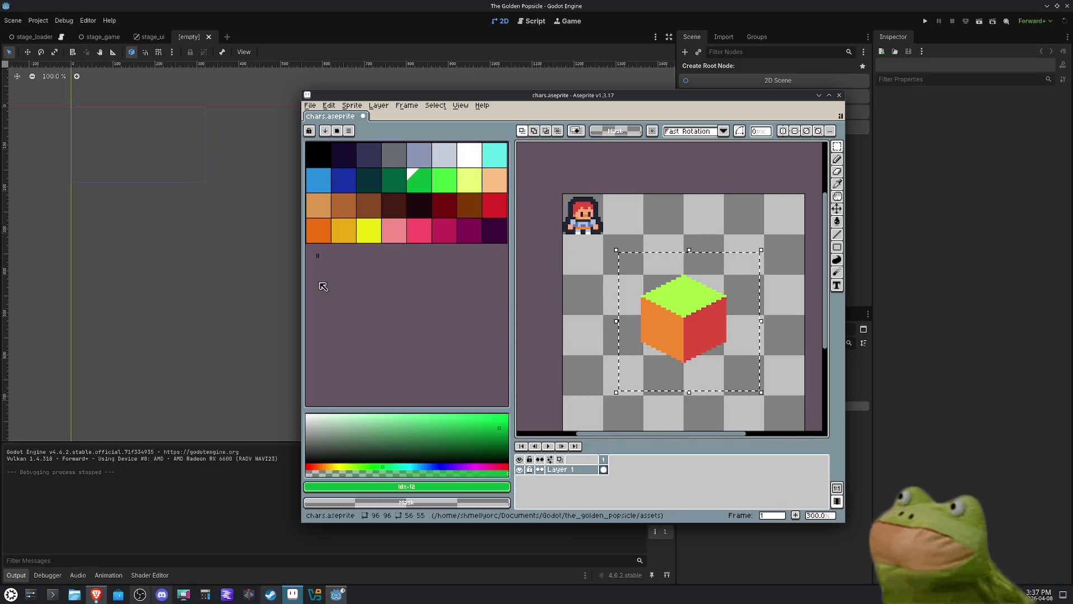
- Fill the cube's top bright green and its left face peach, then brown
click(444, 180)
key(g)
click(692, 302)
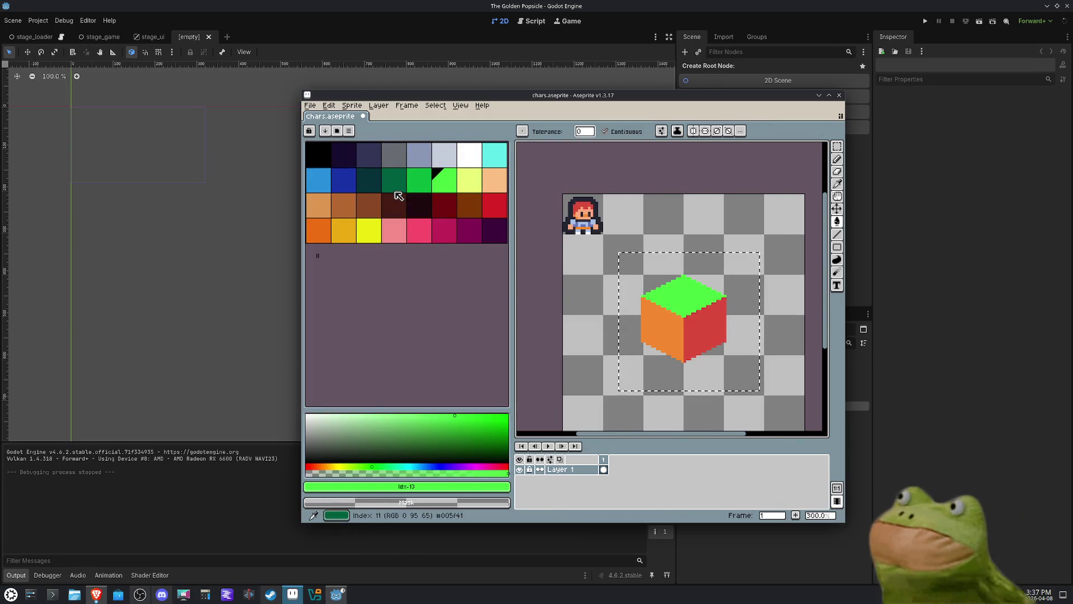
click(495, 182)
click(654, 311)
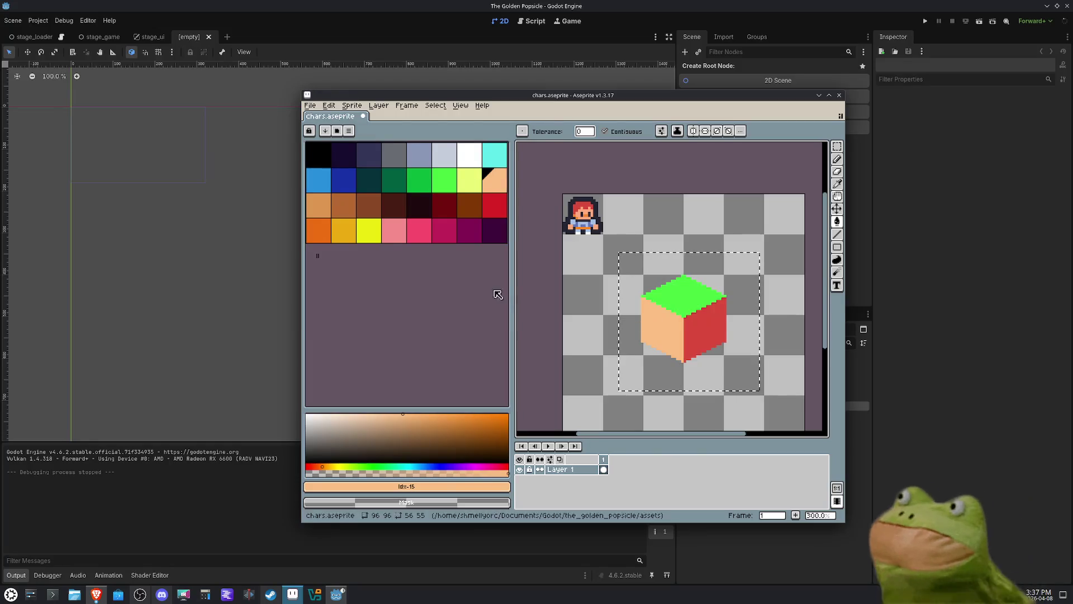
click(338, 205)
click(669, 338)
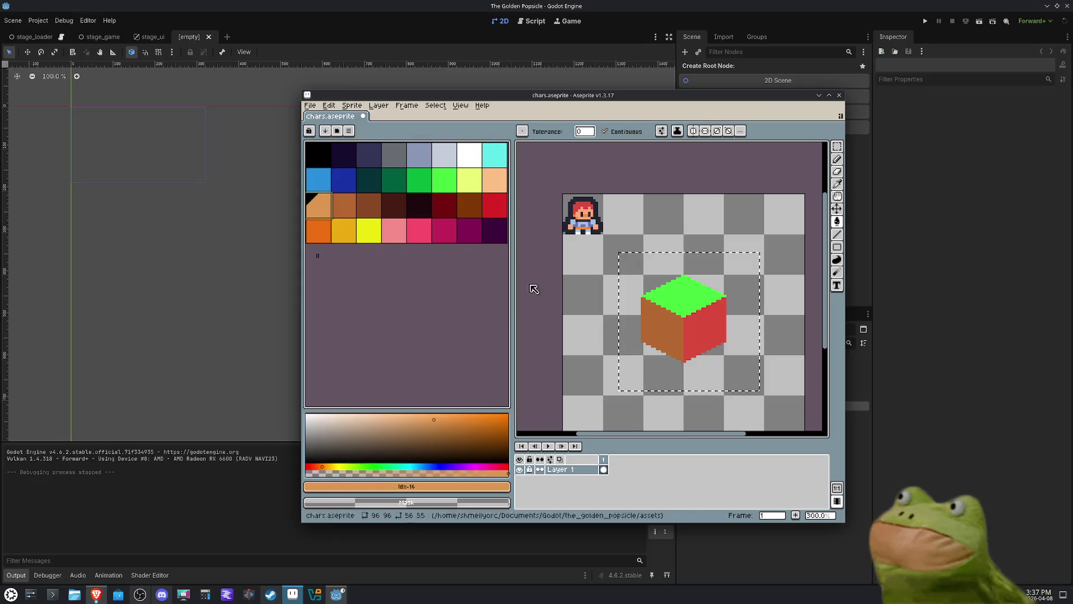
- Undo the brown left-face fill and fill the right face brown instead
key(ctrl+z)
click(705, 329)
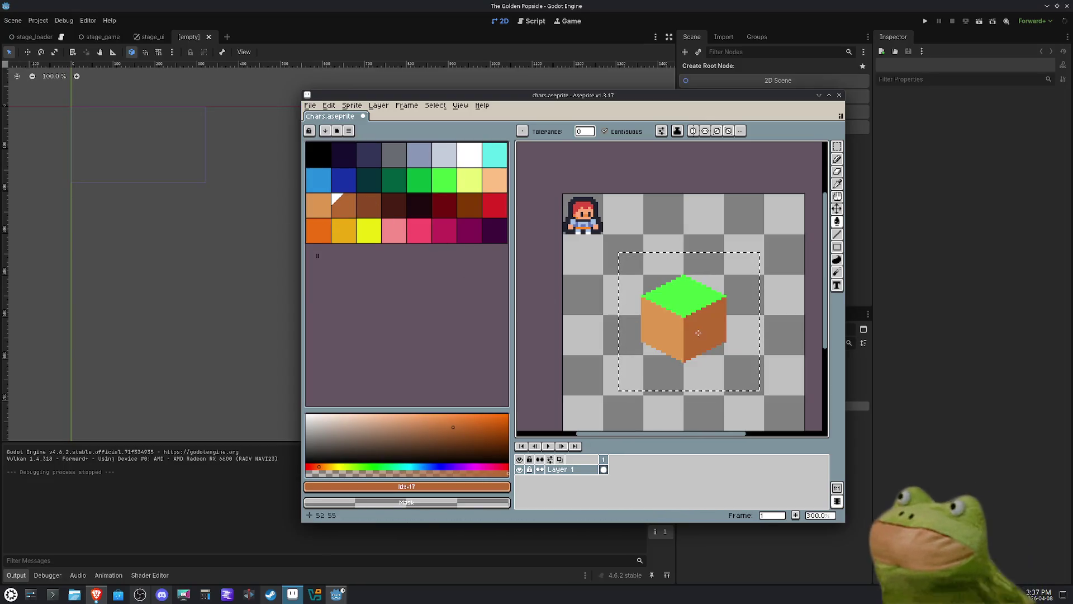
key(v)
scroll(707, 330, up, 2)
scroll(710, 328, up, 5)
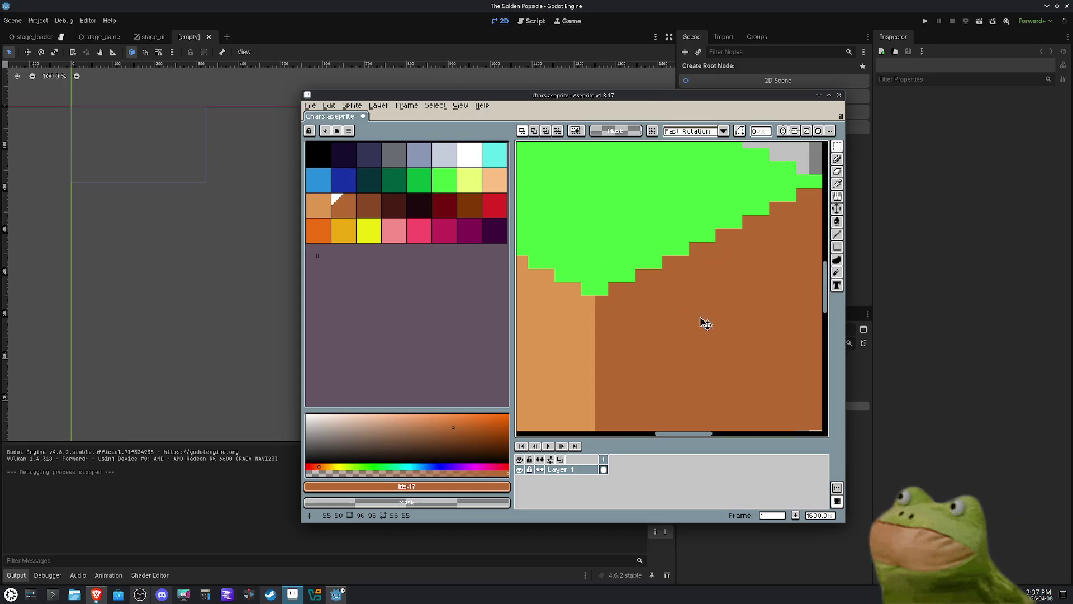
- Draw a darker green grass edge along the right face's top and fill the gap
key(b)
alt+click(606, 227)
click(420, 180)
click(615, 341)
click(602, 341)
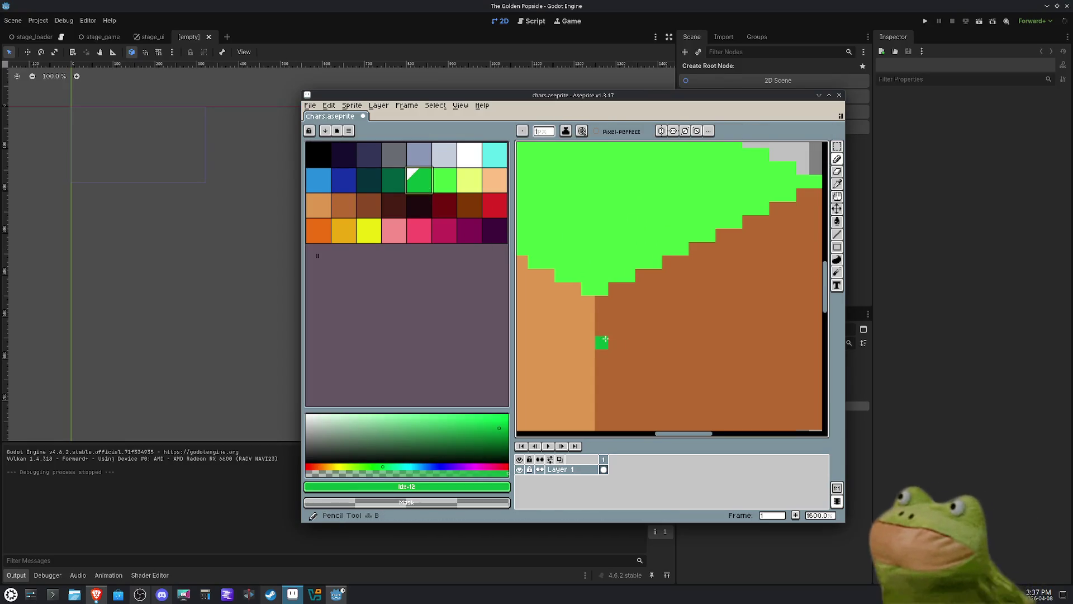
click(608, 329)
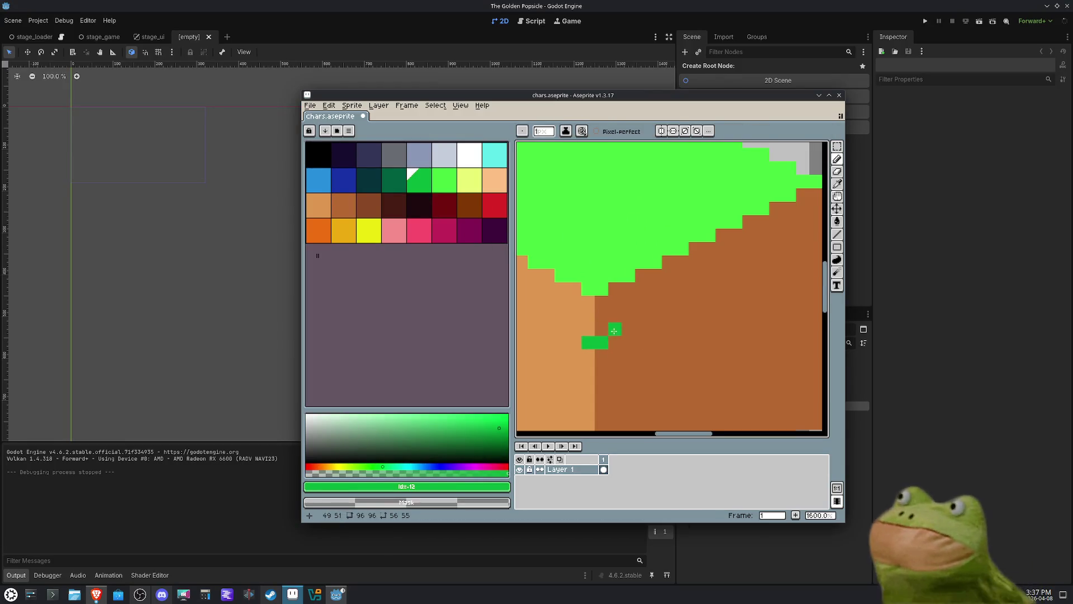
drag(733, 347, 708, 354)
click(793, 256)
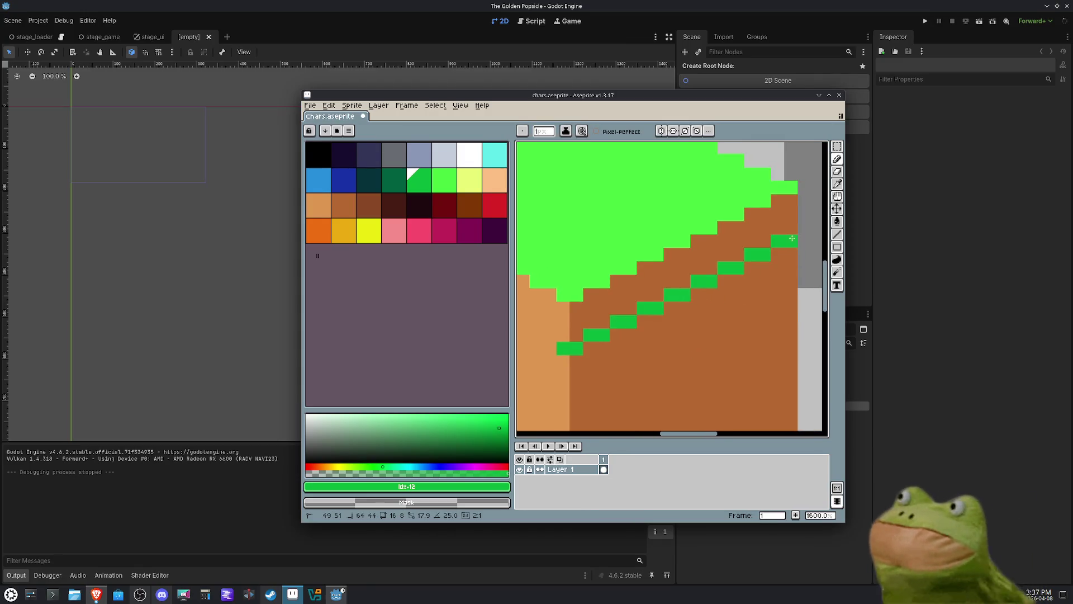
key(g)
click(588, 321)
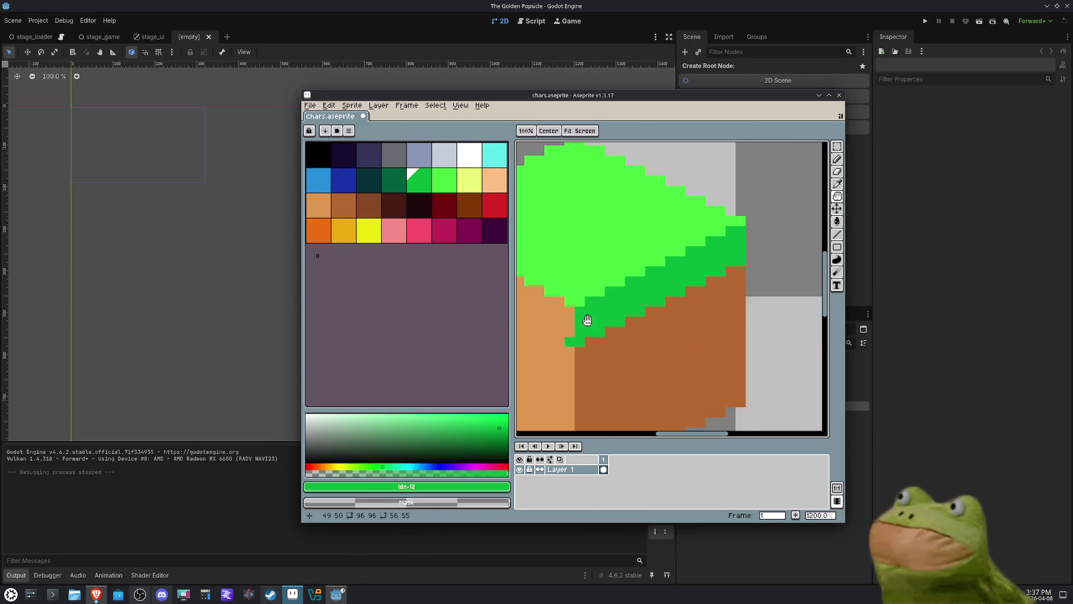
scroll(671, 308, left, 5)
scroll(719, 290, down, 1)
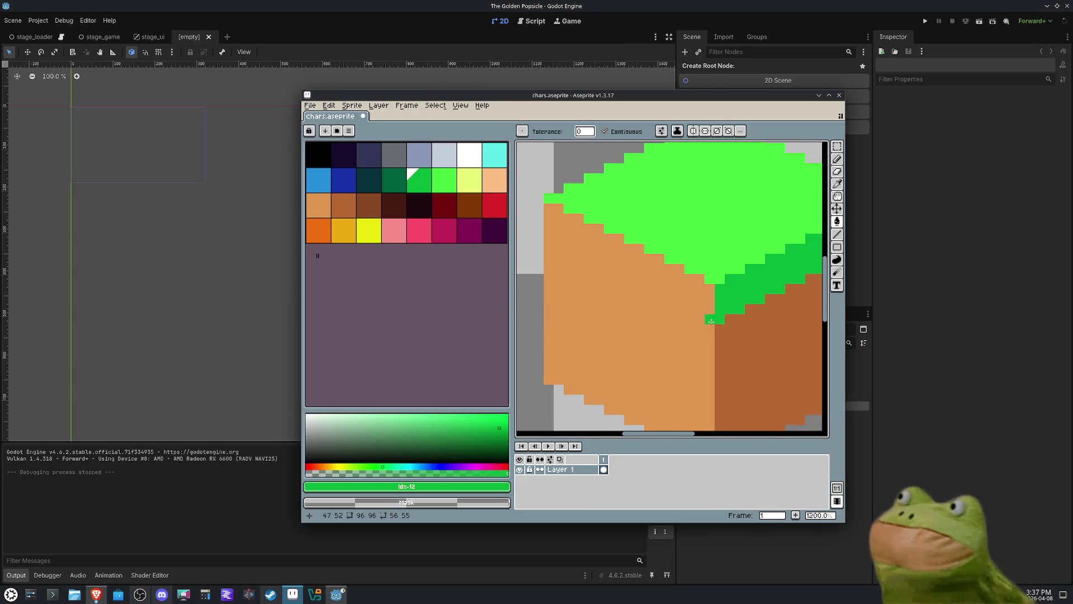
- Add the same dark green grass fringe along the left face's top edge
click(393, 180)
click(704, 316)
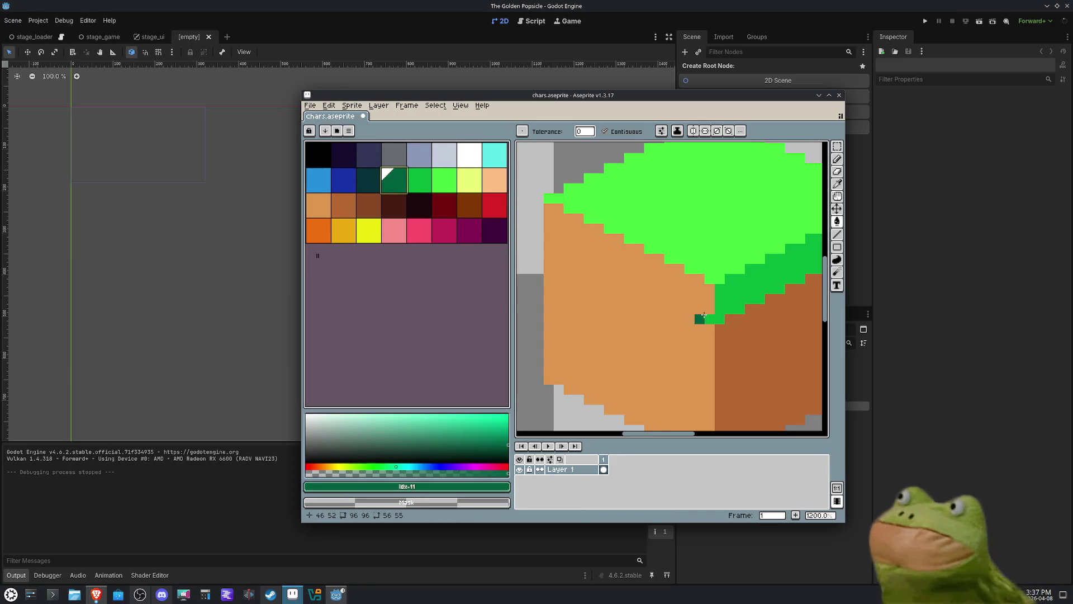
alt+click(711, 318)
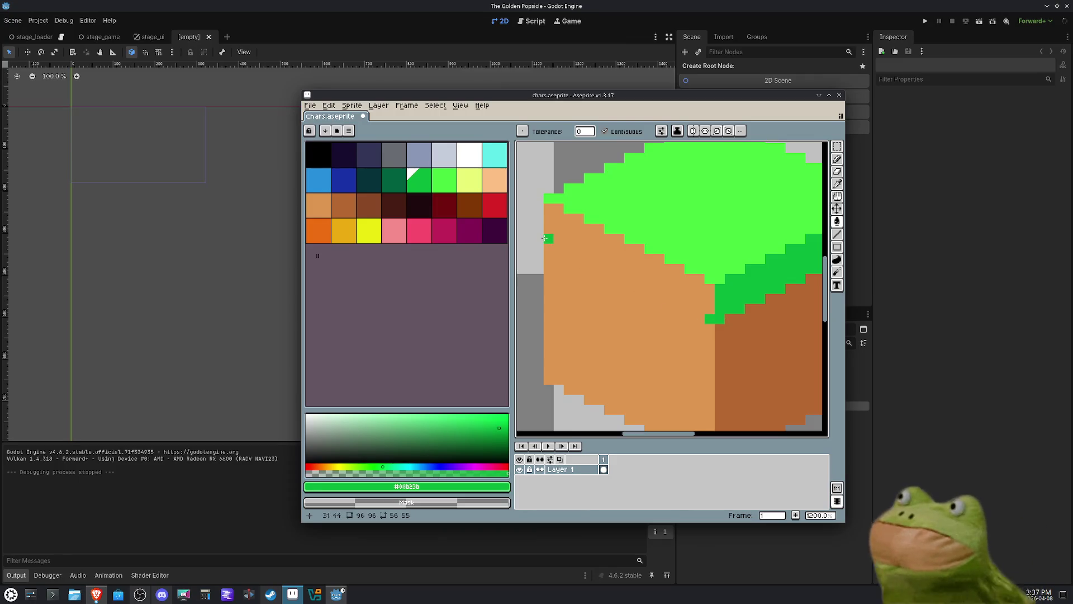
key(b)
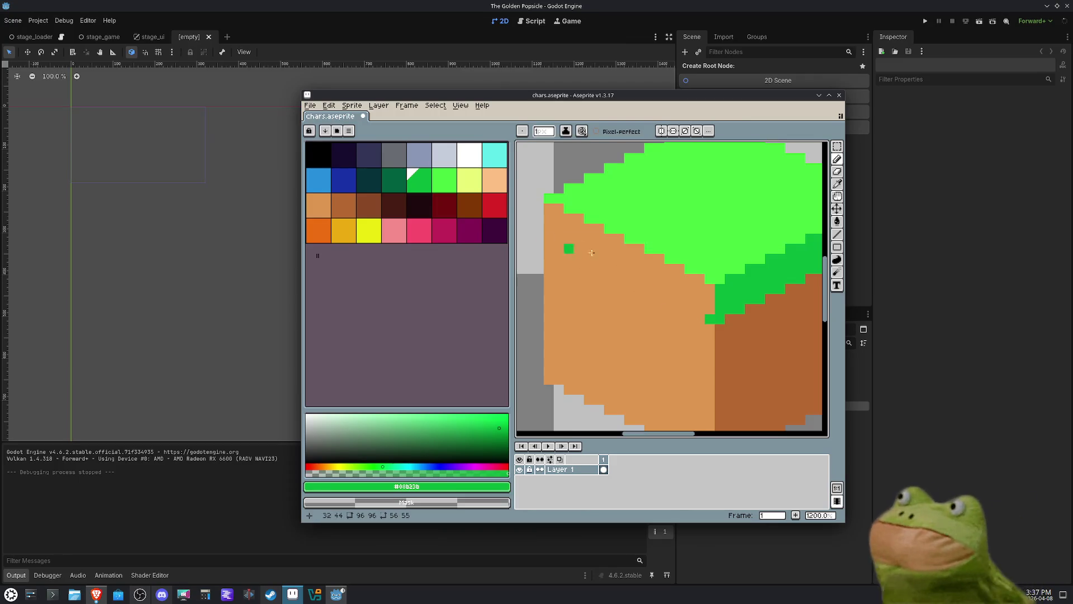
shift+click(547, 241)
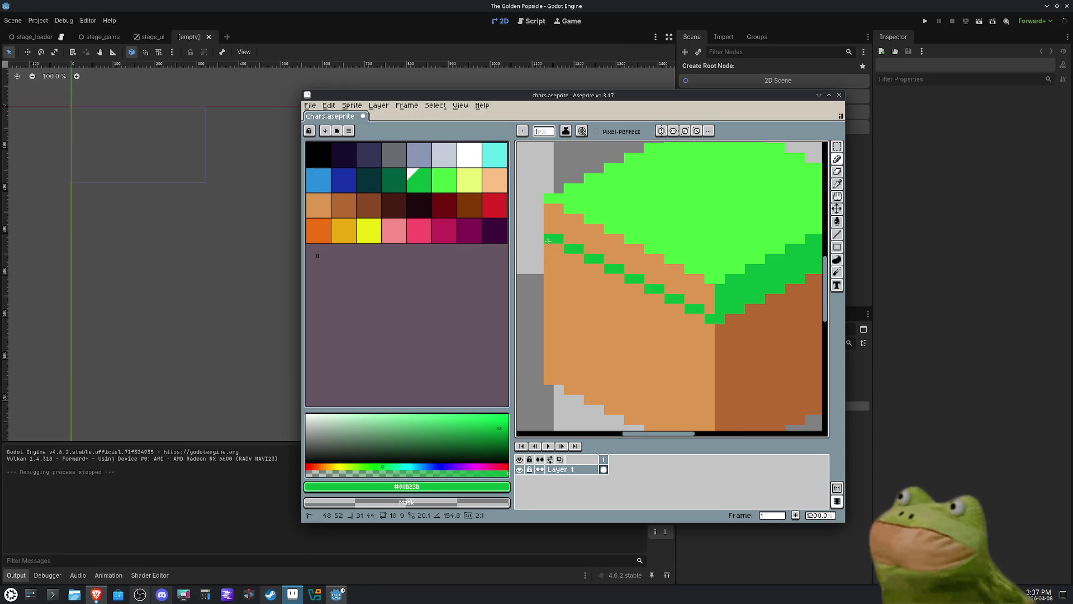
key(space)
scroll(744, 299, down, 4)
- Re-centre the view on the cube and start a new sprite 320 px wide
mouse_move(744, 299)
mouse_down()
mouse_move(707, 304)
mouse_move(703, 337)
mouse_move(667, 312)
mouse_up()
scroll(696, 330, up, 4)
alt+click(694, 345)
scroll(666, 311, down, 1)
scroll(666, 335, down, 3)
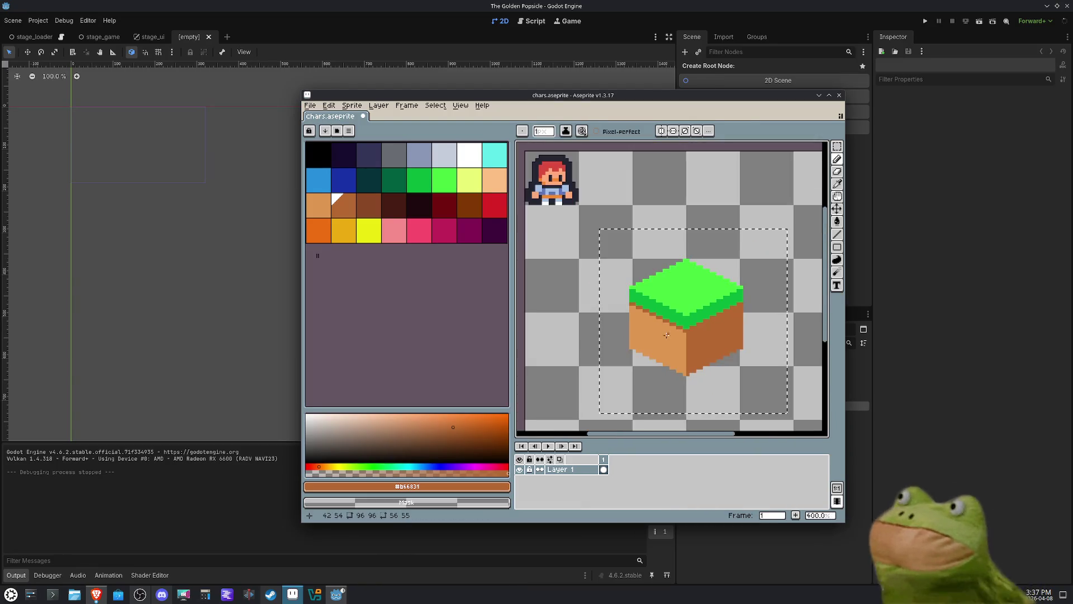
drag(688, 359, 671, 360)
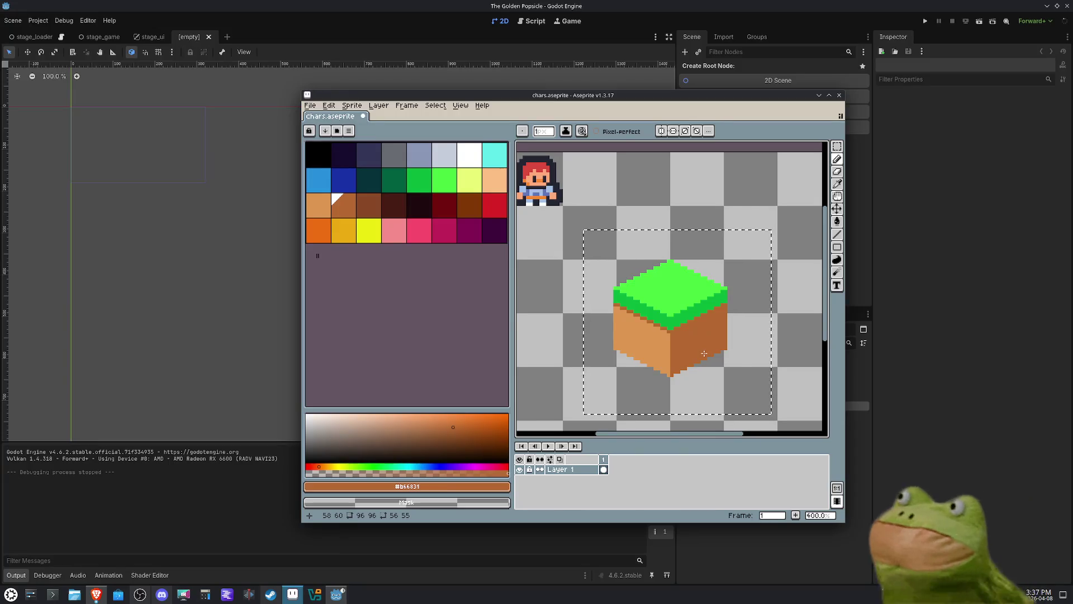
mouse_move(705, 354)
mouse_down()
mouse_move(712, 312)
mouse_move(679, 274)
mouse_up()
key(ctrl+n)
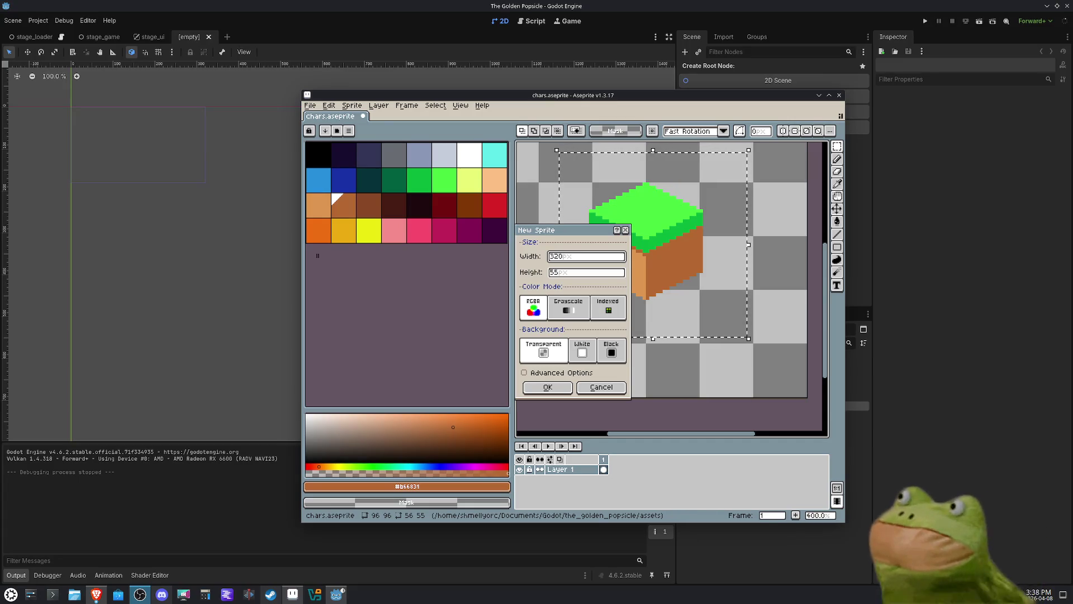
- Create the 320×180 sprite, widen the window and centre the blank canvas
click(566, 272)
drag(566, 273, 527, 274)
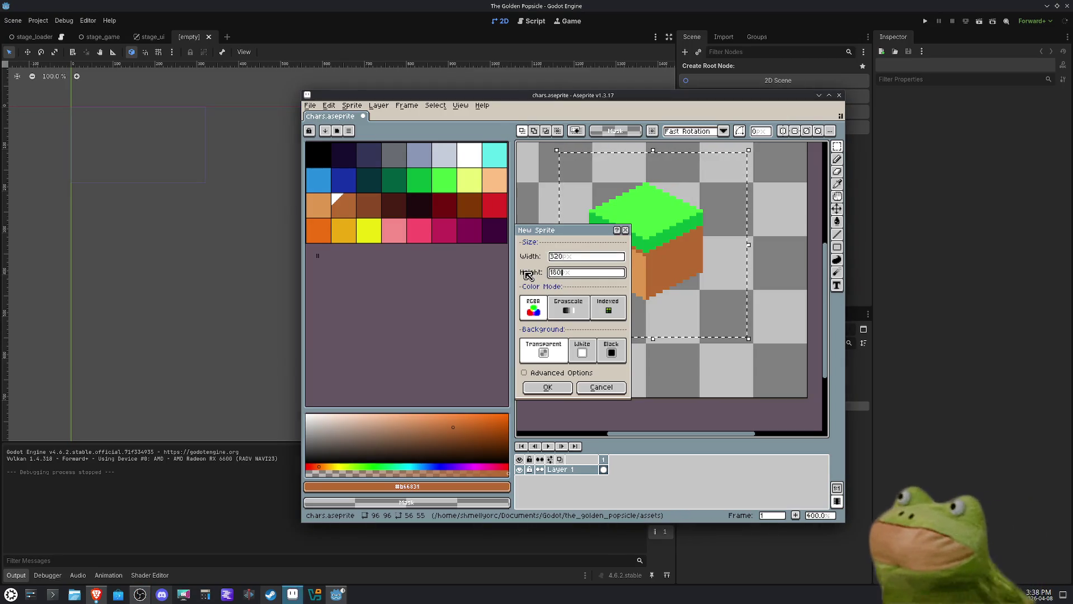
click(548, 387)
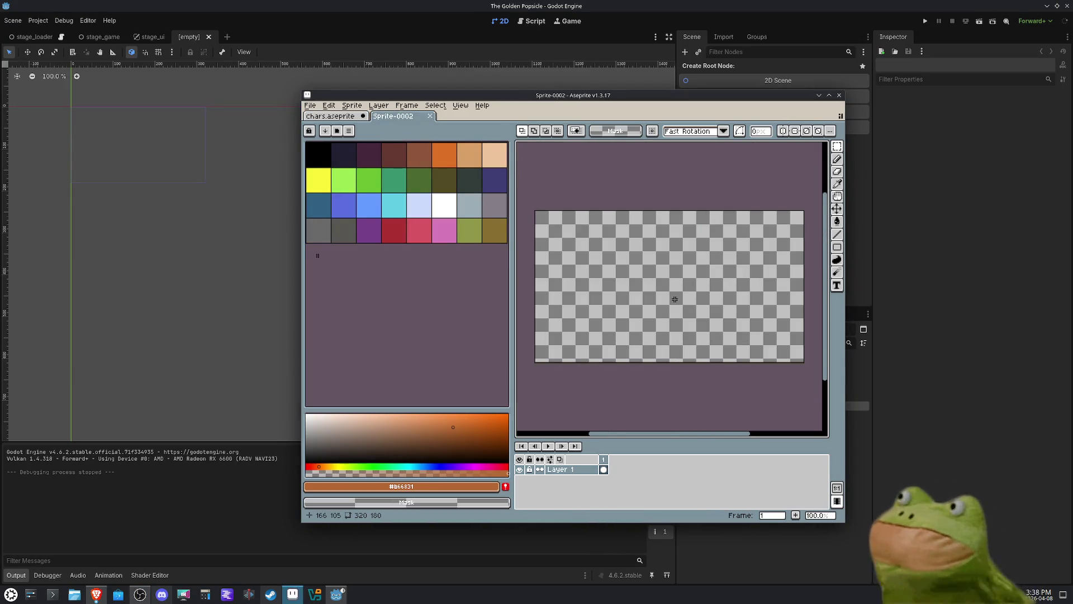
drag(300, 298, 62, 298)
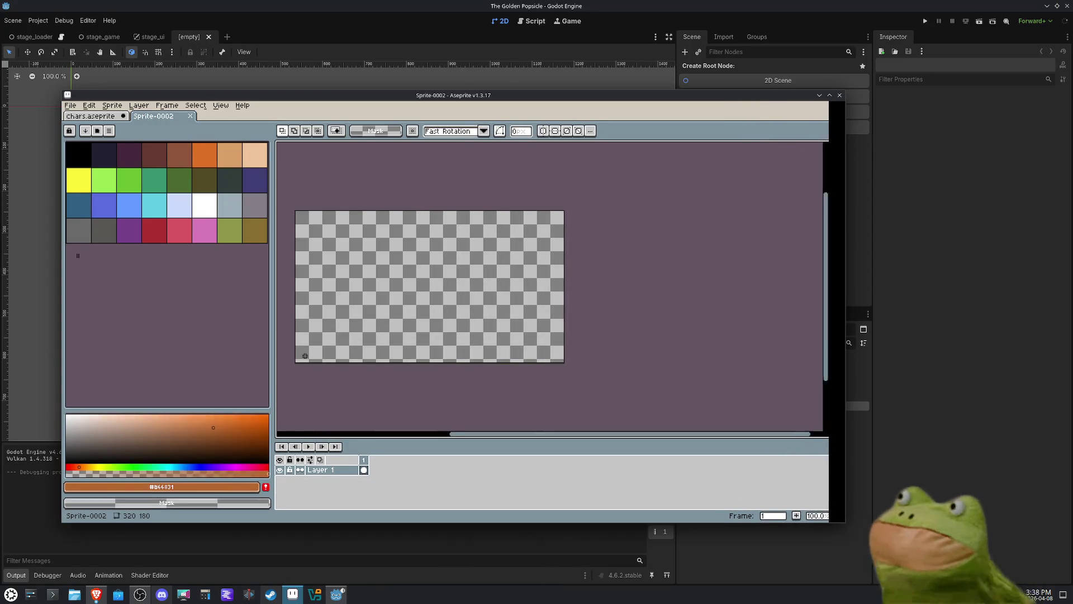
drag(411, 295, 541, 289)
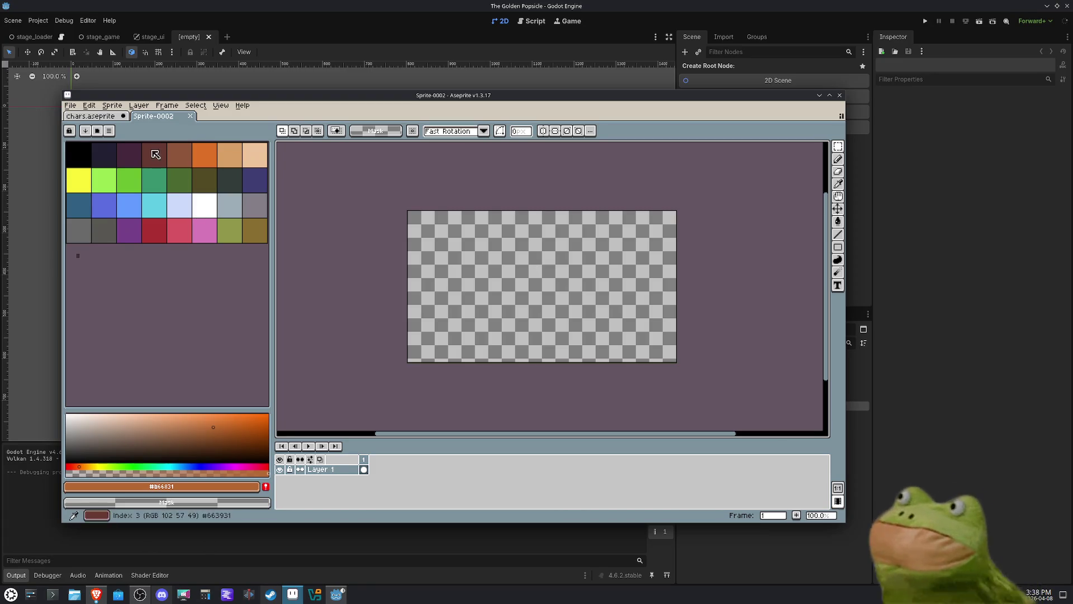
- Load the chars palette, fill the canvas dark blue and add Layer 2
click(85, 131)
click(123, 173)
key(Escape)
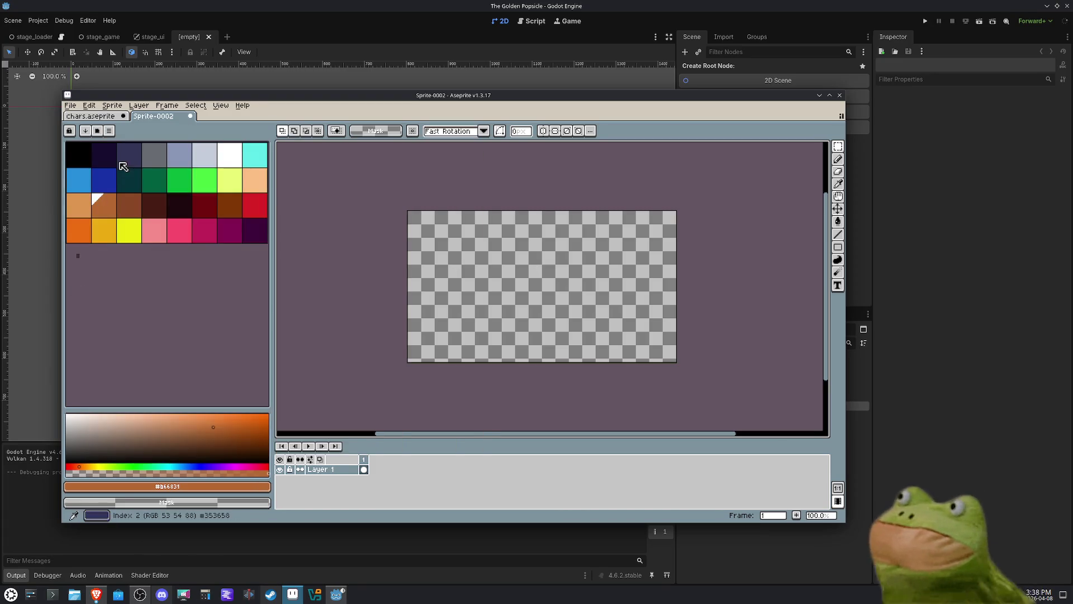
click(129, 155)
key(g)
click(514, 293)
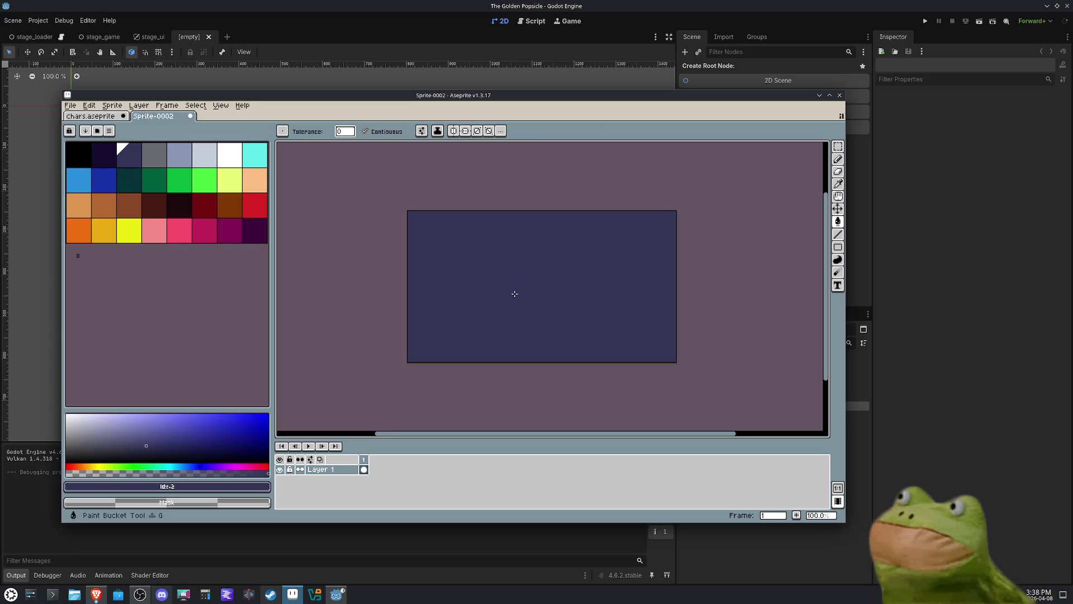
right_click(387, 466)
mouse_move(369, 461)
click(425, 463)
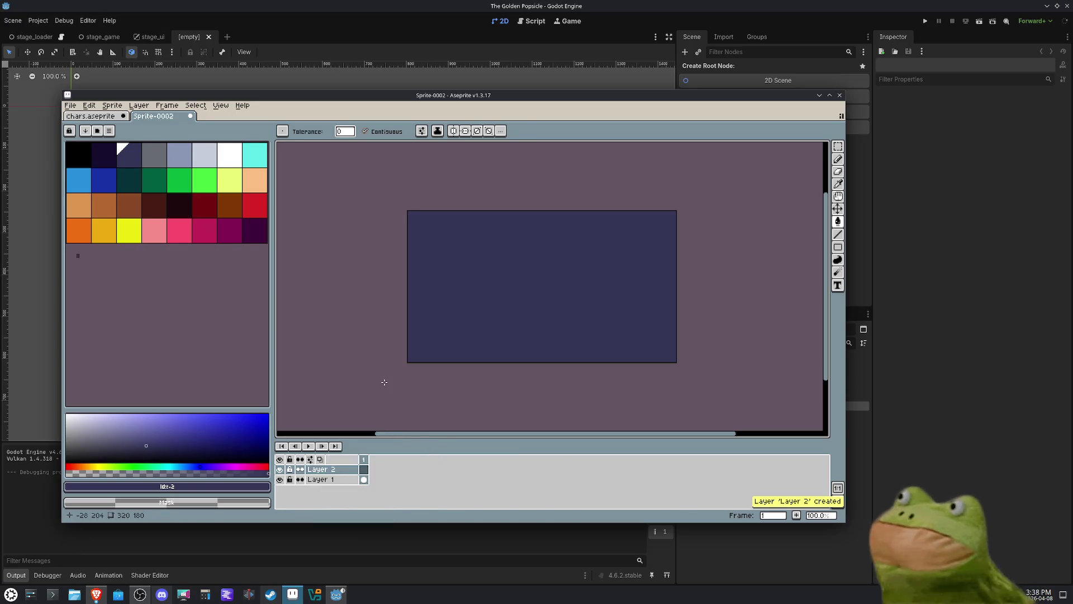
- Copy the grass block from chars.aseprite and paste it at the new canvas centre
click(90, 105)
key(Escape)
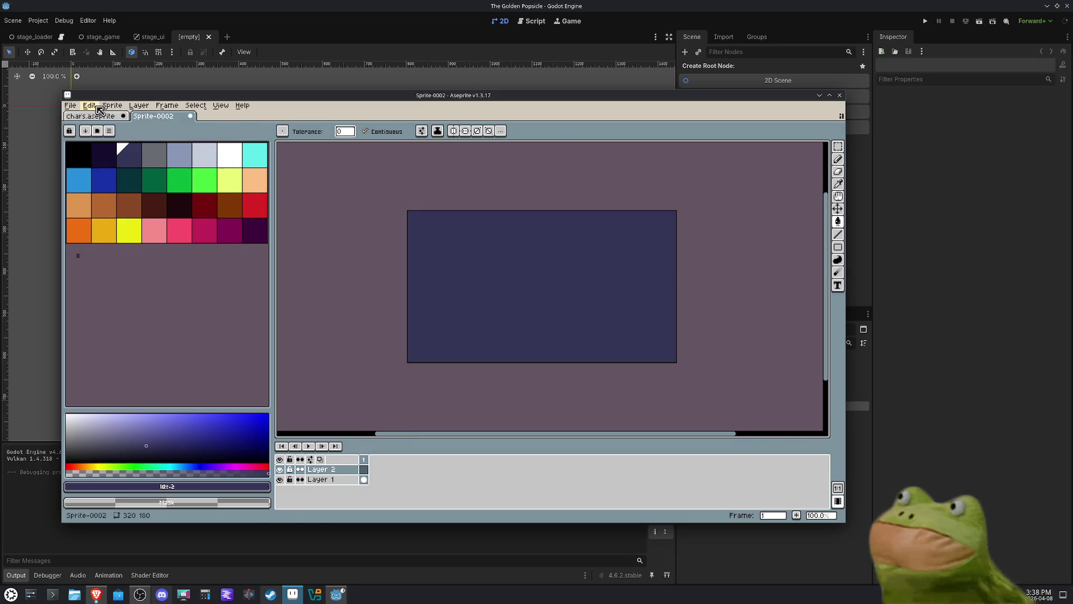
click(89, 117)
key(ctrl+Tab)
key(ctrl+Tab)
key(m)
key(ctrl+Tab)
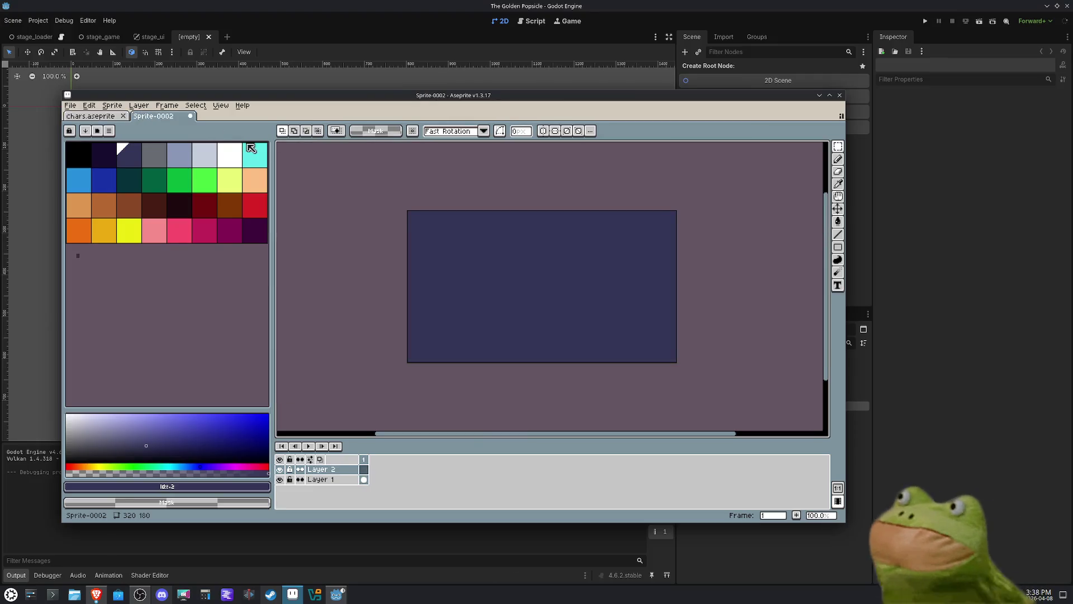
key(ctrl+v)
drag(451, 254, 556, 287)
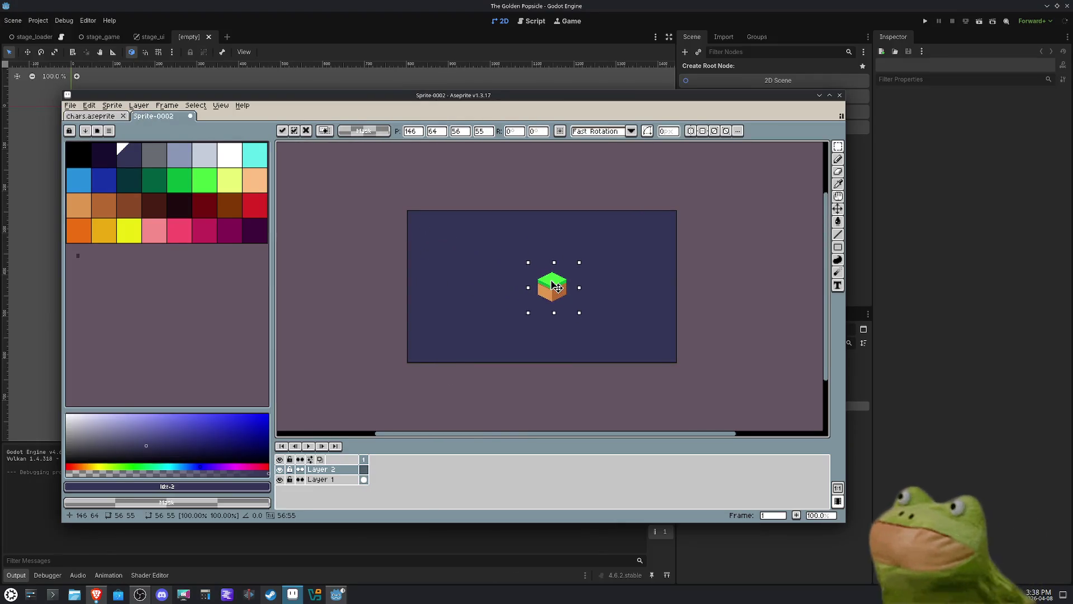
- Move the grass block and drag-copy it into a longer bar toward the lower right
scroll(550, 286, up, 3)
scroll(550, 286, down, 4)
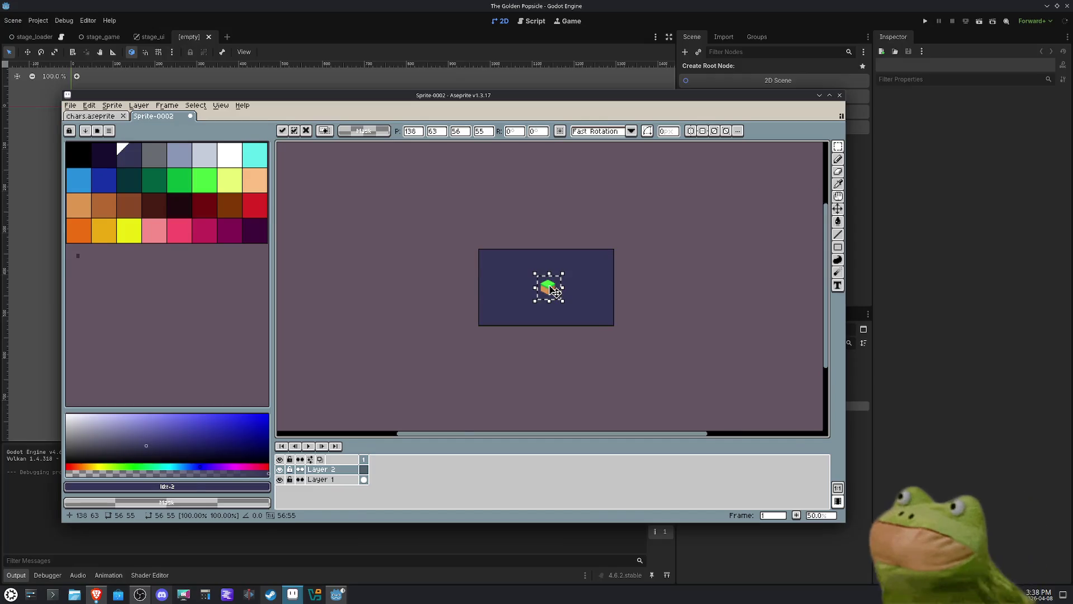
scroll(553, 291, up, 4)
mouse_move(553, 291)
mouse_down()
mouse_move(502, 241)
mouse_move(466, 244)
mouse_move(454, 230)
mouse_move(702, 344)
mouse_move(573, 248)
mouse_move(524, 300)
mouse_move(502, 285)
mouse_move(586, 319)
mouse_move(666, 376)
mouse_move(613, 243)
mouse_move(606, 276)
mouse_move(664, 324)
mouse_move(669, 307)
mouse_move(652, 297)
mouse_move(714, 354)
mouse_move(710, 327)
mouse_up()
scroll(501, 241, down, 4)
scroll(453, 229, up, 2)
scroll(502, 285, up, 3)
scroll(665, 358, down, 3)
scroll(606, 276, up, 1)
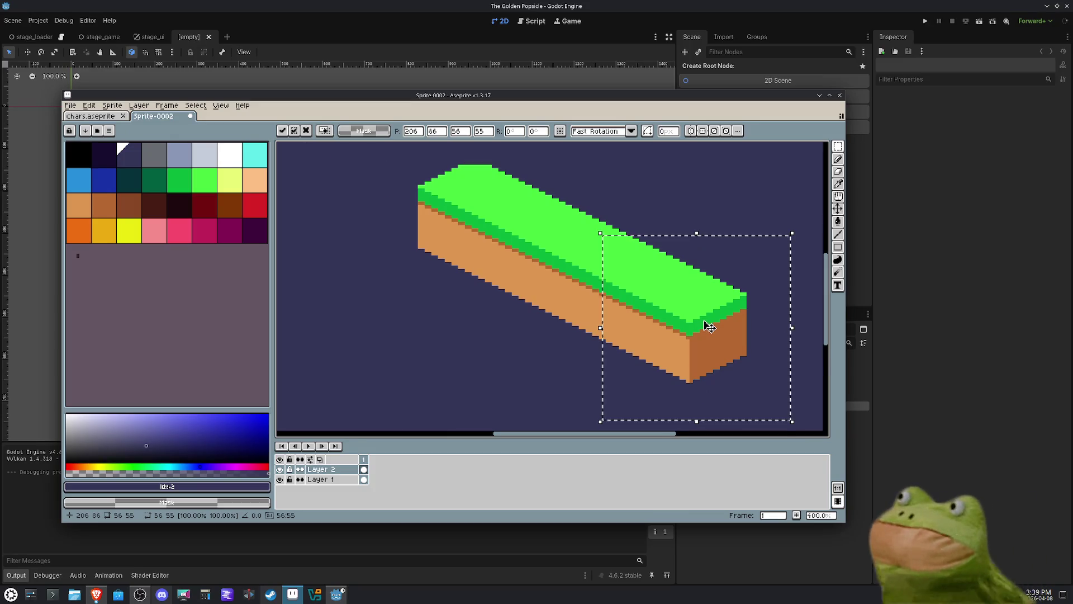
scroll(710, 327, down, 3)
scroll(663, 325, up, 3)
drag(664, 325, 718, 353)
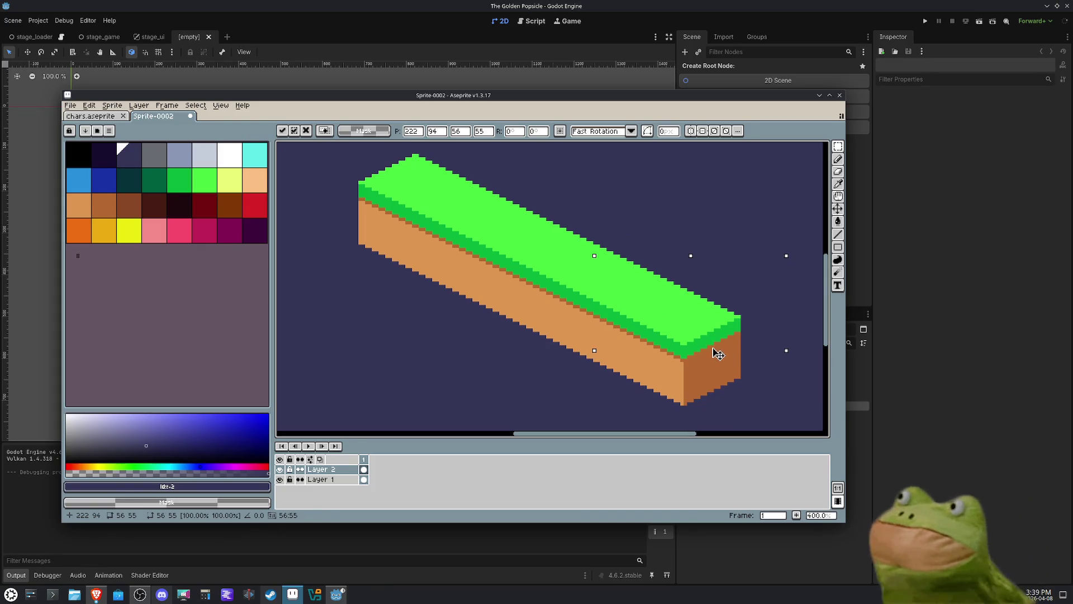
scroll(718, 354, down, 3)
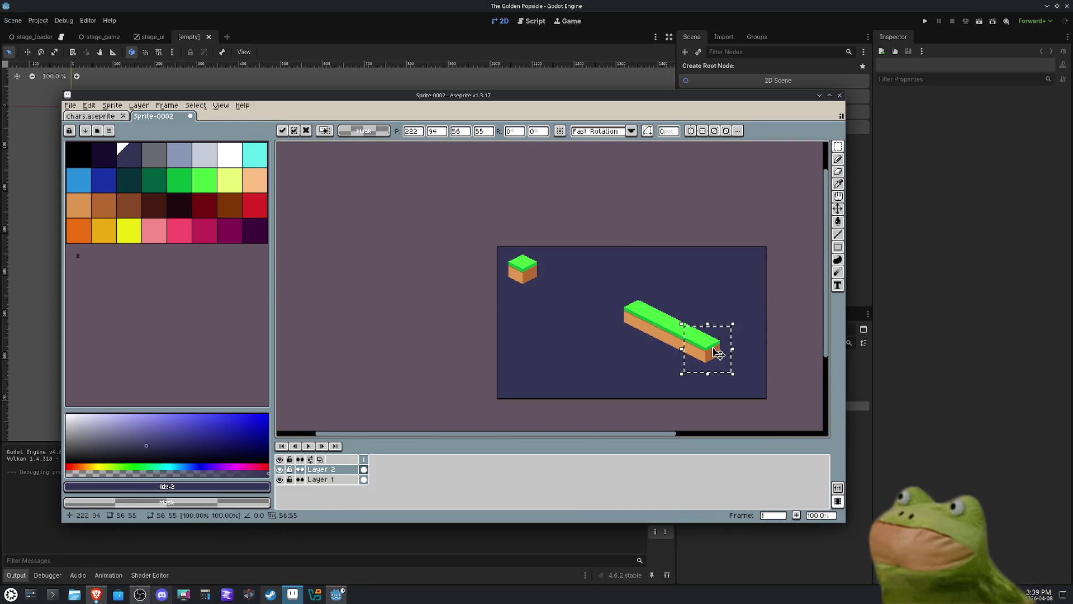
- Cut the small leftover grass block and paste it to extend the bar
drag(555, 296, 496, 241)
key(ctrl+x)
key(ctrl+v)
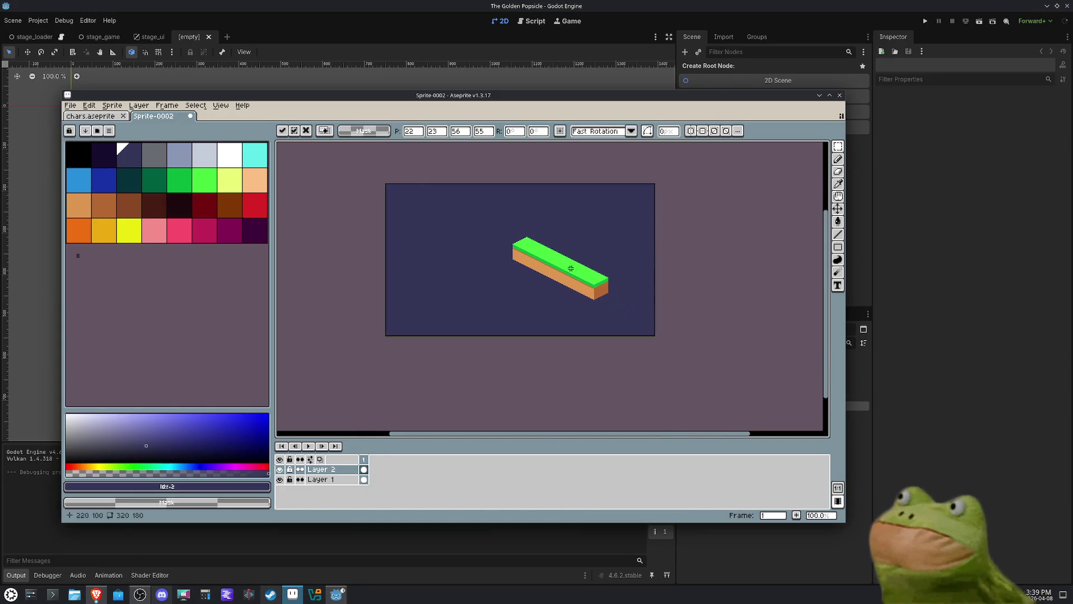
scroll(613, 283, up, 3)
mouse_move(611, 283)
mouse_down()
mouse_move(598, 302)
mouse_move(498, 280)
mouse_move(616, 338)
mouse_move(601, 312)
mouse_up()
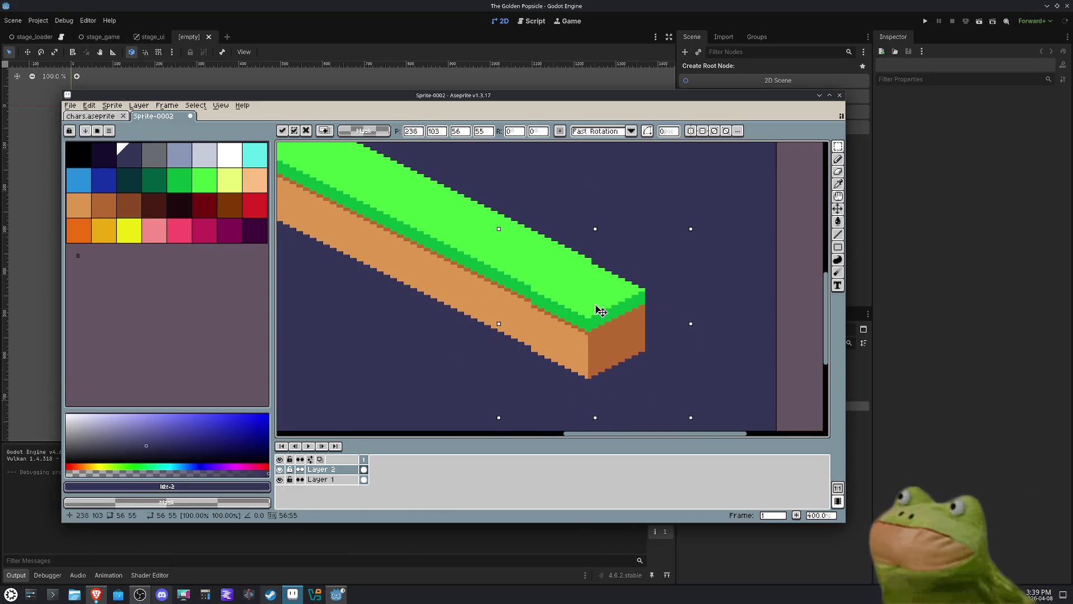
scroll(599, 307, down, 4)
scroll(598, 307, up, 1)
key(Return)
- Select the whole grass bar, try shifting it up-left, then cancel the move
drag(486, 241, 635, 364)
mouse_move(615, 321)
mouse_down()
mouse_move(542, 292)
mouse_move(552, 306)
mouse_move(600, 278)
mouse_move(556, 320)
mouse_move(550, 281)
mouse_move(495, 311)
mouse_move(504, 295)
mouse_move(455, 309)
mouse_move(445, 296)
mouse_move(491, 309)
mouse_move(455, 360)
mouse_move(448, 335)
mouse_move(460, 312)
mouse_move(574, 257)
mouse_move(520, 314)
mouse_move(548, 283)
mouse_move(484, 311)
mouse_move(501, 290)
mouse_move(450, 326)
mouse_move(459, 308)
mouse_up()
scroll(600, 278, up, 2)
key(Escape)
scroll(462, 307, down, 2)
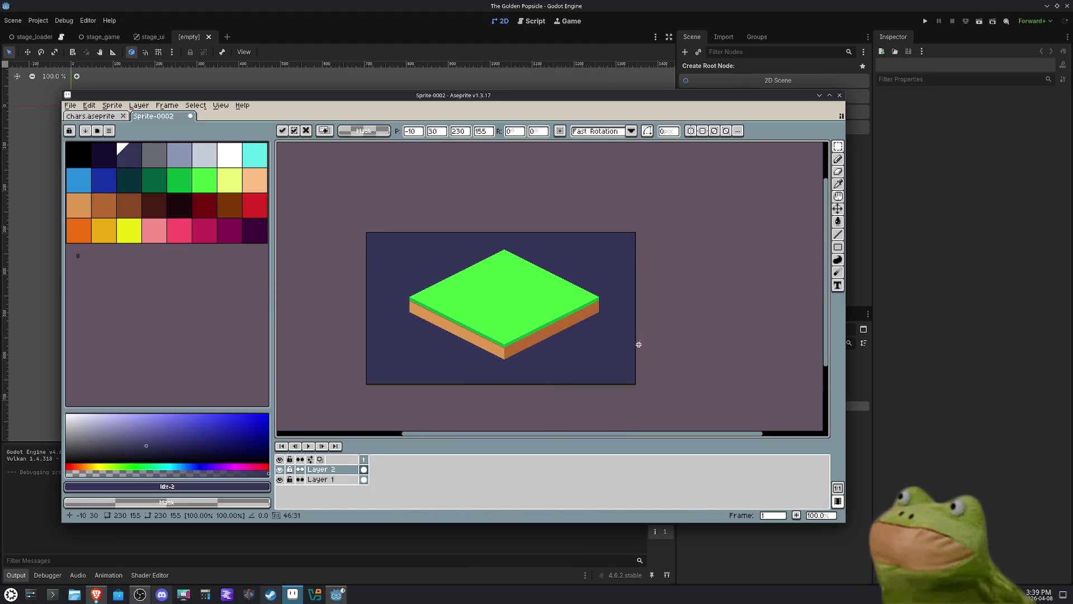
- Draw a near-black vertical outline down the slab's right corner
key(Return)
scroll(497, 331, up, 1)
scroll(519, 302, down, 3)
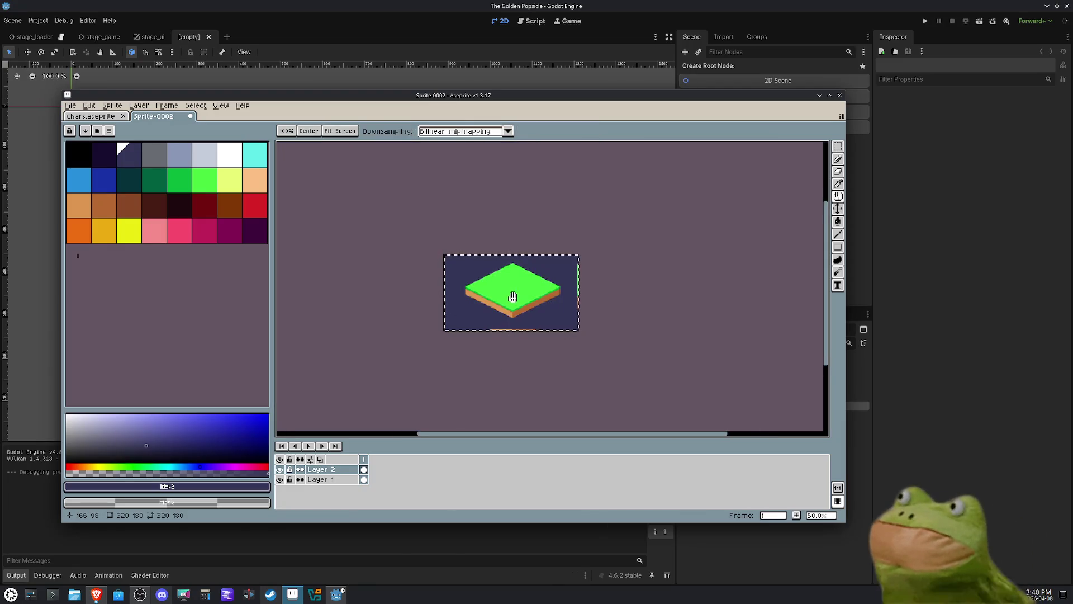
click(511, 295)
click(110, 166)
scroll(526, 334, up, 6)
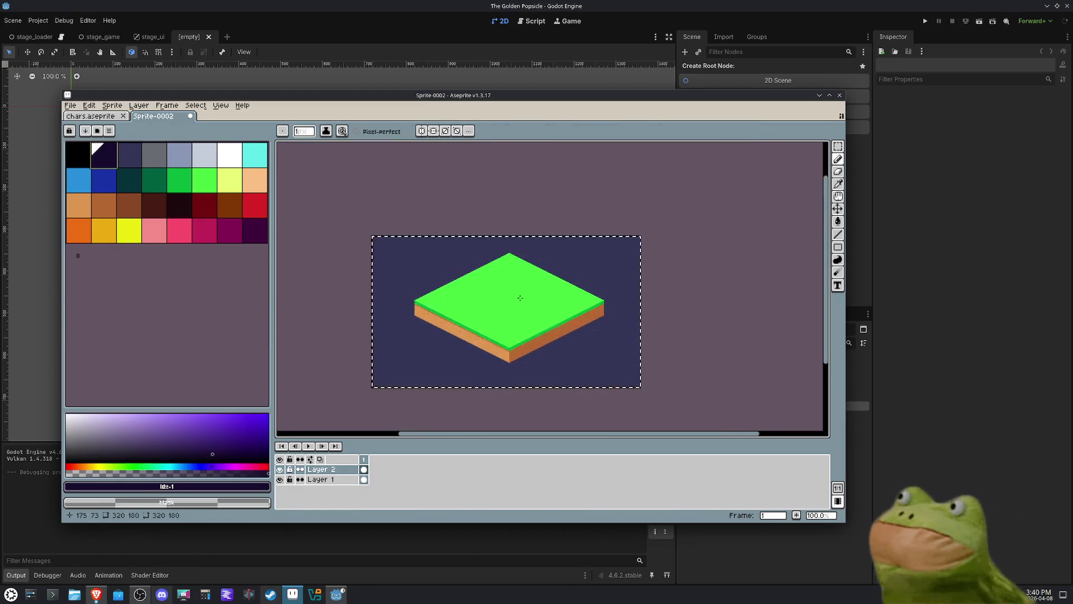
key(b)
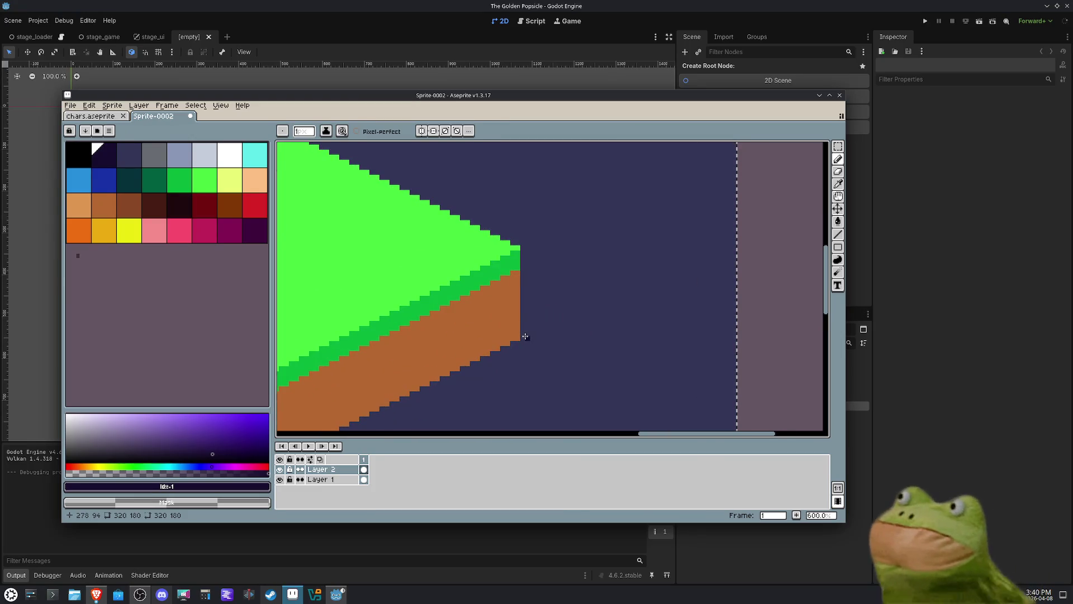
drag(524, 336, 518, 258)
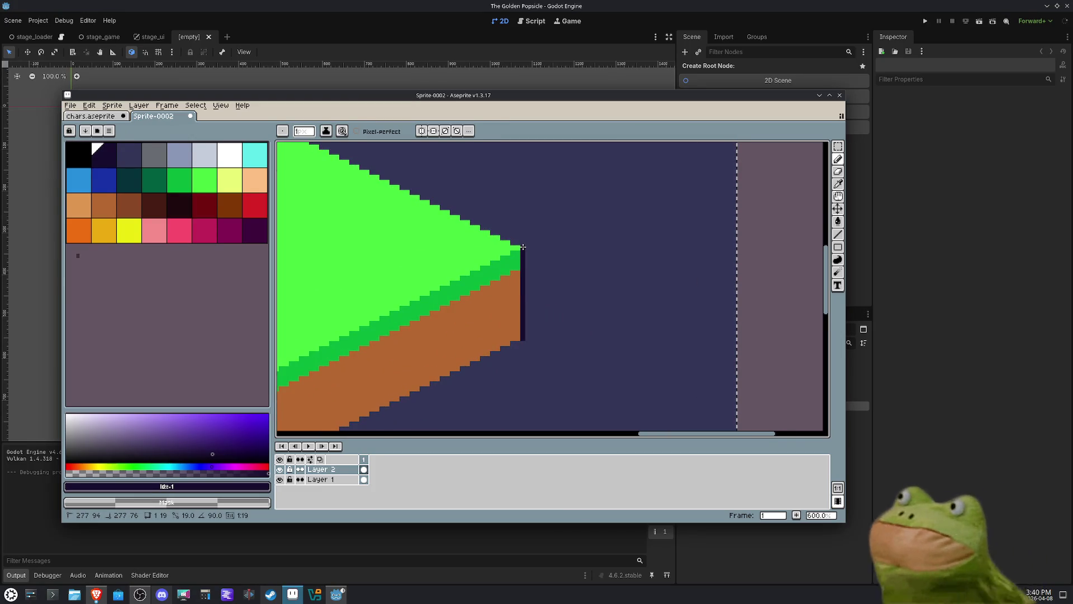
- Outline the slab's lower left and lower right dirt edges in the dark colour
scroll(430, 255, up, 5)
scroll(542, 264, left, 5)
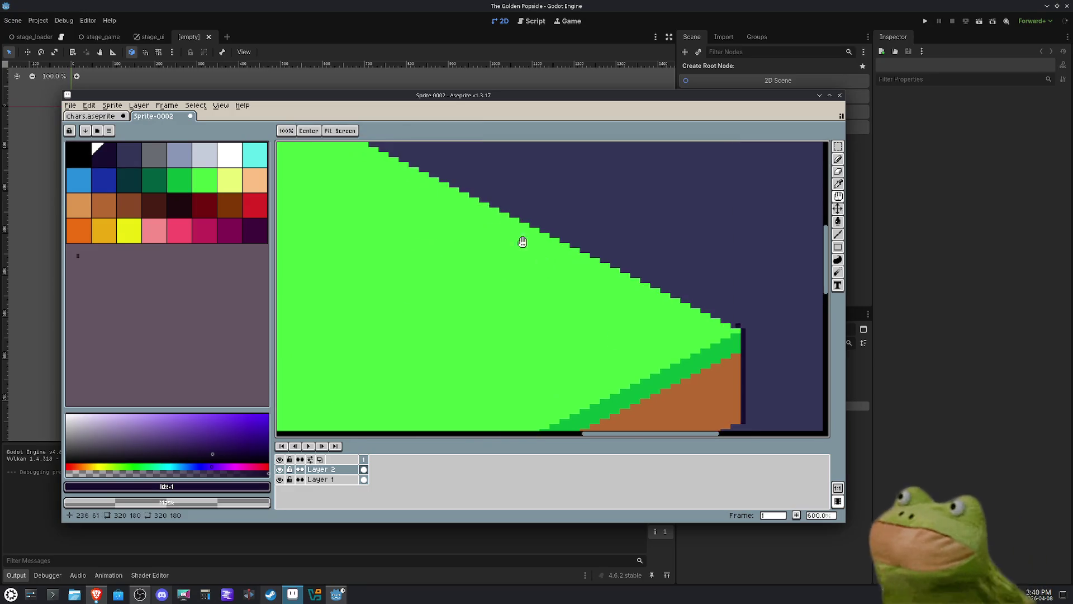
scroll(349, 203, left, 5)
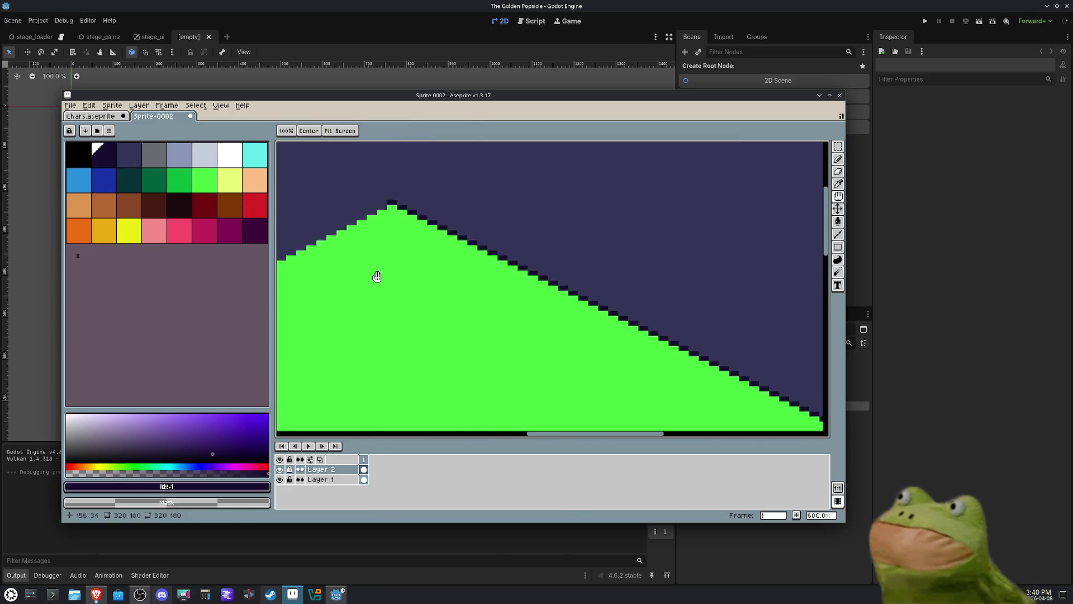
scroll(434, 324, left, 10)
scroll(558, 278, down, 5)
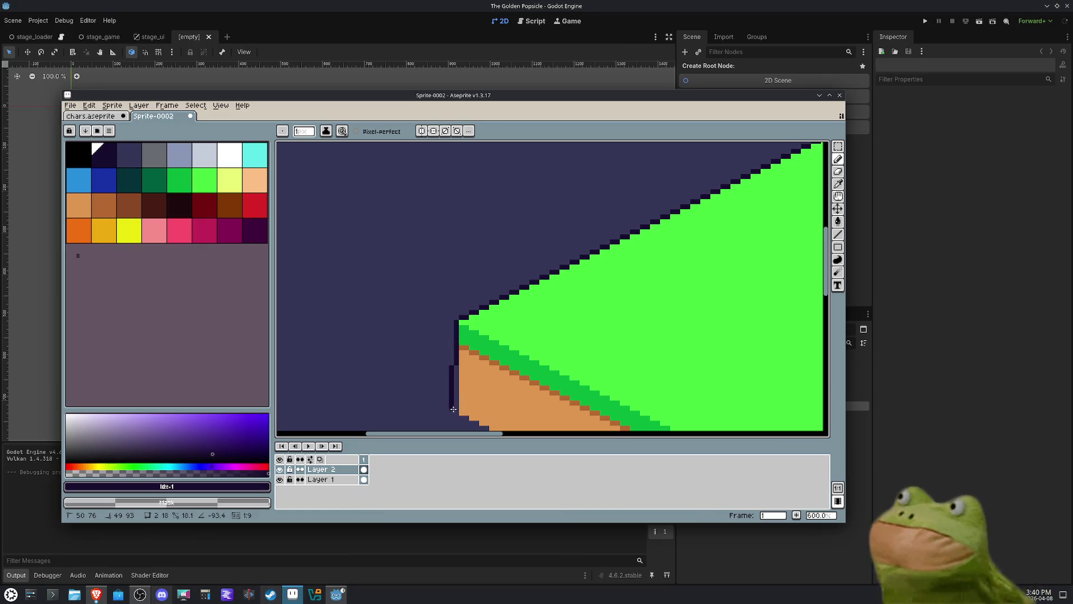
scroll(455, 412, down, 2)
mouse_move(455, 412)
mouse_down()
mouse_move(398, 210)
mouse_move(519, 277)
mouse_up()
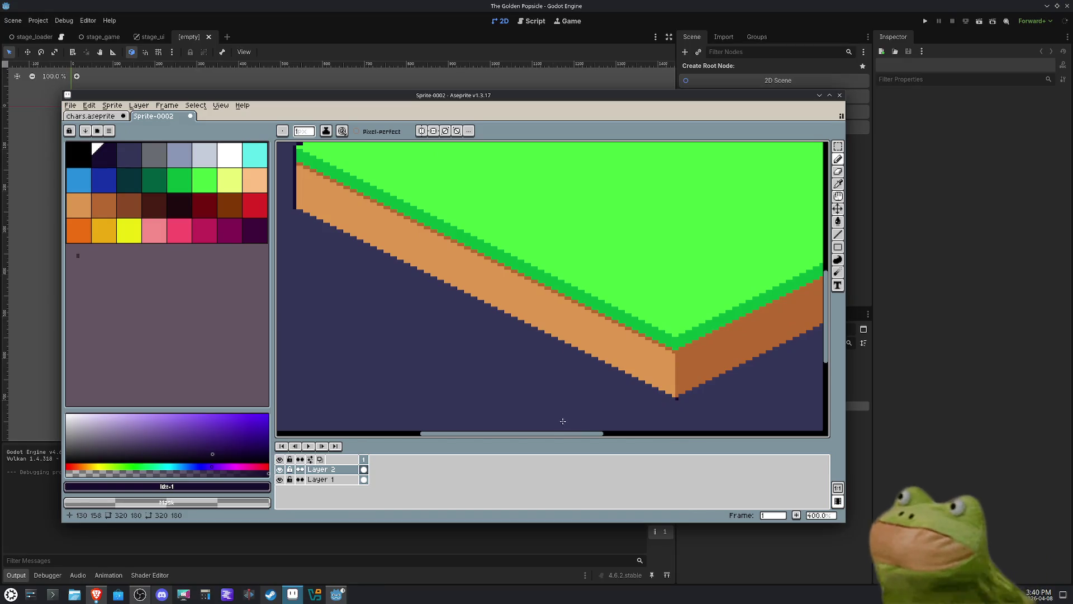
drag(563, 421, 611, 403)
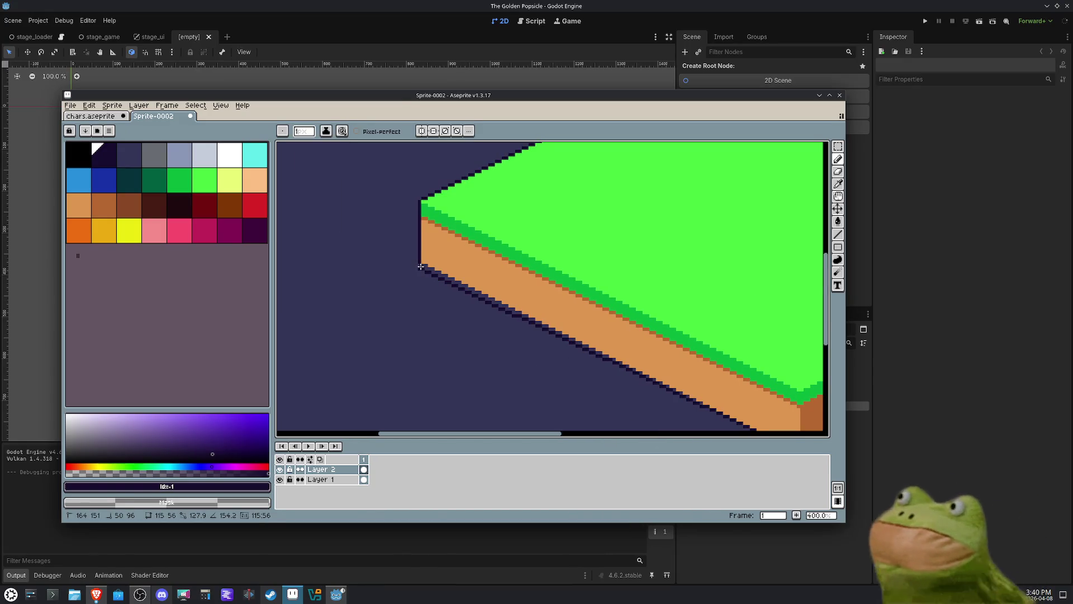
drag(645, 359, 558, 364)
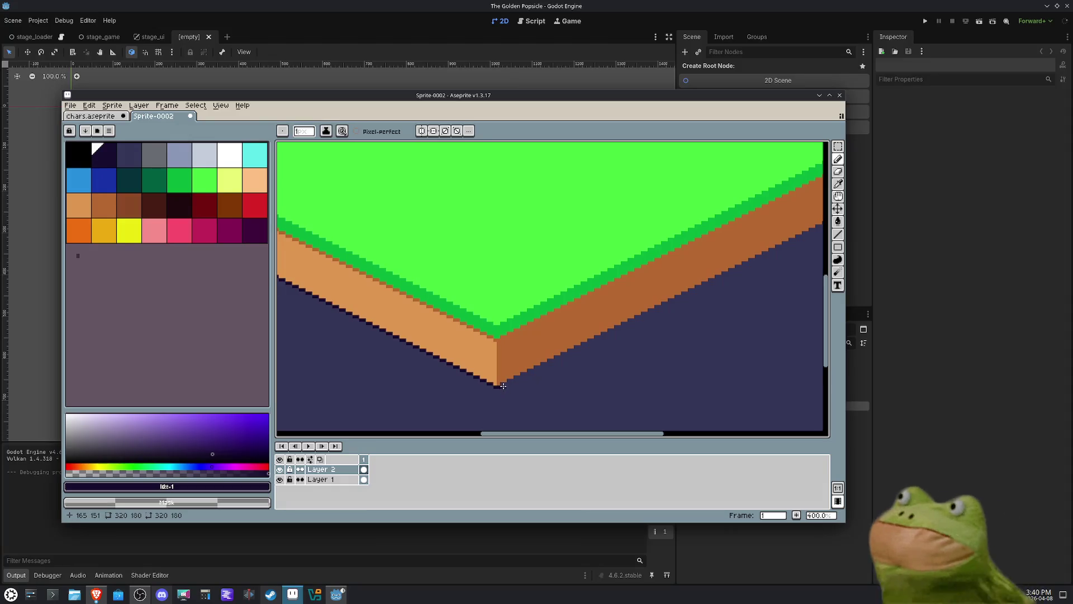
mouse_move(502, 383)
mouse_down()
mouse_move(598, 360)
mouse_move(625, 337)
mouse_up()
- Pick the dark slate palette colour and Paint Bucket fill the background a lighter purple
scroll(615, 307, down, 3)
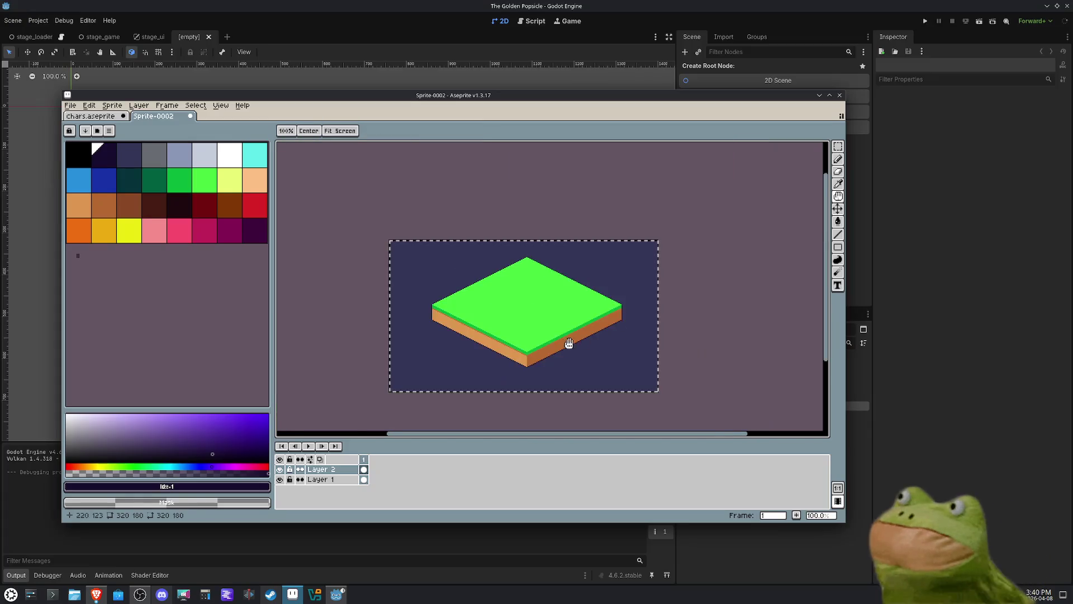
scroll(595, 314, up, 2)
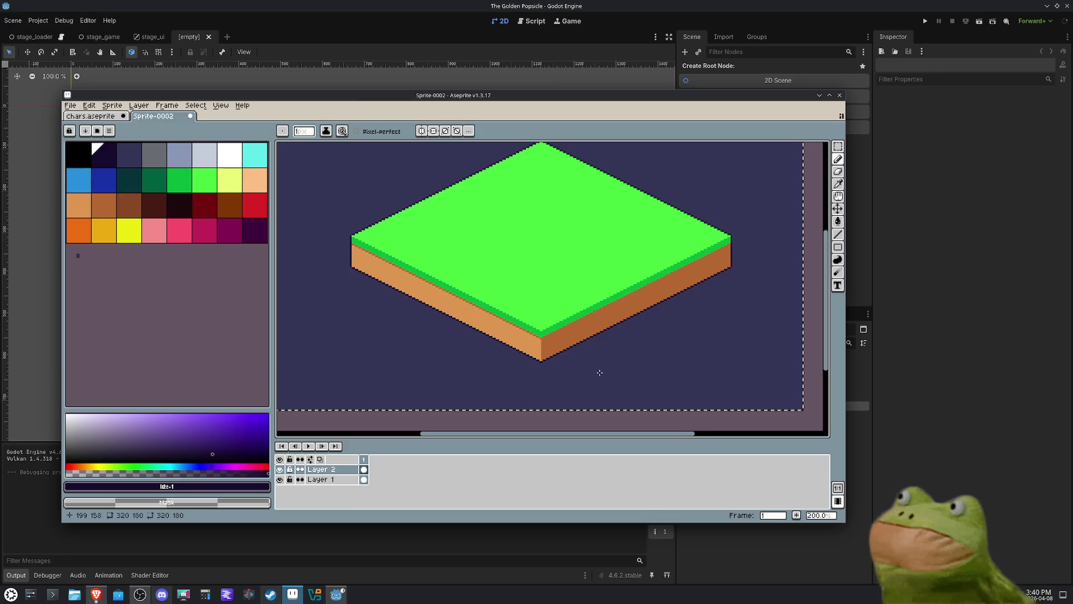
scroll(600, 371, down, 1)
scroll(597, 371, up, 1)
click(129, 155)
click(142, 439)
key(g)
click(440, 372)
- Try nudging the slab image down with Move, then cancel to put it back
scroll(441, 375, down, 1)
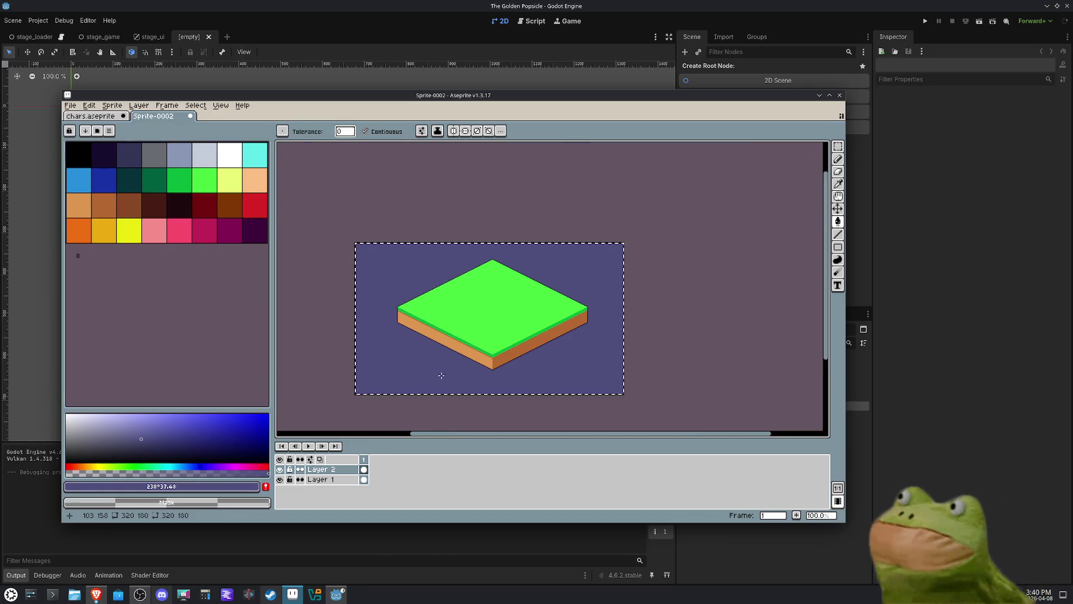
key(m)
drag(503, 309, 503, 323)
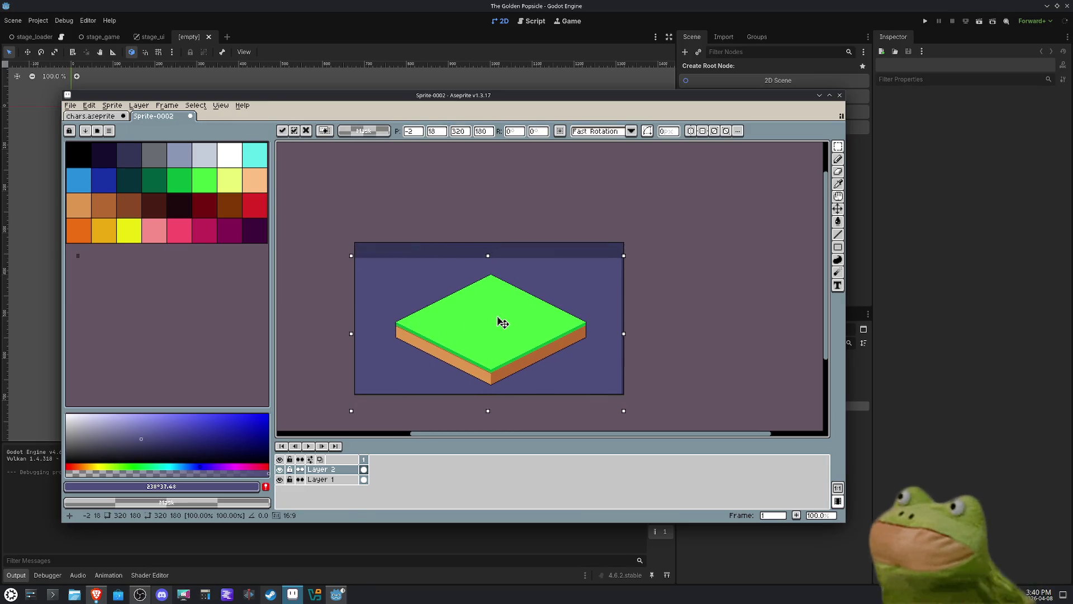
key(Escape)
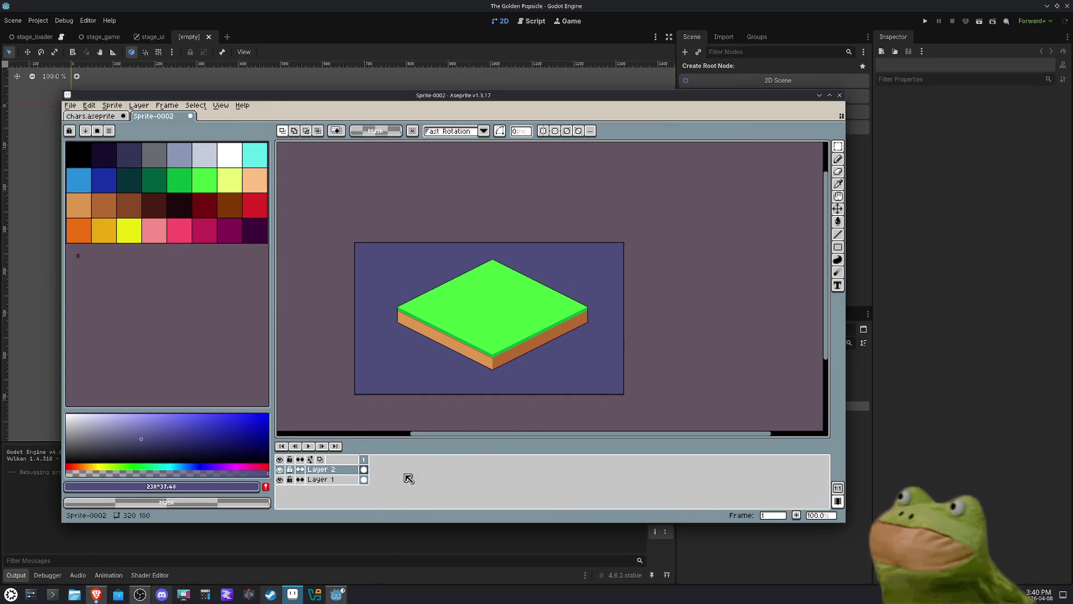
- On Layer 1, lighten the slate colour to blue-purple and refill the whole background
key(ctrl+a)
click(322, 479)
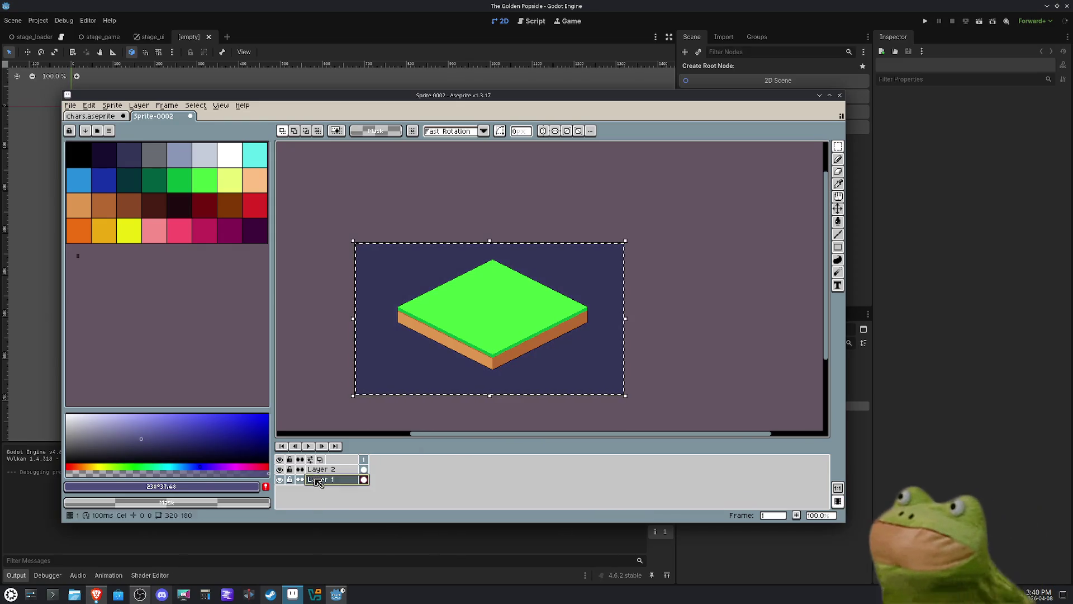
alt+click(359, 343)
key(g)
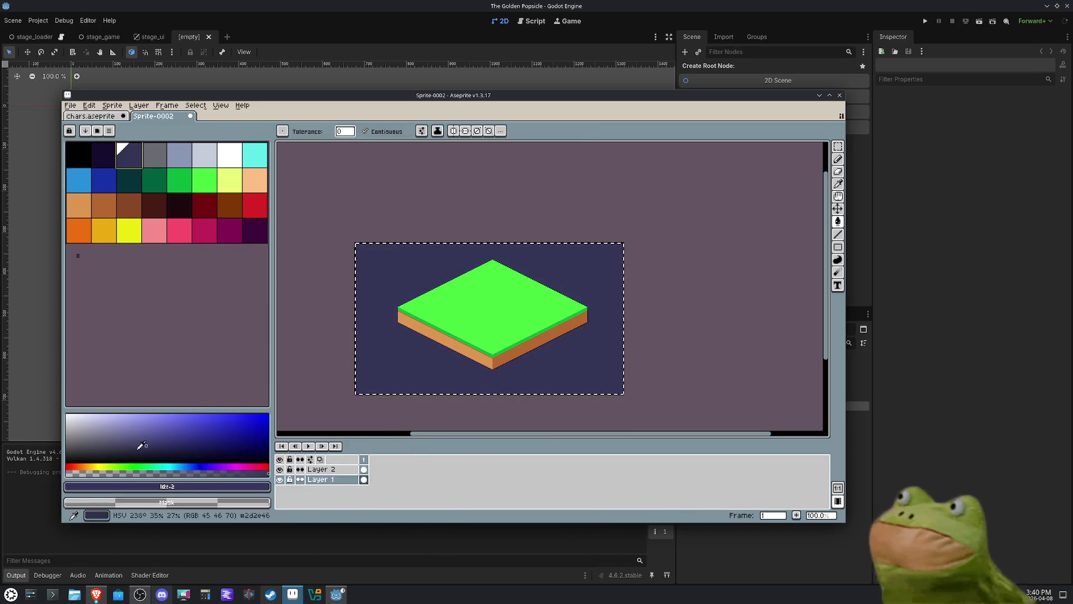
drag(154, 442, 145, 437)
click(559, 383)
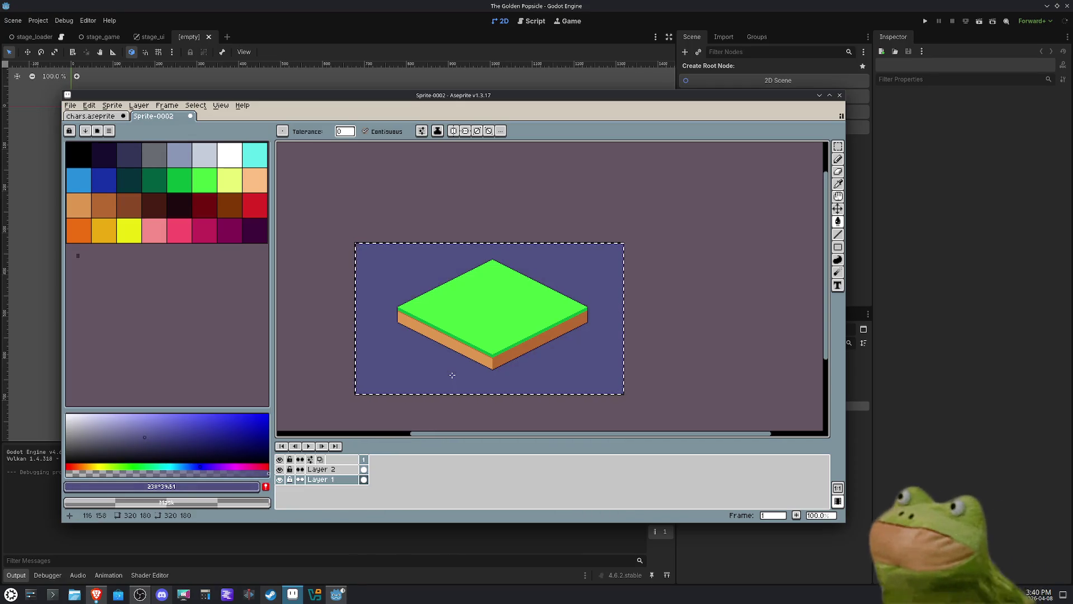
key(ctrl+d)
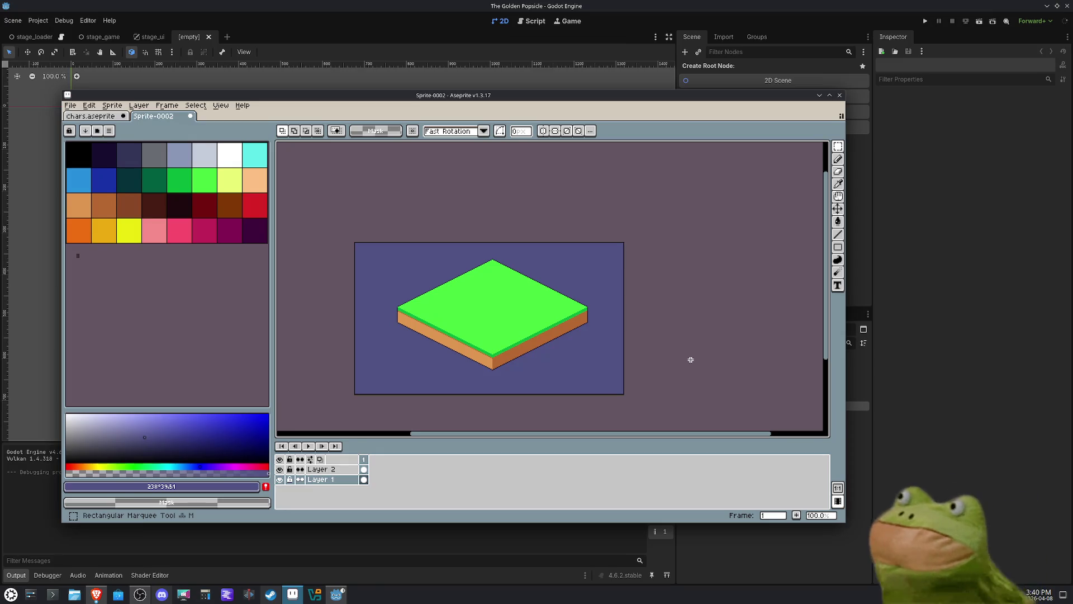
scroll(500, 273, up, 1)
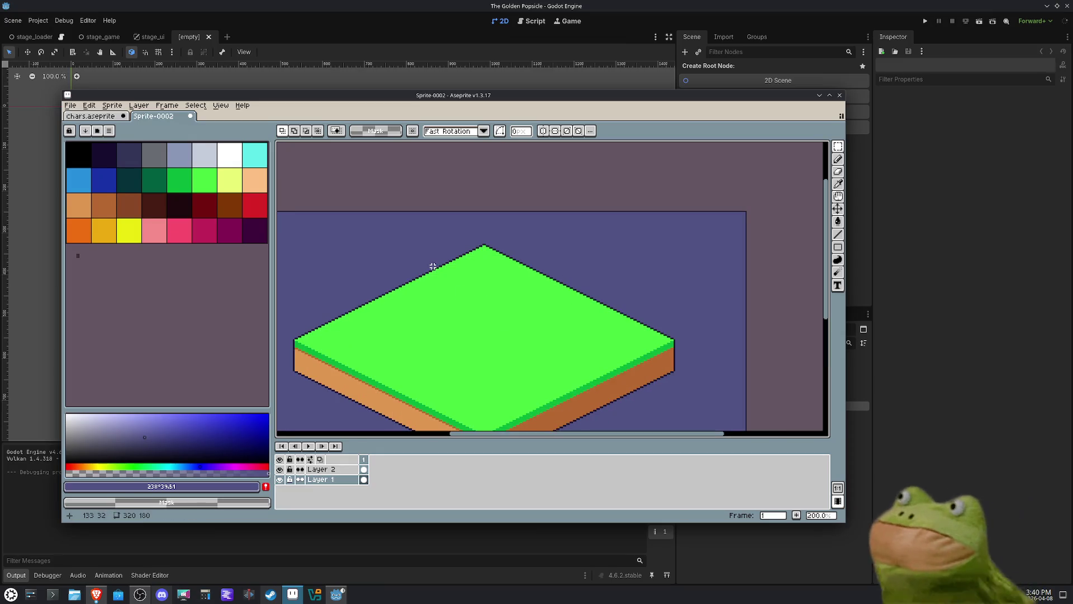
- Rename the bottom layer to bg and Layer 2 to ground
double_click(316, 480)
text(n)
key(Return)
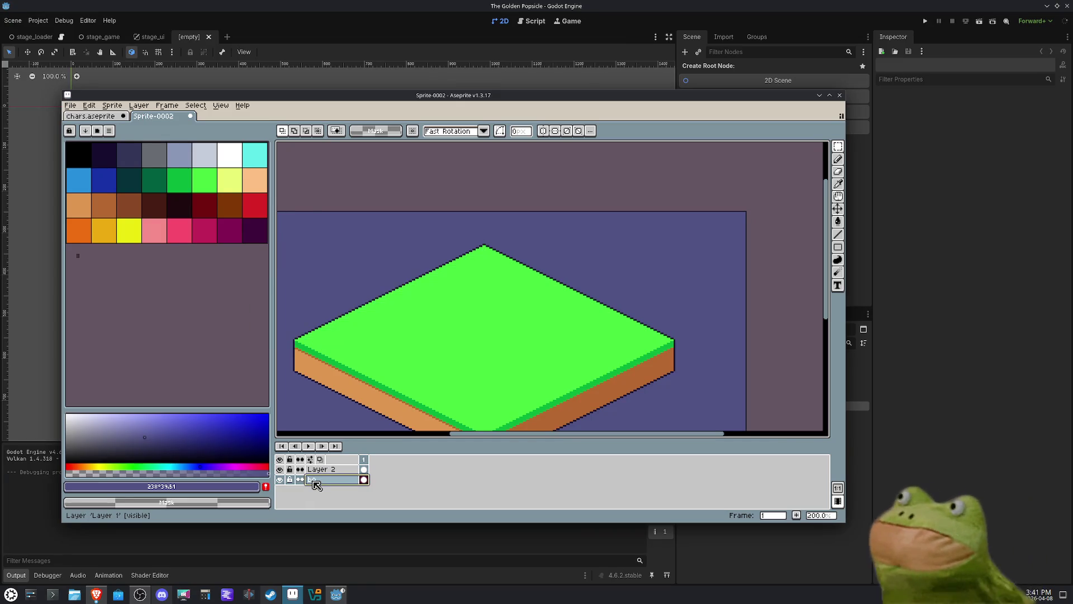
double_click(324, 469)
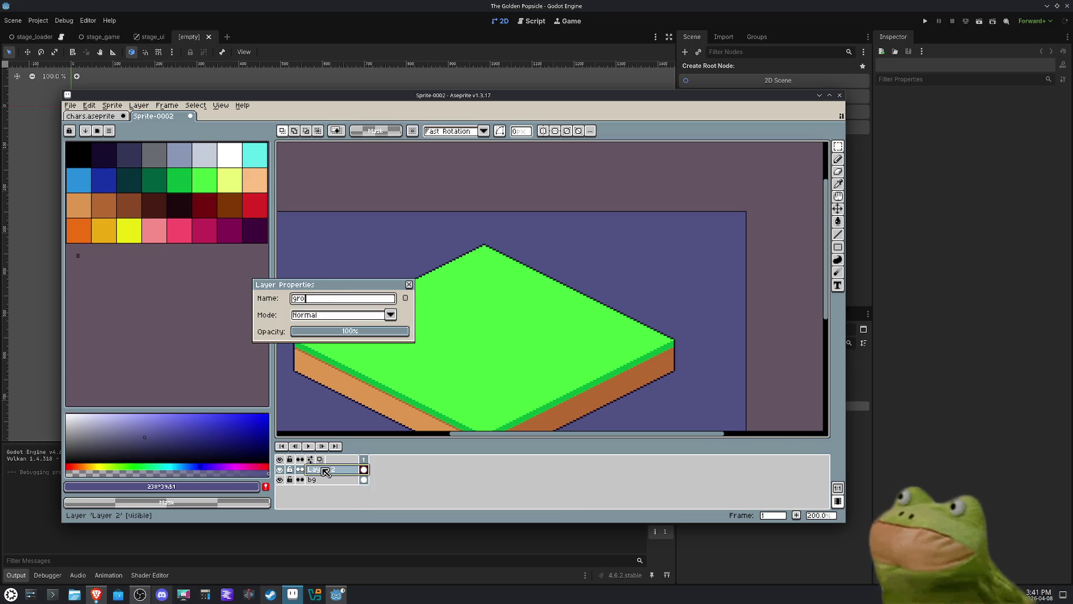
key(Return)
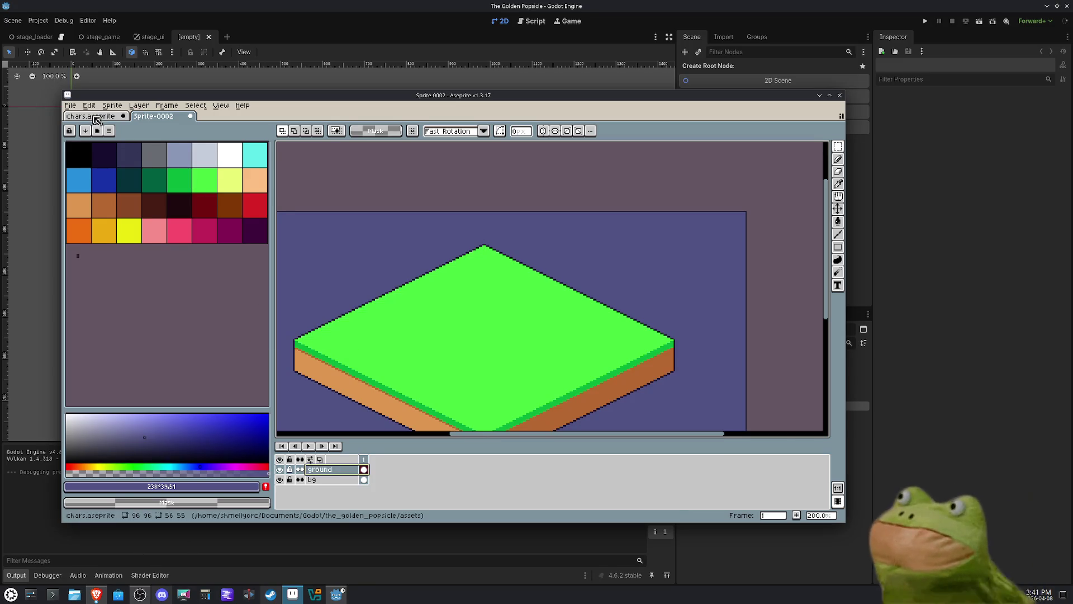
- Copy the character sprite from chars.aseprite and test-paste it on the slab's top corner
key(ctrl+s)
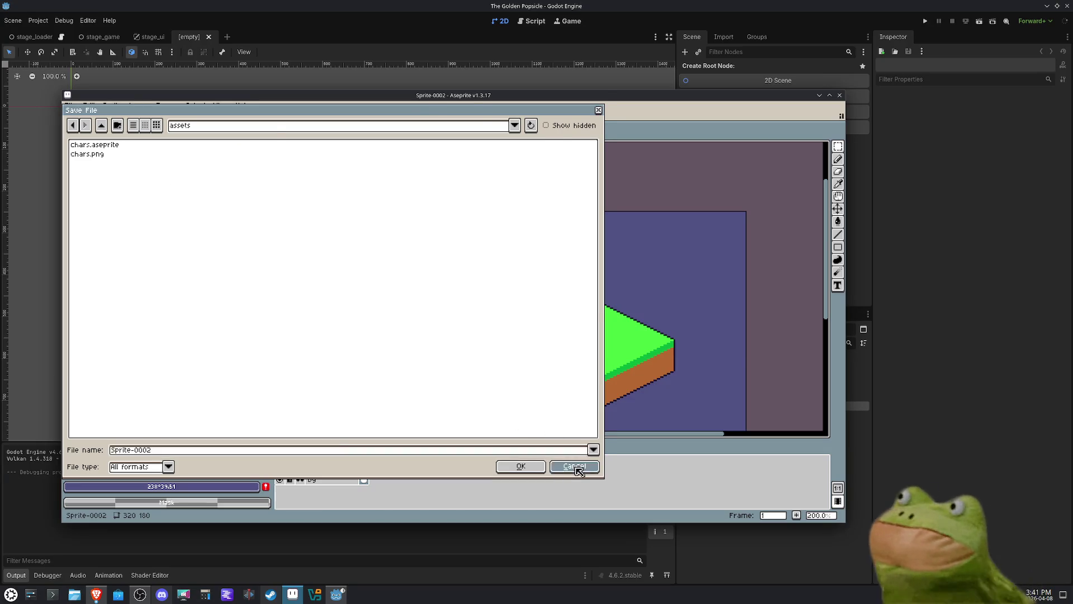
click(574, 466)
click(90, 116)
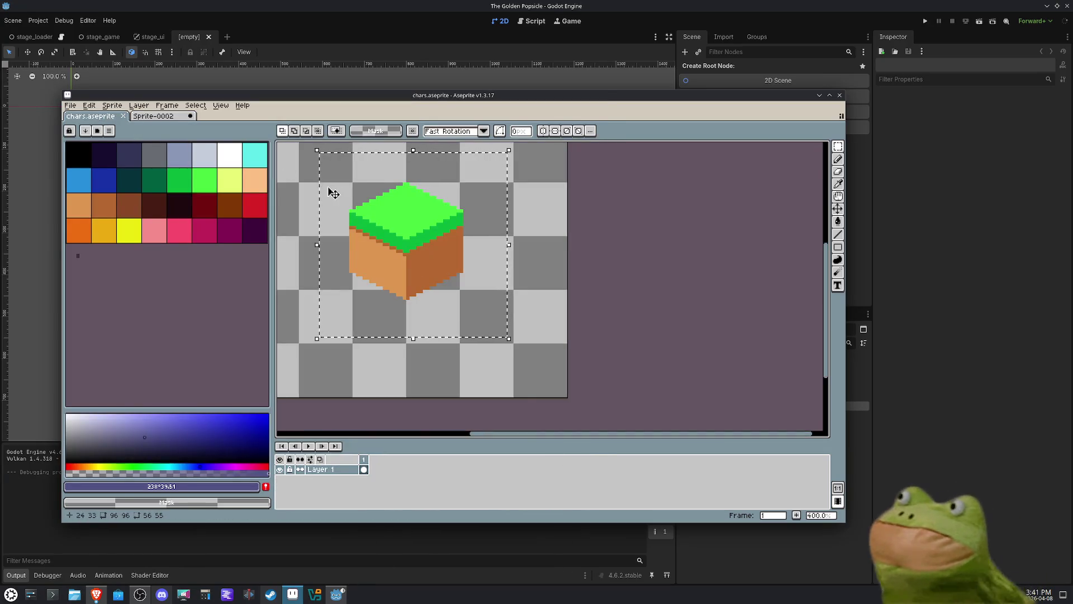
drag(457, 256, 393, 194)
key(ctrl+c)
key(ctrl+Tab)
key(ctrl+v)
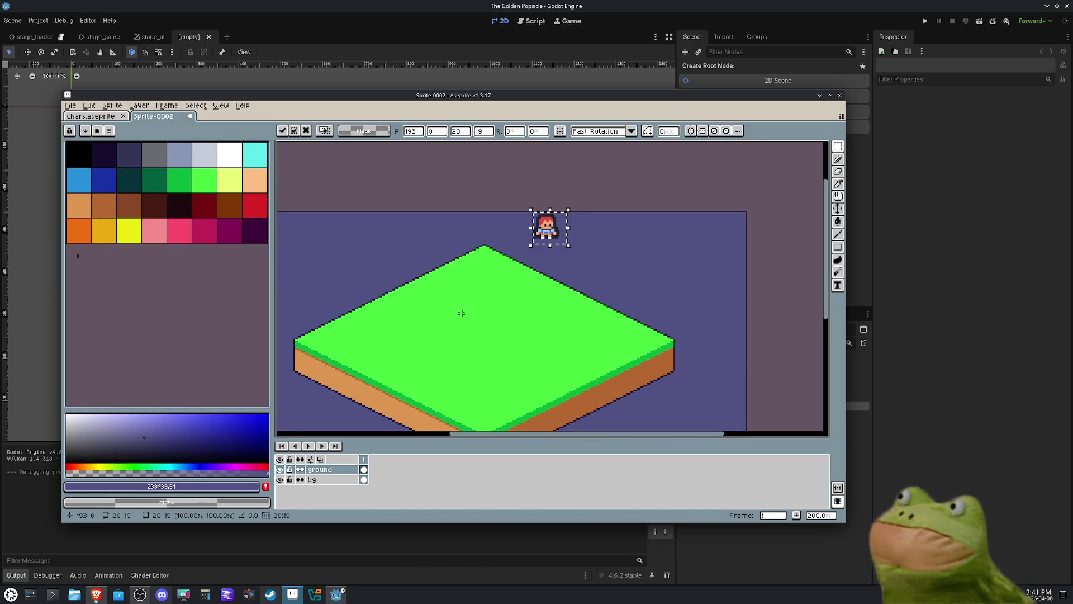
drag(556, 246, 503, 265)
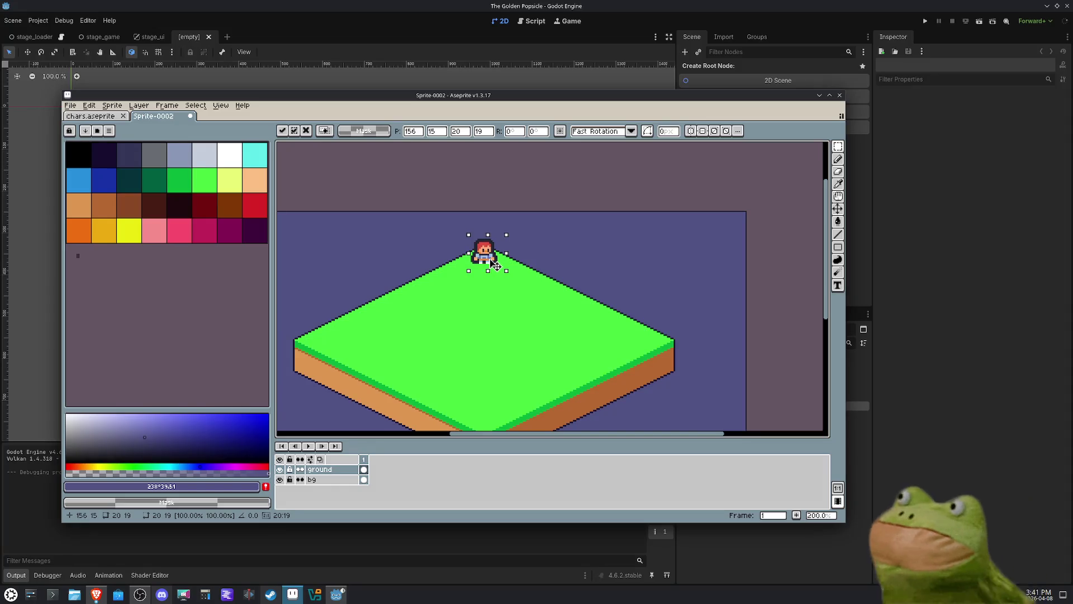
key(Escape)
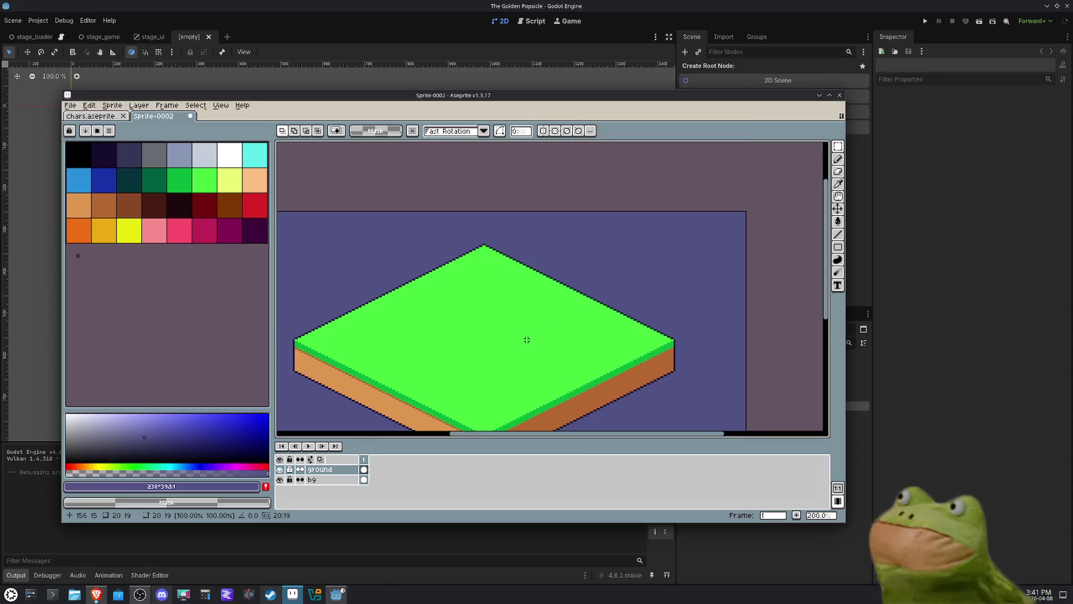
- Add a new layer named units above ground and paste the character into it
right_click(337, 468)
mouse_move(395, 462)
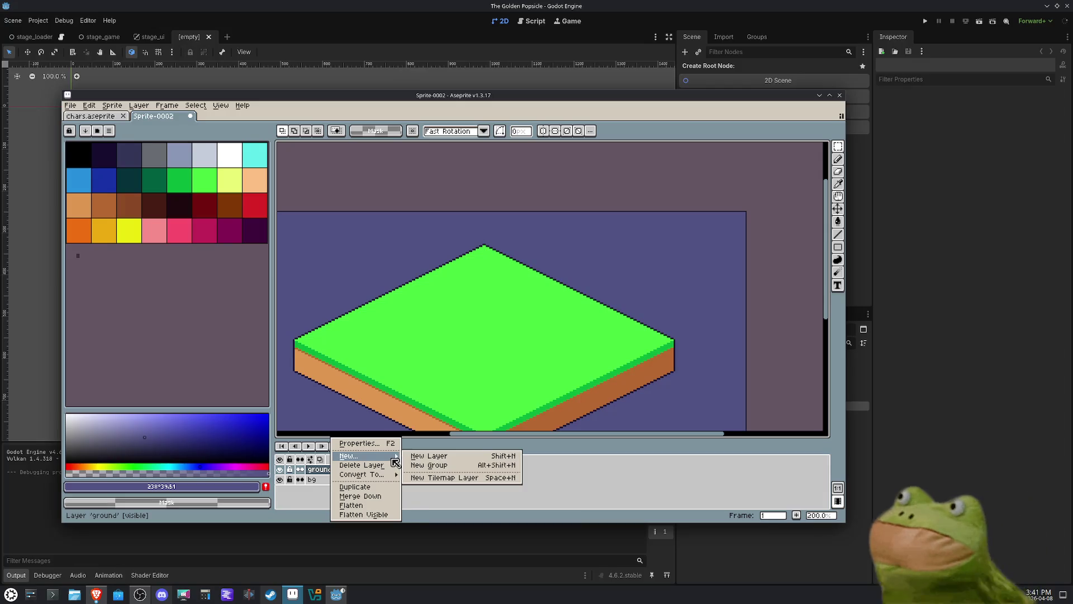
click(435, 456)
double_click(337, 469)
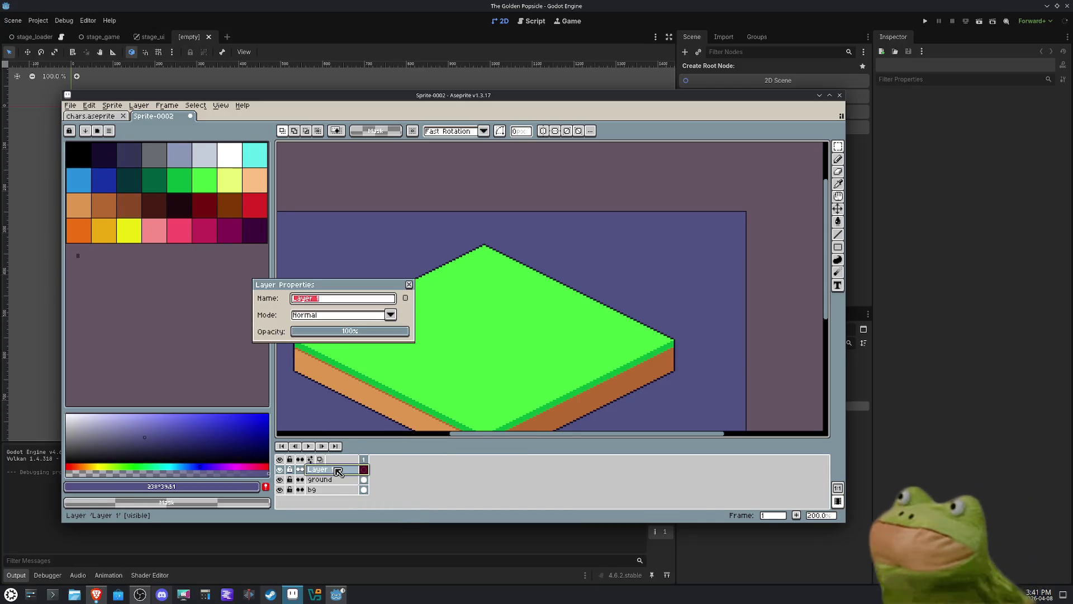
key(Return)
key(ctrl+v)
- Place characters on the grass's top tip and centre-right, then hide the ground layer
mouse_move(535, 246)
mouse_down()
mouse_move(486, 265)
mouse_move(431, 337)
mouse_move(488, 408)
mouse_move(478, 339)
mouse_move(347, 336)
mouse_up()
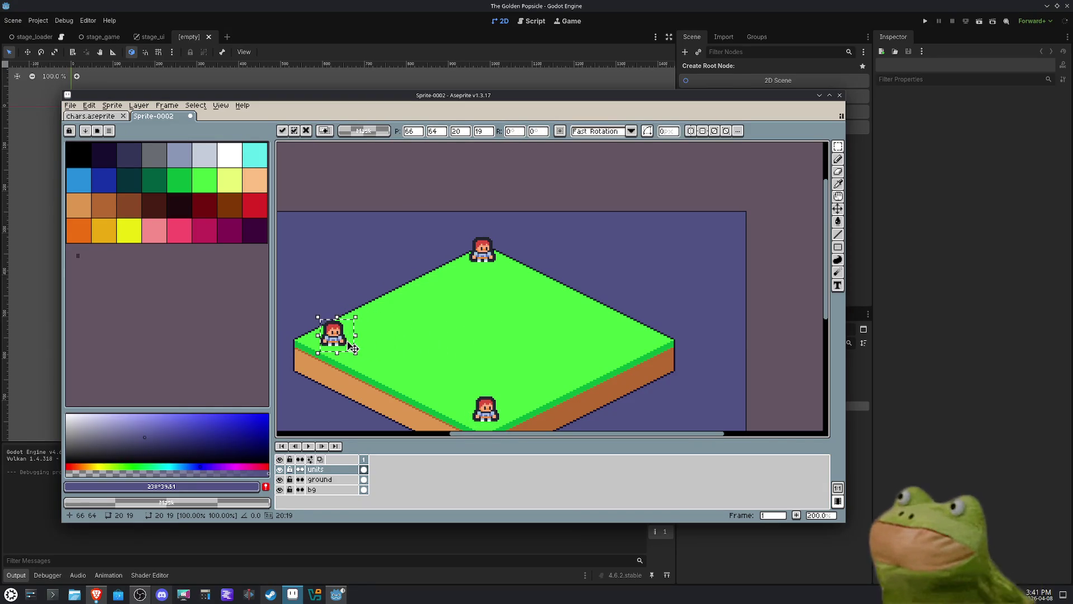
drag(344, 343, 631, 340)
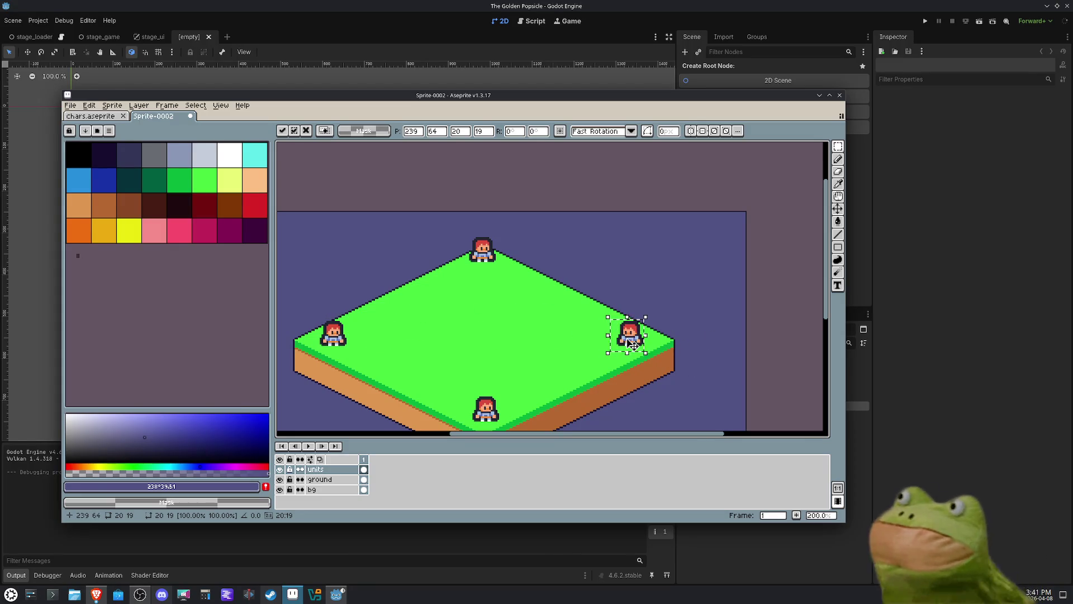
drag(632, 343, 563, 339)
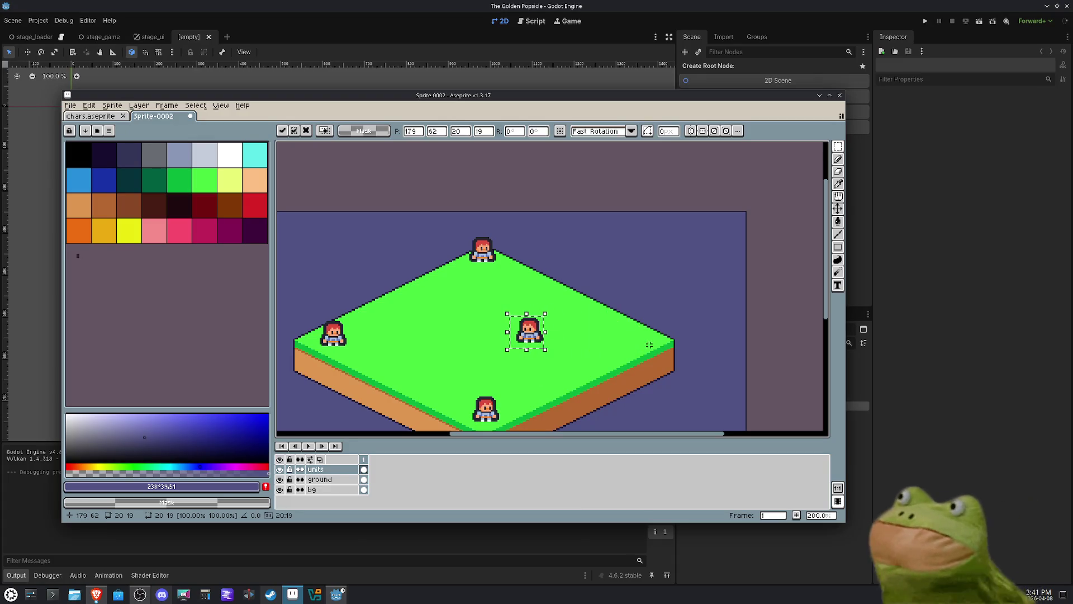
click(649, 345)
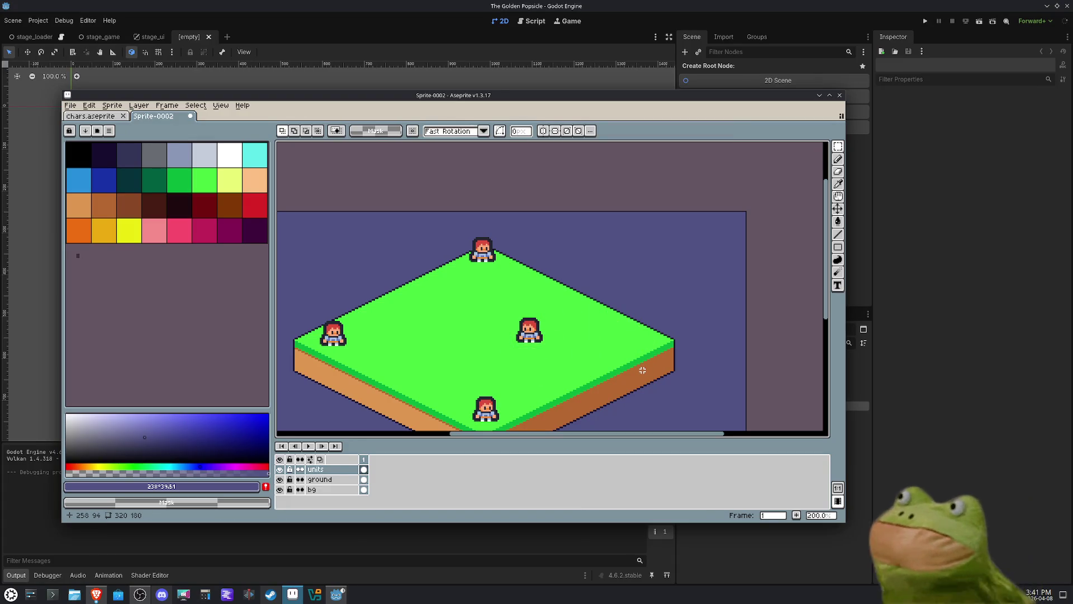
scroll(646, 370, down, 1)
scroll(620, 368, up, 1)
mouse_move(620, 367)
mouse_down()
mouse_move(692, 318)
mouse_move(630, 325)
mouse_move(632, 314)
mouse_up()
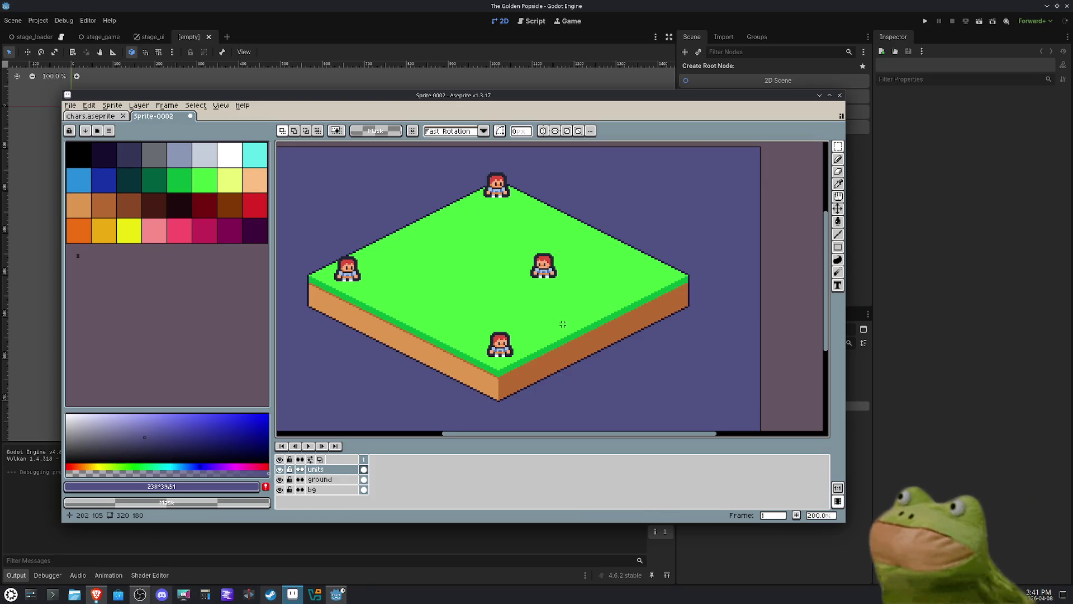
scroll(563, 324, down, 2)
click(280, 479)
- Toggle the ground layer's visibility to compare, then make ground the active layer
click(280, 480)
click(280, 480)
click(279, 479)
click(279, 480)
click(280, 479)
click(345, 482)
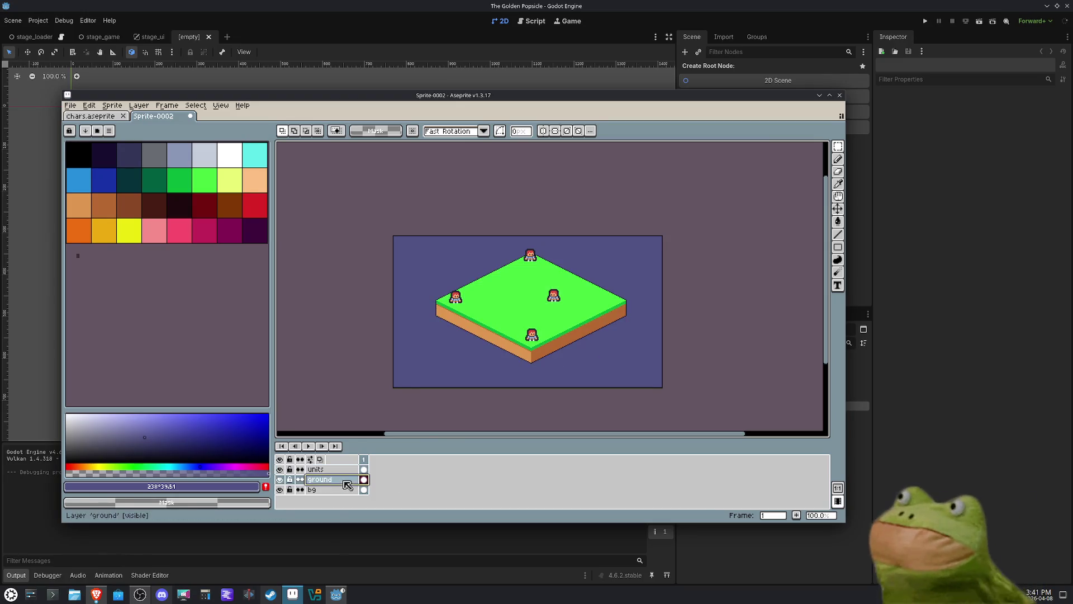
scroll(598, 327, up, 1)
- Eyedrop the dark outline colour from the canvas, undoing an accidental background fill
key(i)
scroll(659, 311, up, 2)
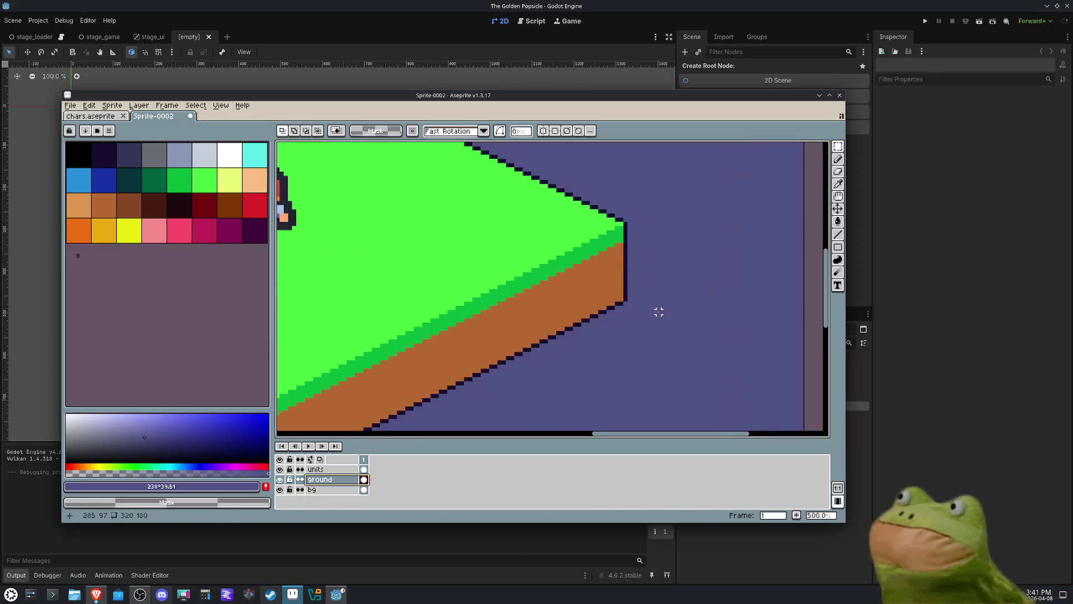
click(628, 270)
scroll(668, 288, down, 1)
key(v)
key(g)
click(671, 317)
key(ctrl+z)
scroll(672, 318, down, 2)
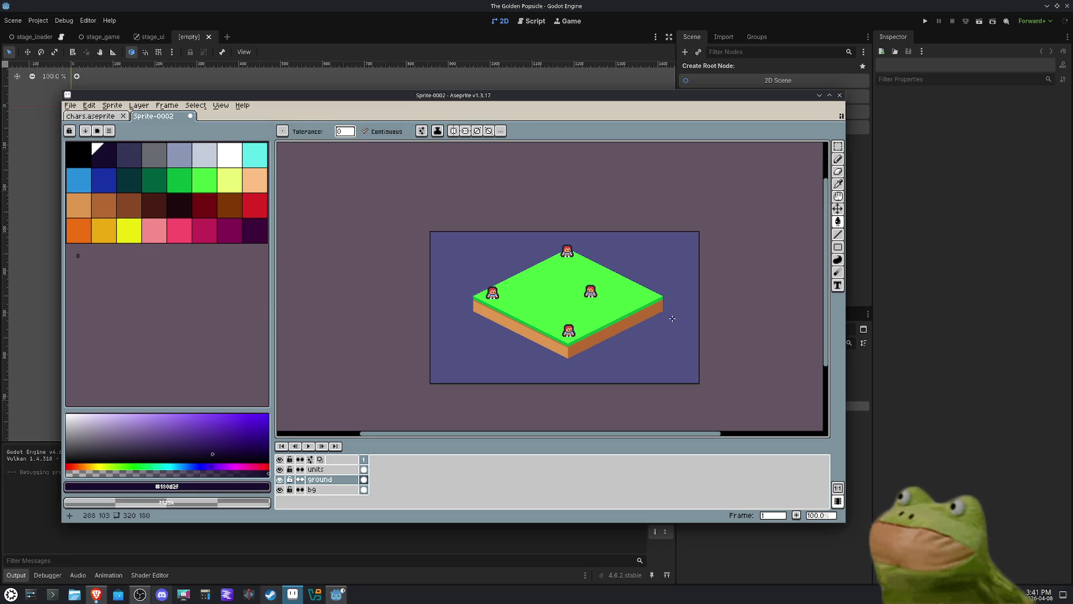
- Apply the Outline effect to the ground layer using the plus-shaped matrix
key(shift+o)
click(152, 342)
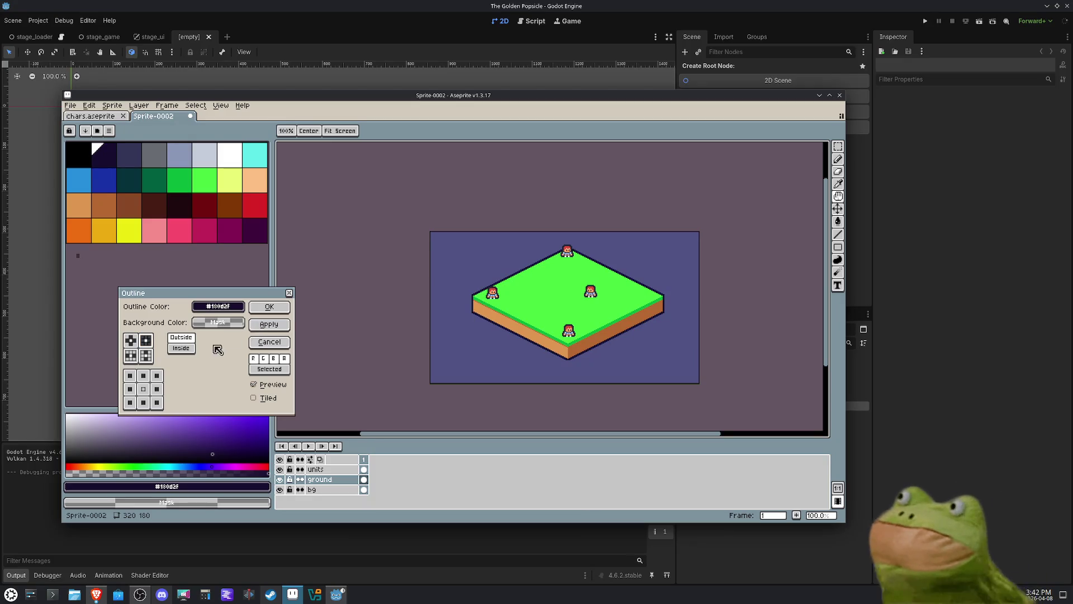
click(133, 340)
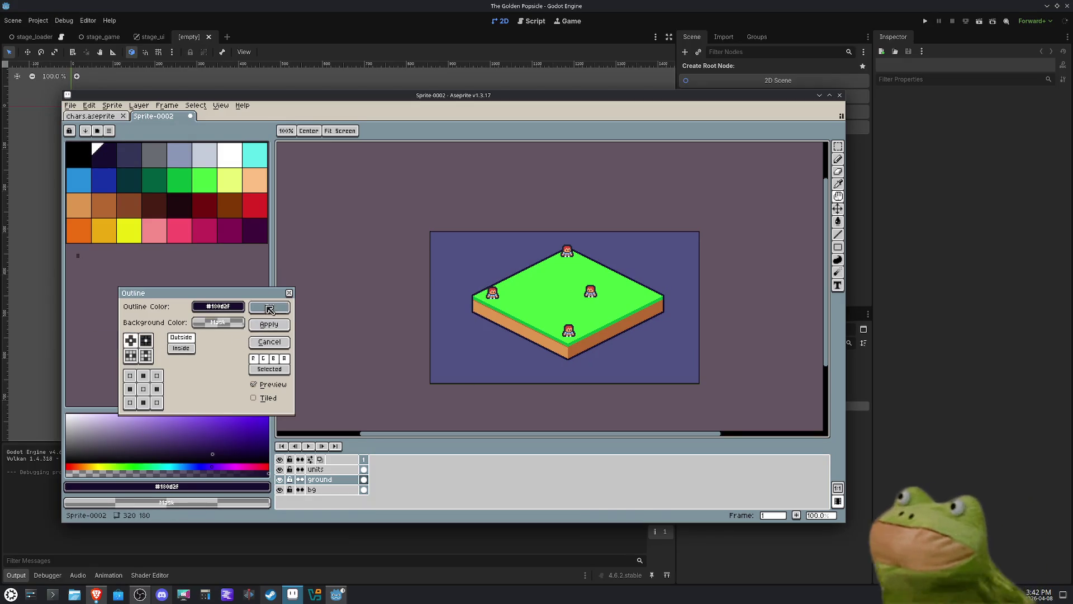
click(268, 306)
- Eyedrop the background purple from the canvas
key(g)
scroll(586, 348, up, 1)
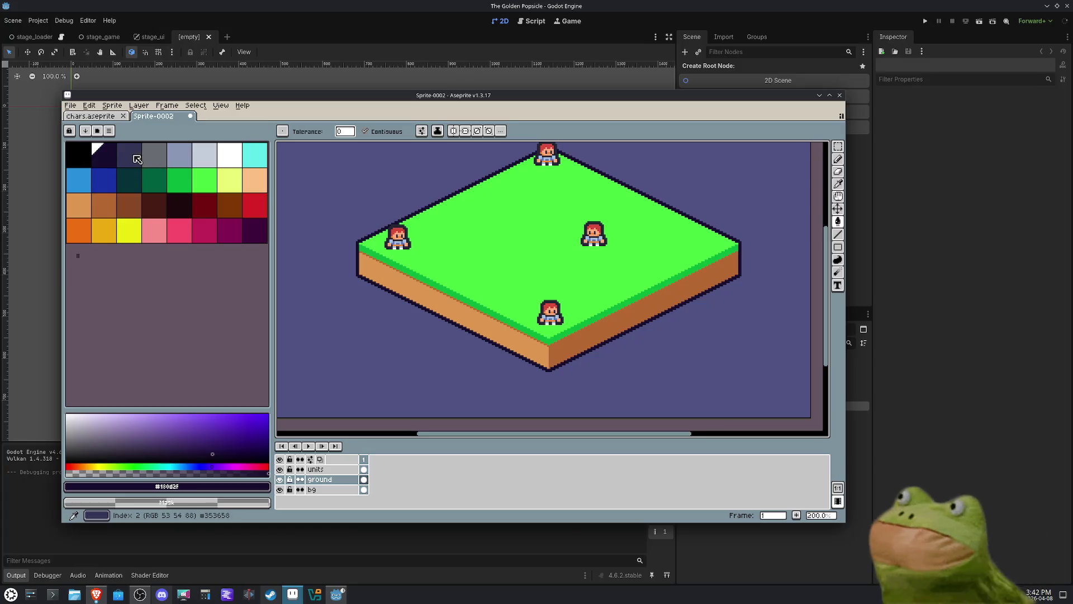
scroll(479, 381, up, 3)
key(i)
click(359, 308)
- With dark navy, pencil shadow lines under the block's tip and right edge, then fill the area
key(g)
click(128, 157)
scroll(664, 360, up, 2)
key(b)
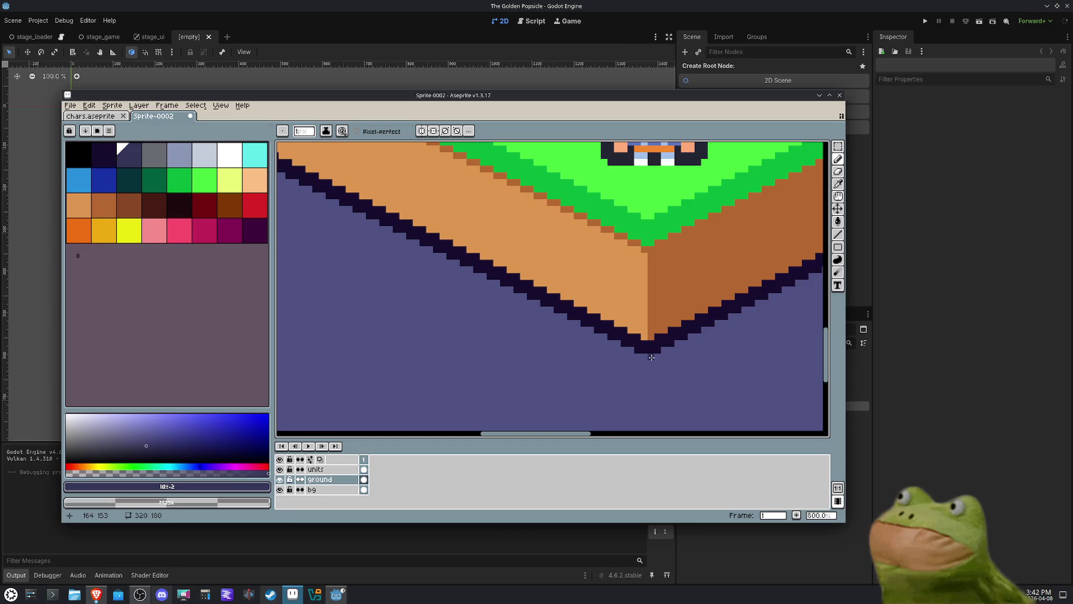
mouse_move(645, 357)
mouse_down()
mouse_move(645, 384)
mouse_move(651, 358)
mouse_up()
key(space)
mouse_move(730, 352)
mouse_down()
mouse_move(760, 324)
mouse_move(707, 287)
mouse_move(642, 334)
mouse_up()
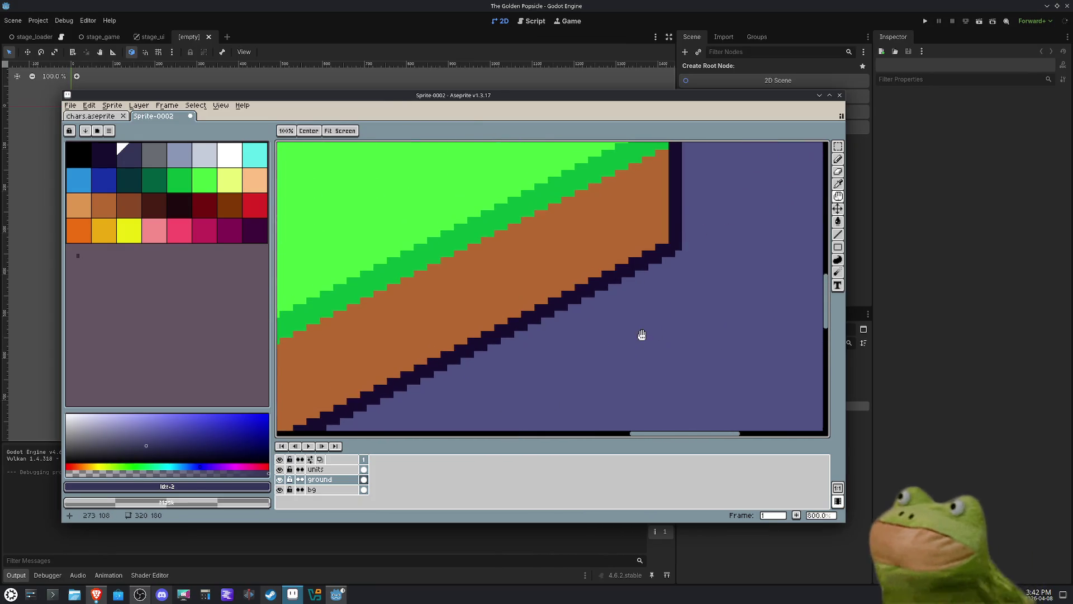
shift+click(671, 281)
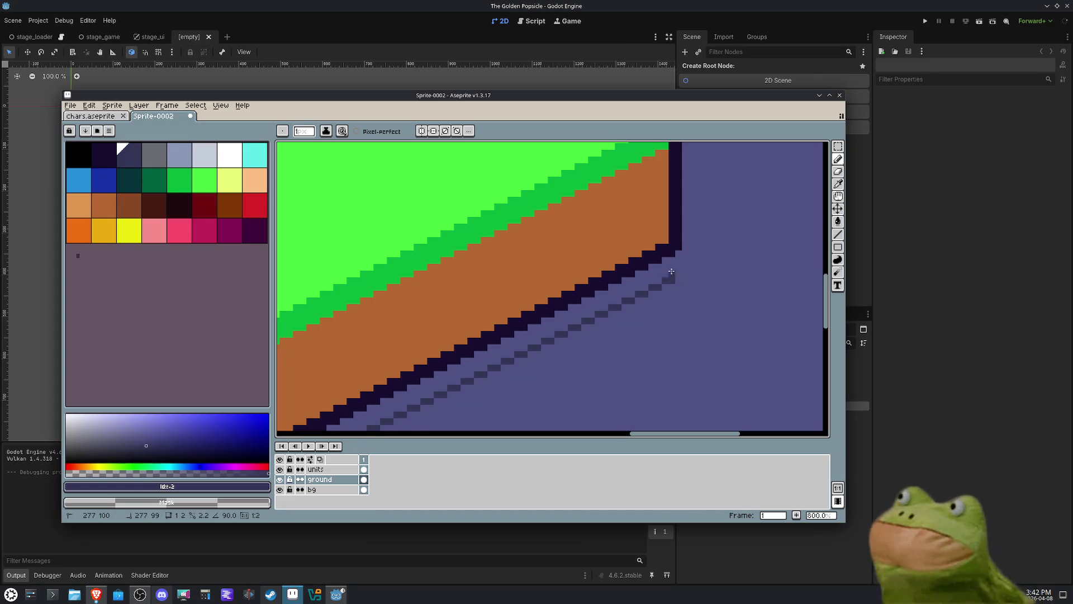
shift+click(672, 263)
scroll(619, 329, down, 4)
key(g)
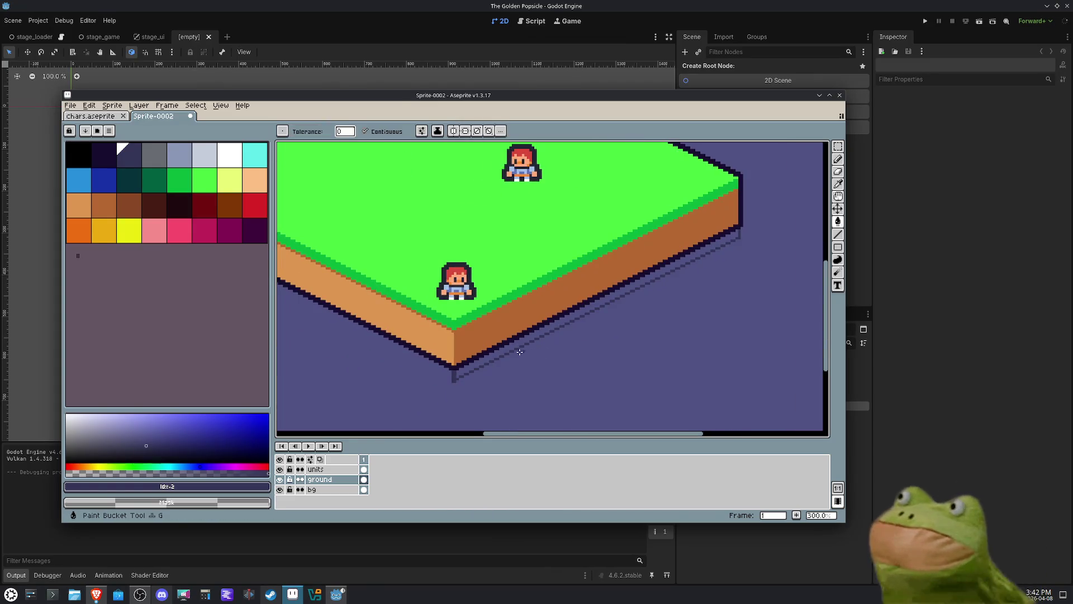
click(486, 360)
- Undo an accidental bg fill and the last shadow stroke, then toggle ground to check
key(alt+Down)
click(467, 369)
key(ctrl+z)
key(b)
scroll(461, 368, up, 1)
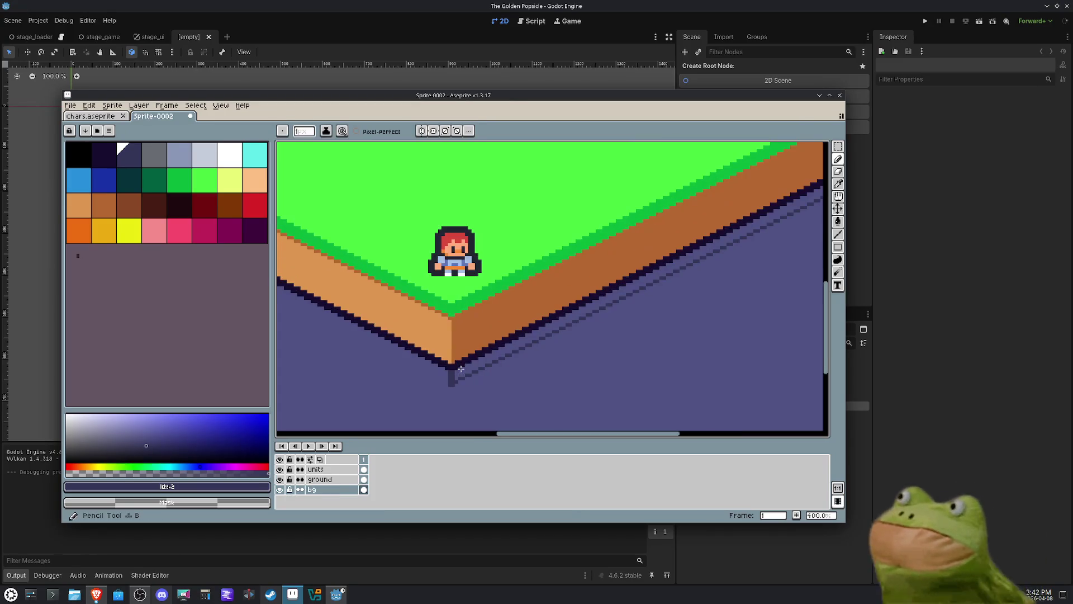
key(ctrl+z)
key(ctrl+z)
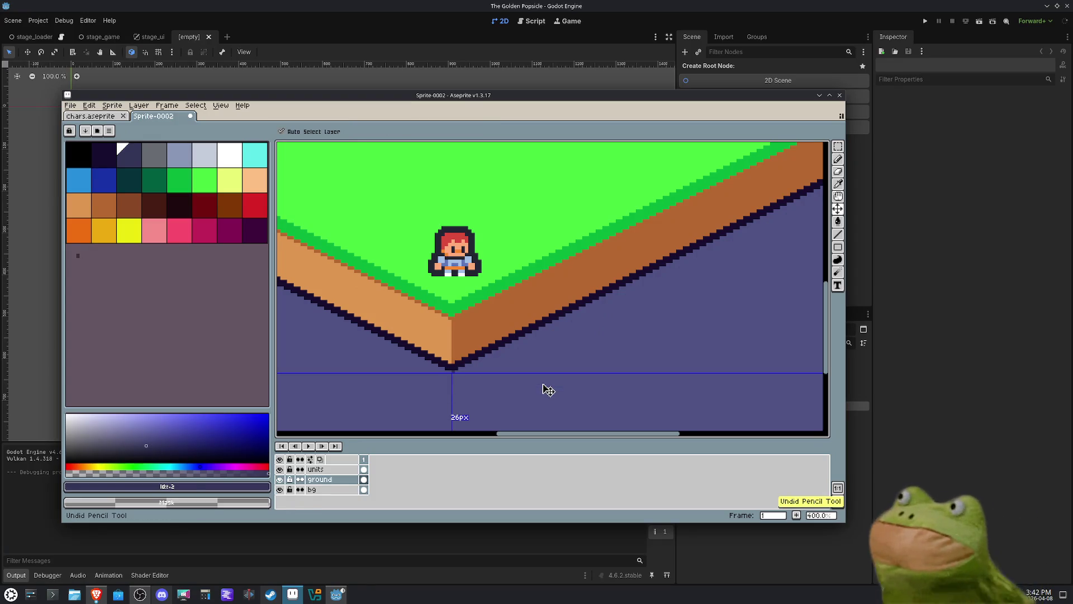
click(281, 479)
click(281, 479)
scroll(414, 378, up, 2)
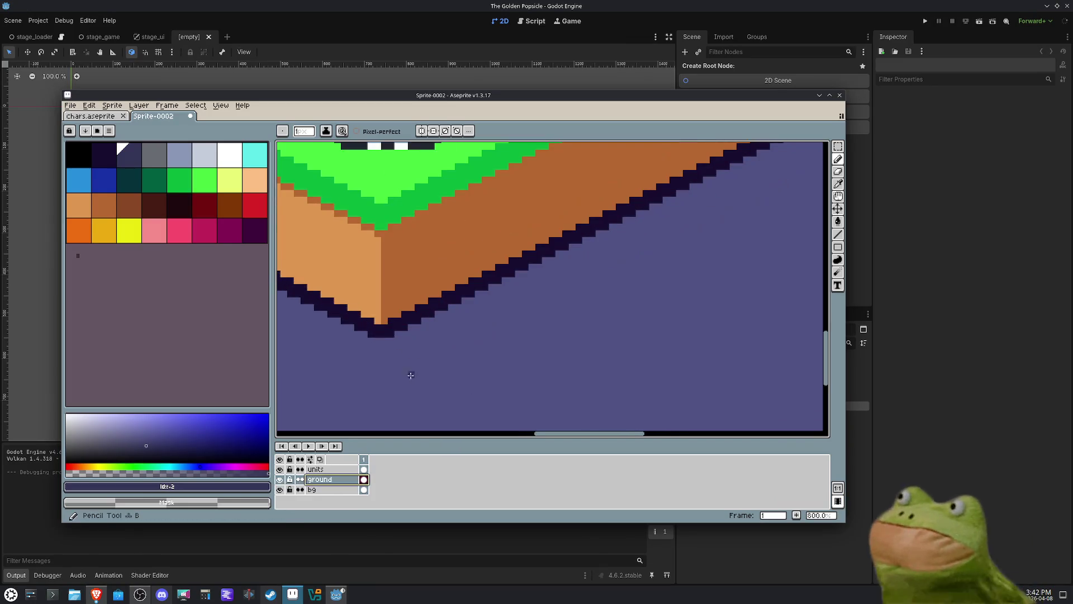
- Draw the shadow column below the dirt tip and darken the right shadow band
mouse_move(379, 342)
mouse_down()
mouse_move(384, 375)
mouse_move(378, 346)
mouse_move(379, 357)
mouse_move(389, 342)
mouse_up()
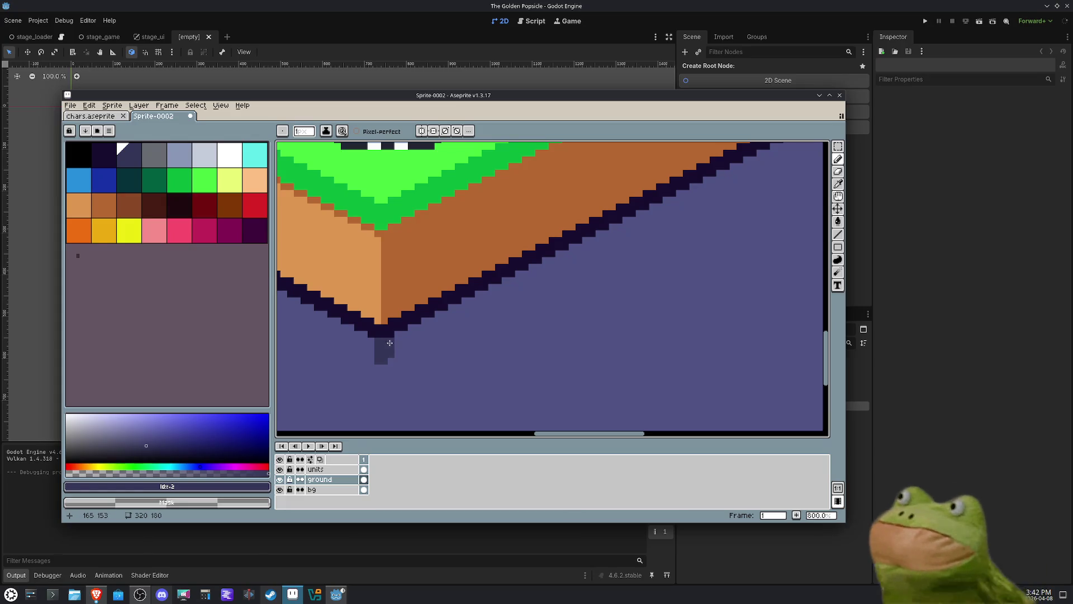
scroll(625, 290, right, 5)
scroll(606, 337, up, 3)
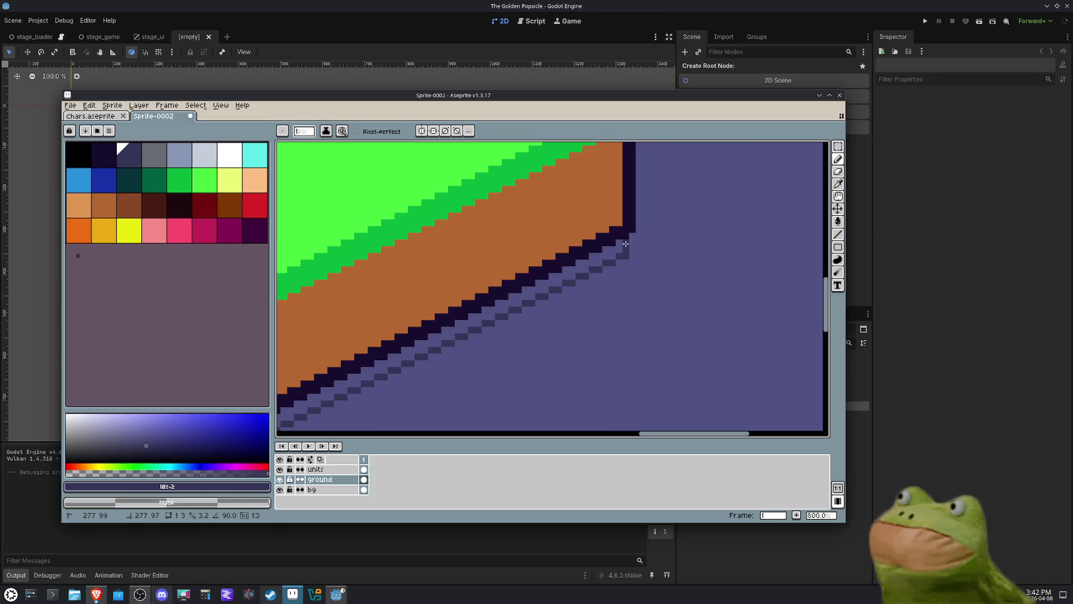
mouse_move(575, 343)
mouse_down()
mouse_move(533, 314)
mouse_move(573, 313)
mouse_move(568, 292)
mouse_up()
key(g)
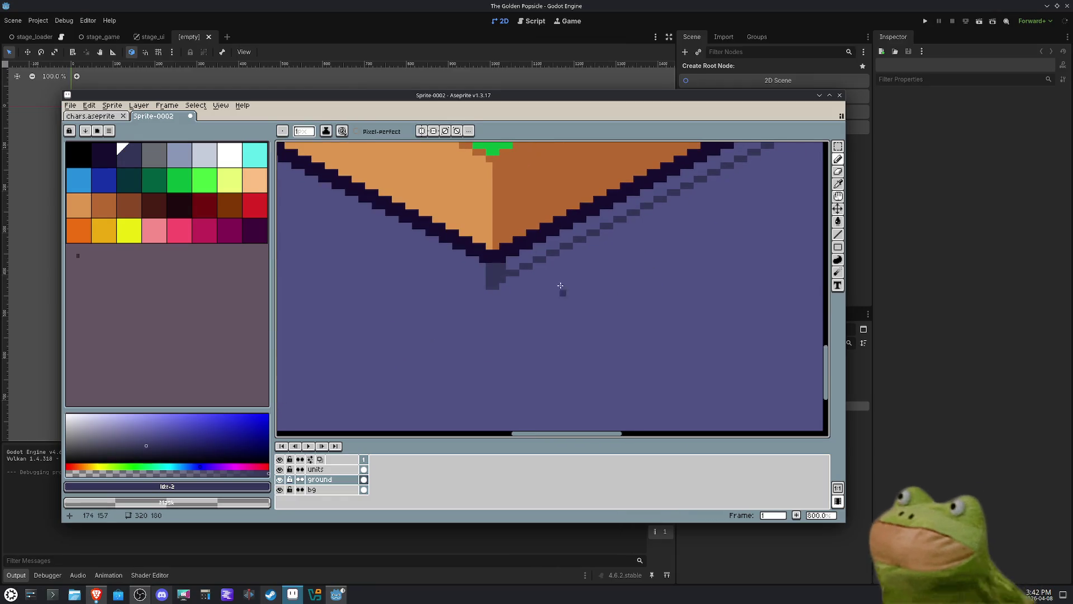
click(544, 251)
scroll(543, 251, down, 2)
key(space)
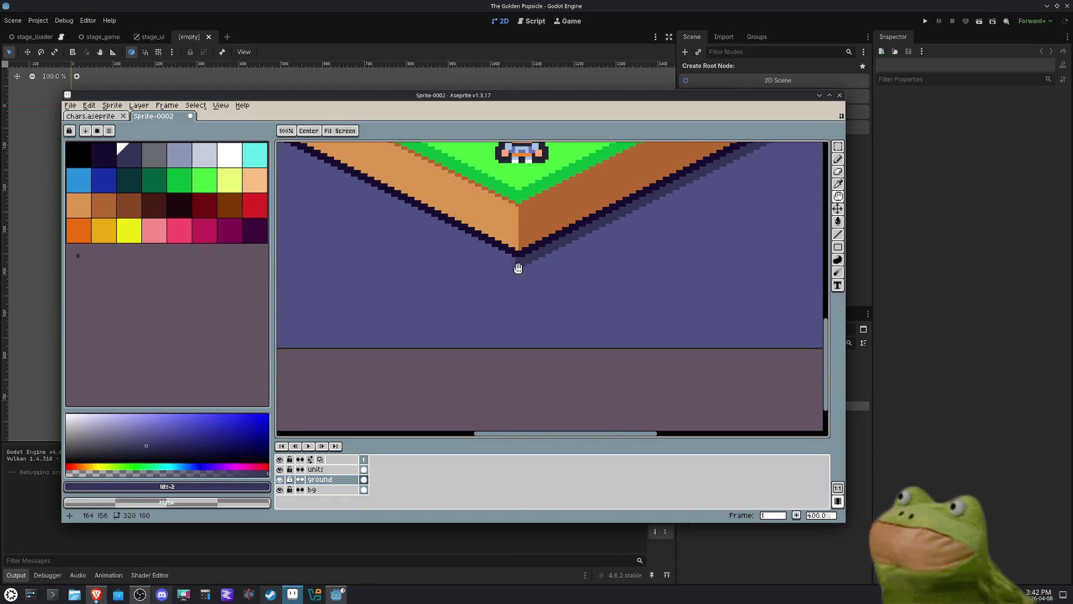
scroll(521, 267, up, 3)
key(b)
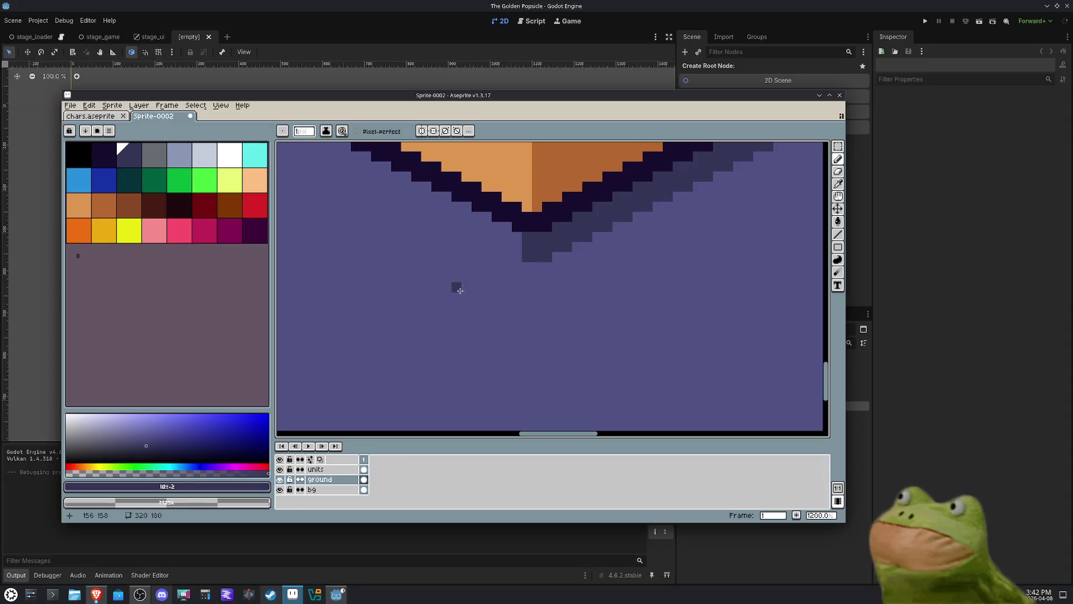
drag(515, 241, 505, 245)
key(ctrl+z)
drag(518, 237, 517, 255)
- Add diagonal shadow pixels along the block's left edge and corner
key(space)
mouse_move(446, 268)
mouse_down()
mouse_move(647, 317)
mouse_move(764, 384)
mouse_move(618, 391)
mouse_move(621, 427)
mouse_up()
shift+click(574, 342)
click(571, 333)
click(571, 325)
shift+click(811, 428)
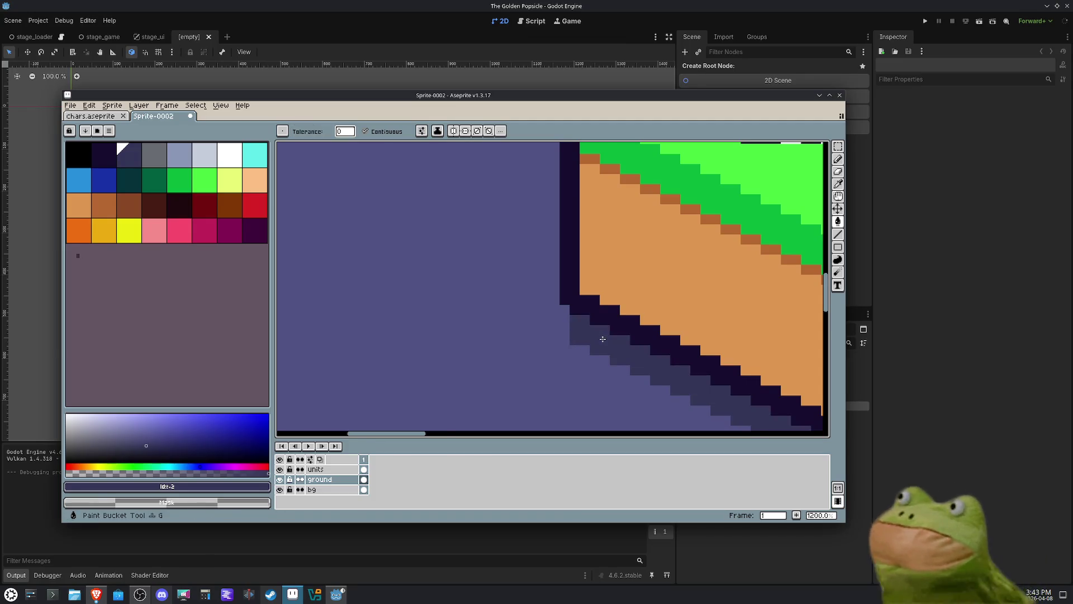
scroll(643, 335, down, 4)
drag(655, 336, 492, 290)
key(g)
scroll(421, 289, up, 4)
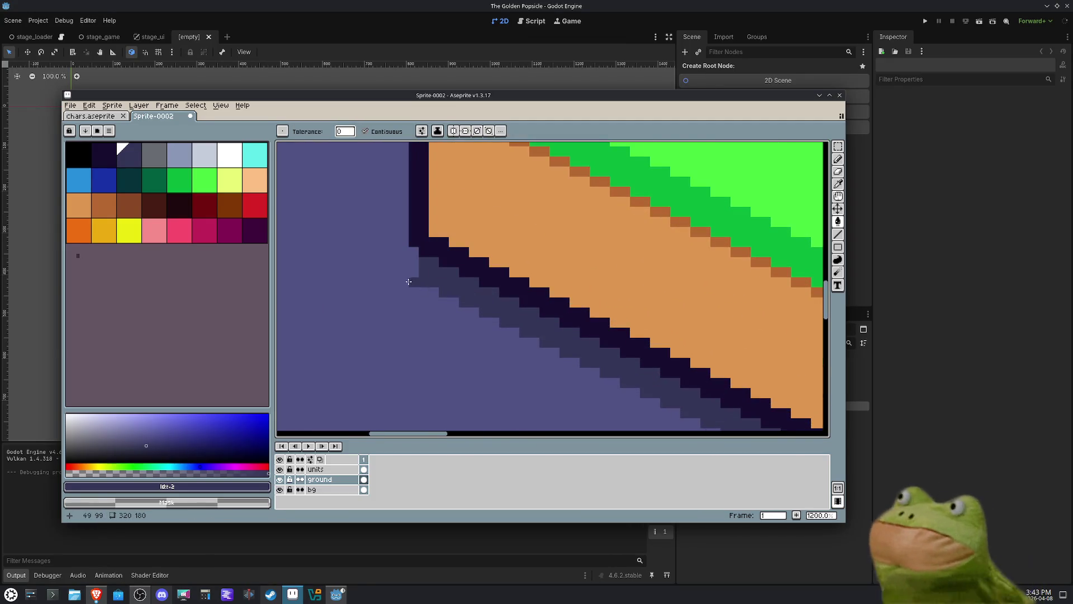
key(h)
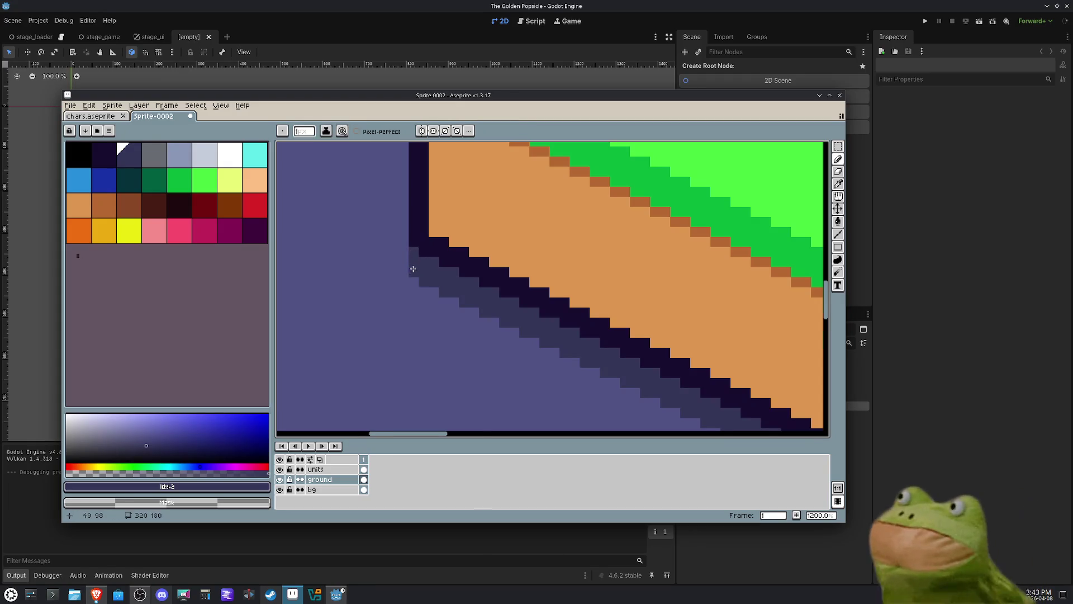
scroll(391, 261, down, 4)
scroll(390, 261, down, 2)
scroll(431, 335, up, 2)
scroll(633, 294, down, 2)
scroll(633, 294, up, 2)
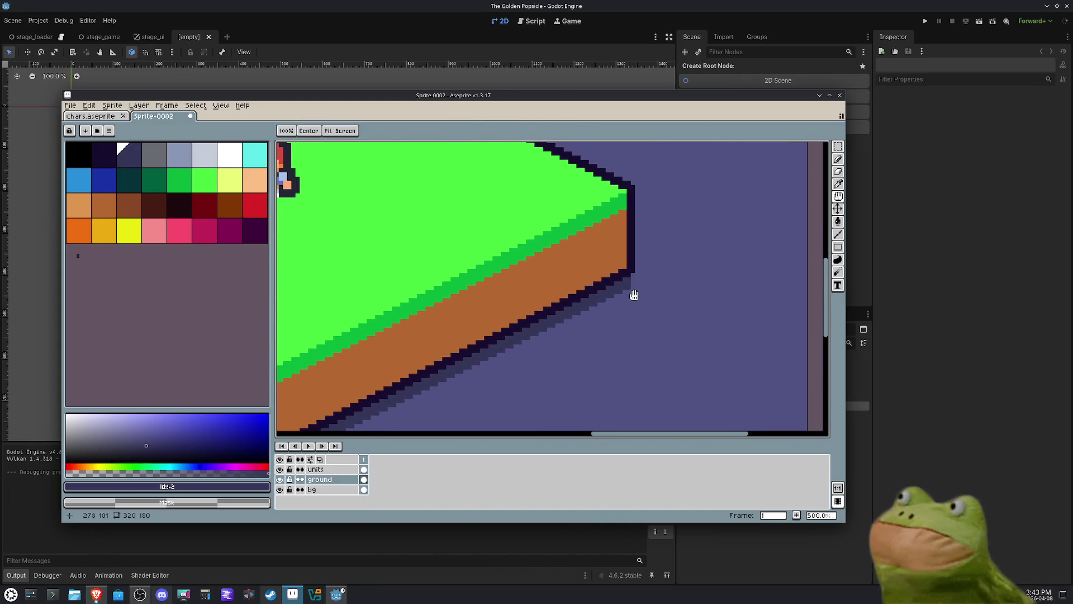
key(b)
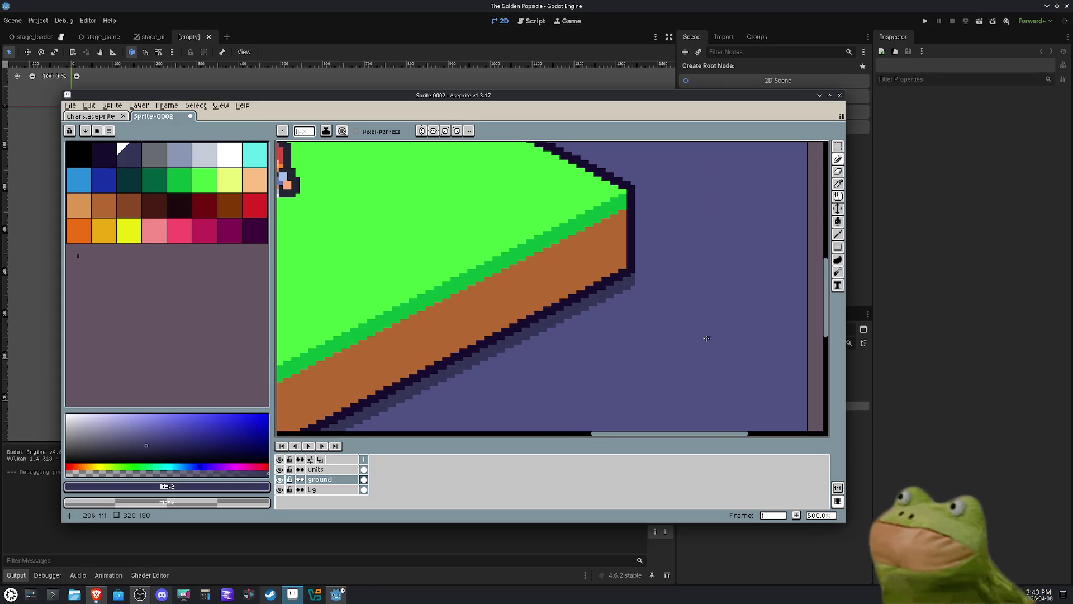
scroll(708, 338, down, 3)
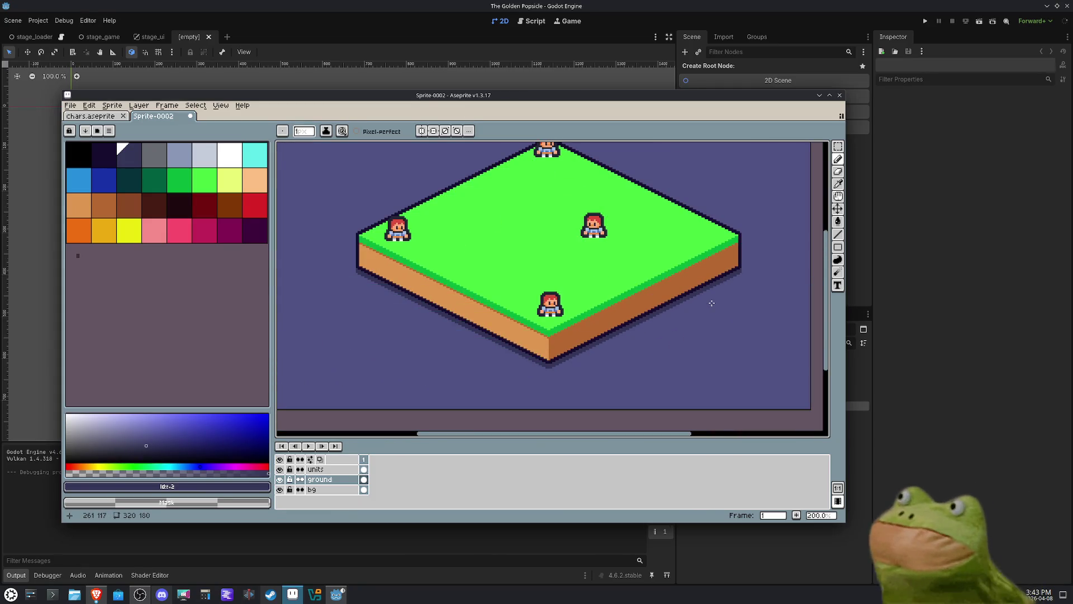
drag(695, 314, 680, 354)
alt+click(710, 349)
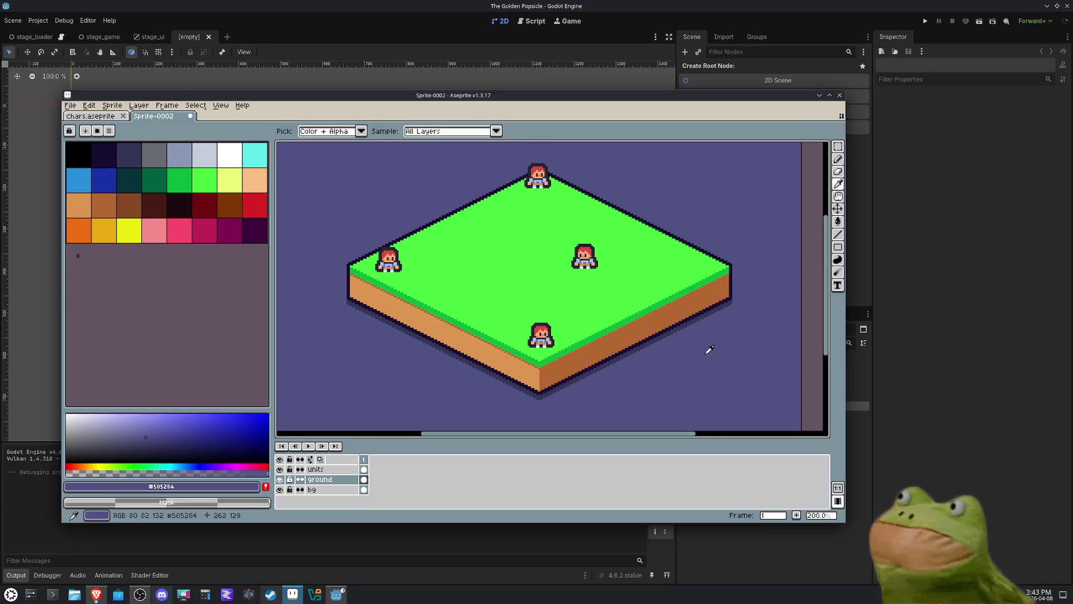
click(320, 490)
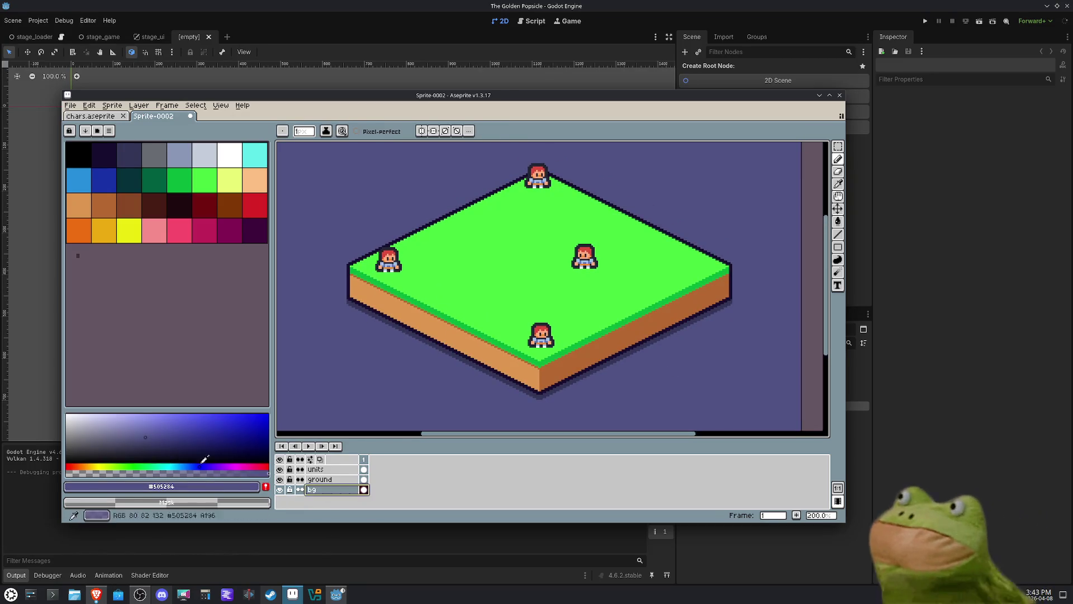
click(151, 431)
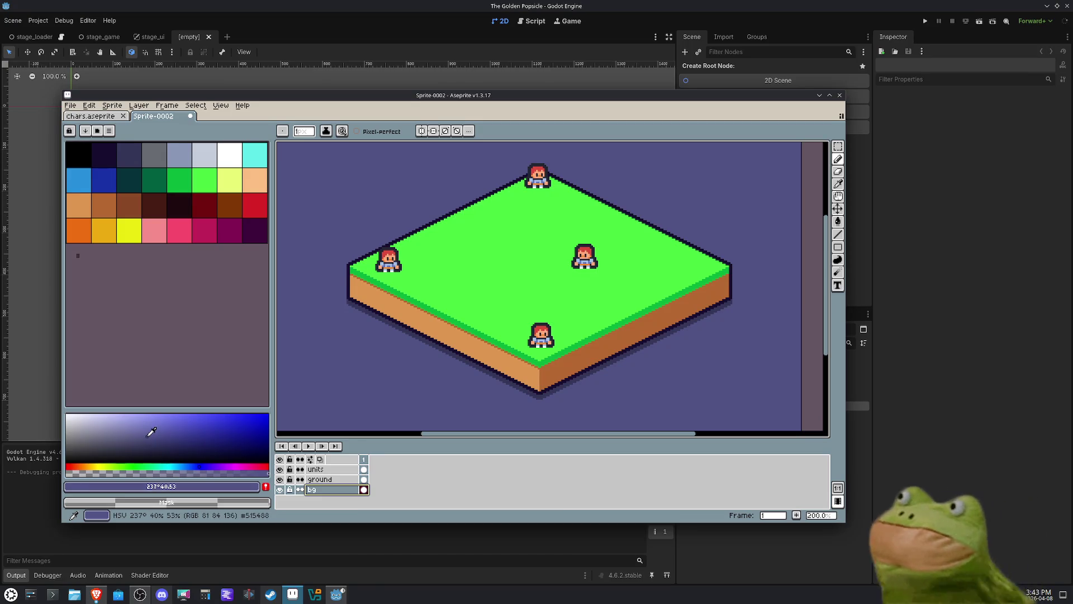
key(alt)
click(147, 445)
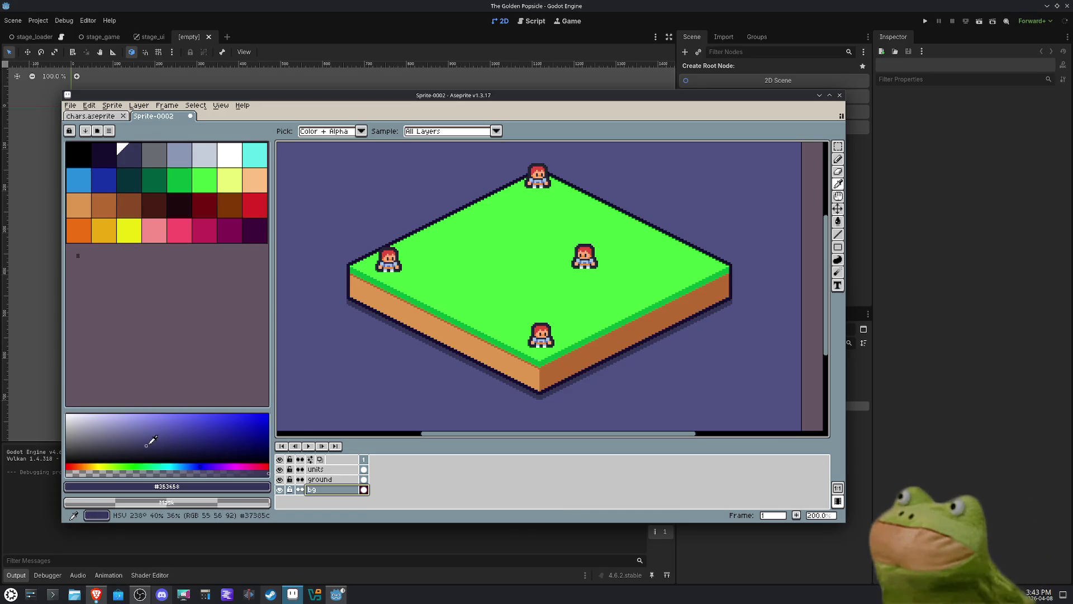
scroll(546, 426, up, 2)
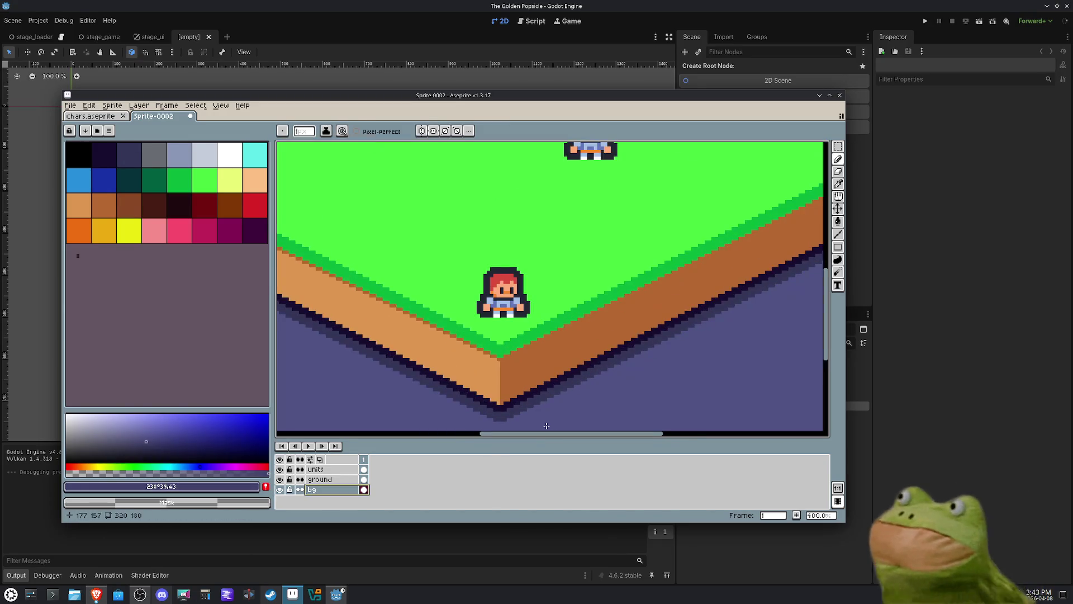
key(g)
click(548, 413)
key(ctrl+z)
click(554, 388)
key(ctrl+z)
key(ctrl+z)
key(ctrl+z)
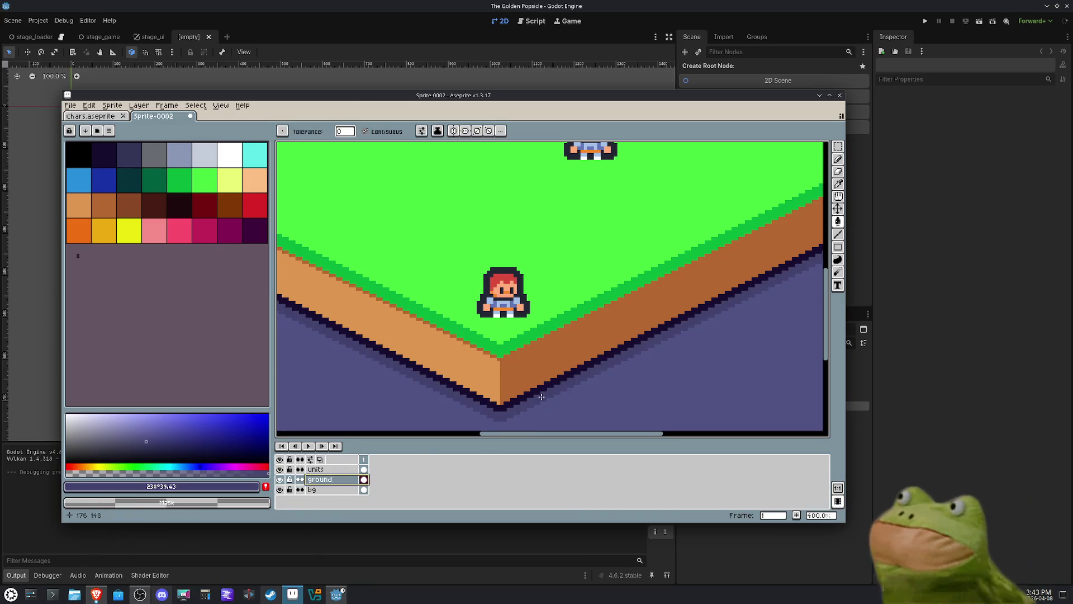
scroll(542, 397, down, 2)
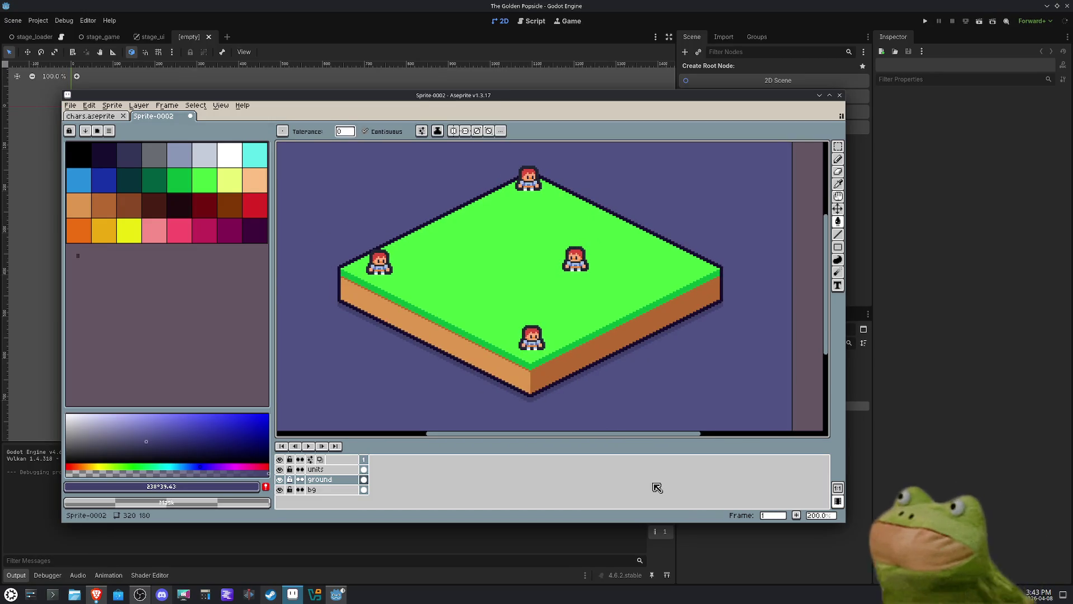
click(221, 105)
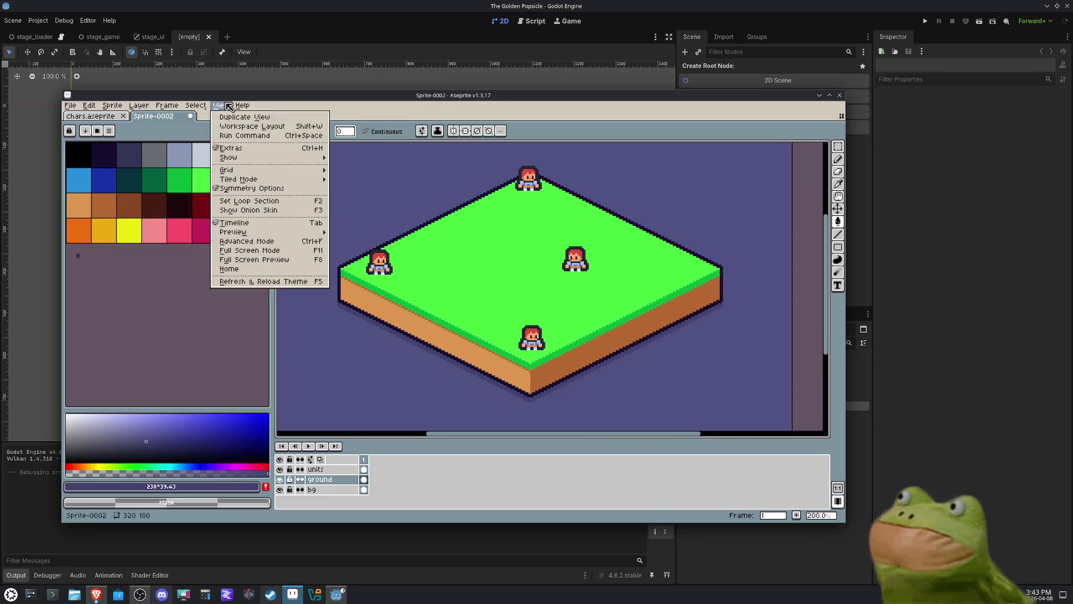
- Open the View > Preview window, move it to the upper right and enlarge it
mouse_move(310, 232)
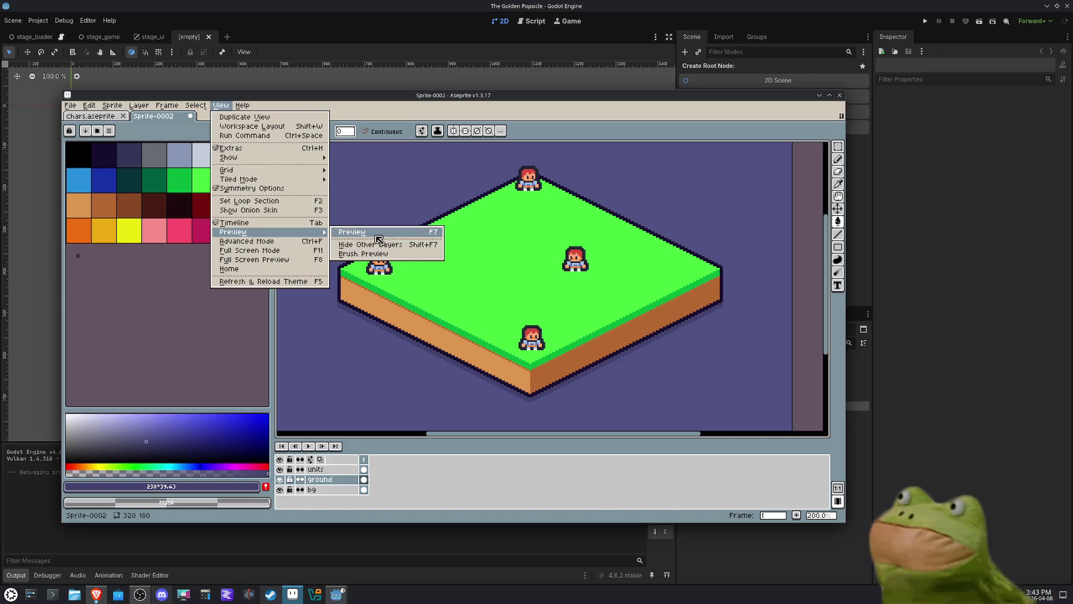
click(380, 239)
drag(809, 406, 764, 177)
mouse_move(680, 289)
mouse_down()
mouse_move(555, 335)
mouse_move(512, 338)
mouse_up()
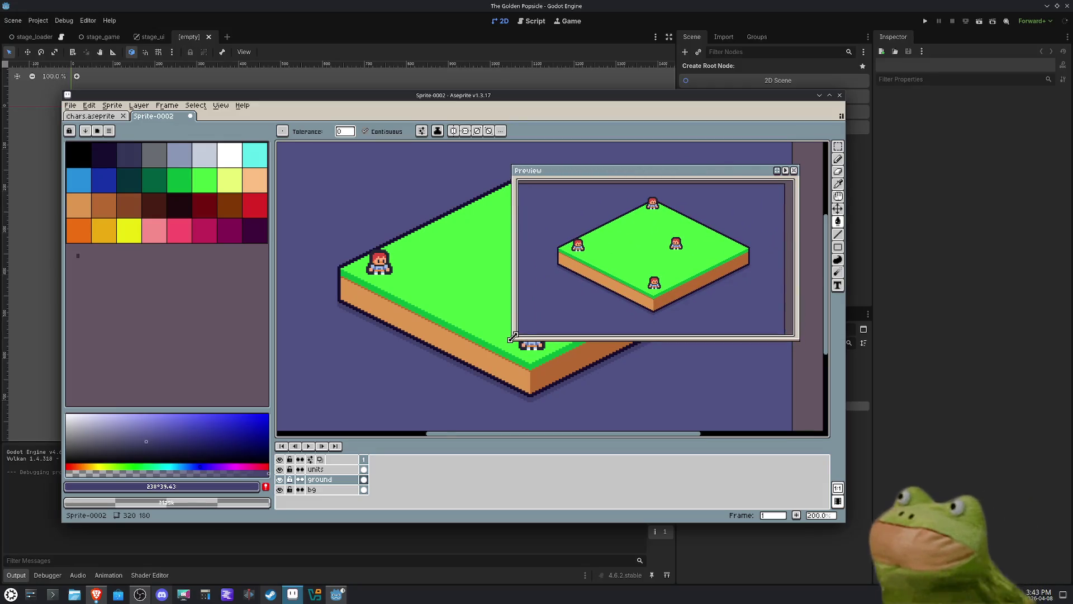
- Shrink the Preview window, centre its thumbnail, then add units to the layer selection
scroll(609, 307, down, 1)
mouse_move(646, 179)
mouse_down()
mouse_move(659, 153)
mouse_move(675, 153)
mouse_up()
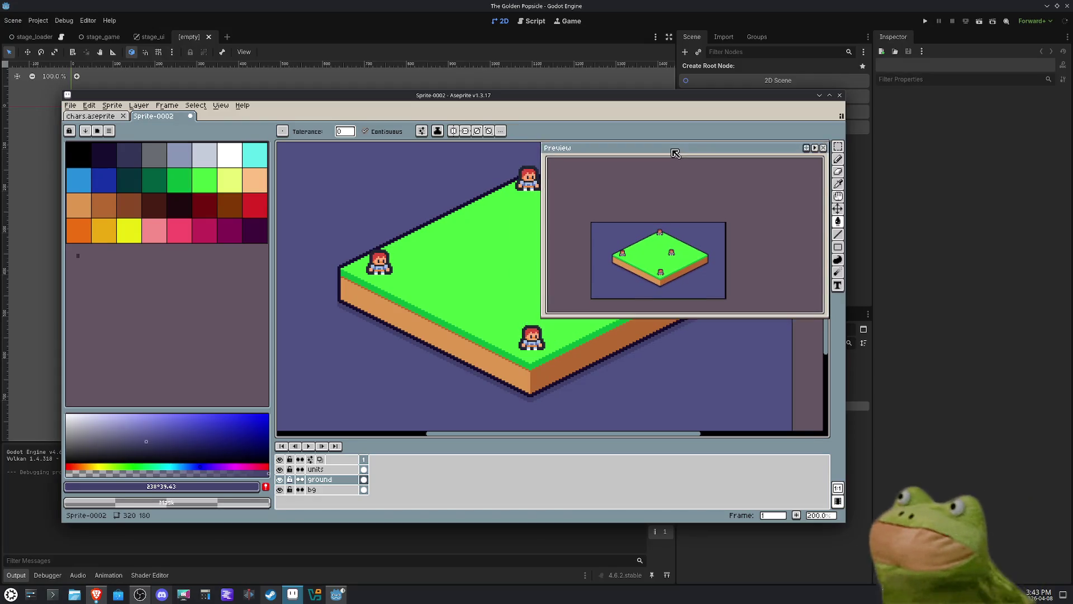
mouse_move(542, 316)
mouse_down()
mouse_move(608, 244)
mouse_move(657, 262)
mouse_up()
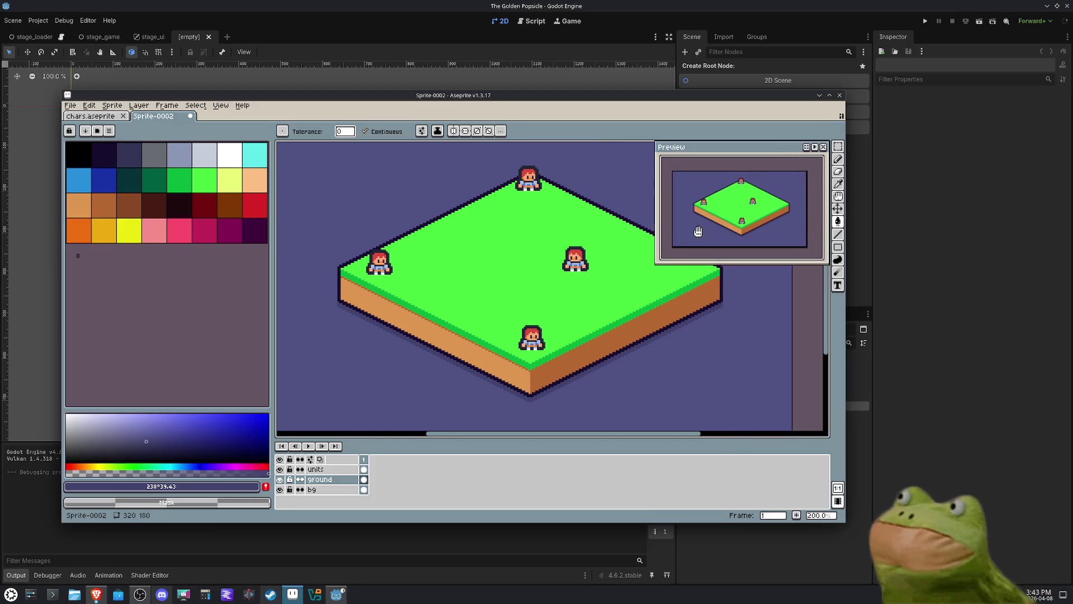
drag(699, 231, 704, 227)
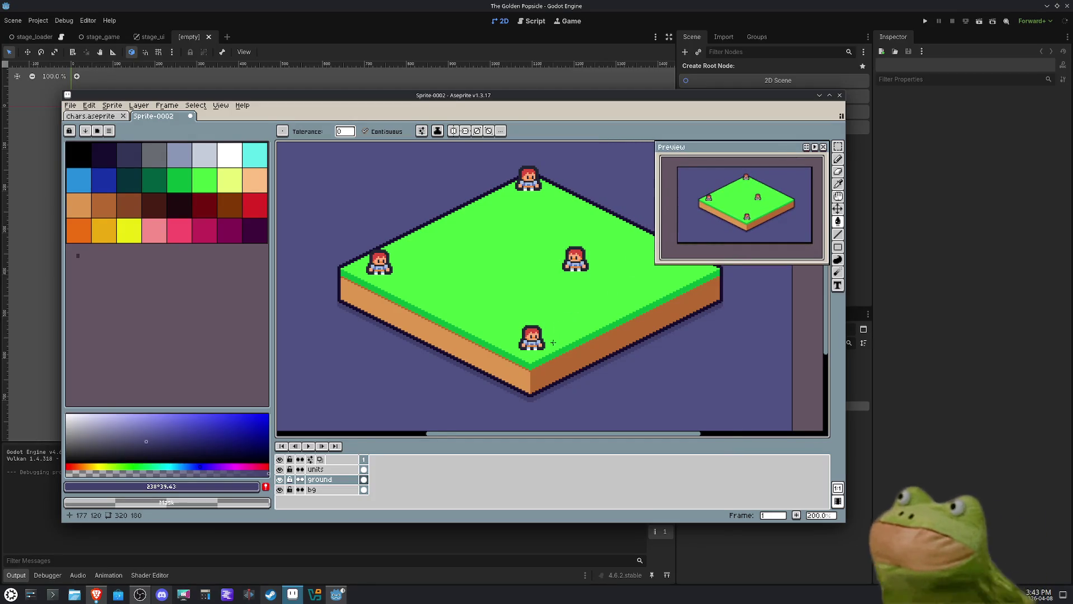
scroll(643, 275, down, 1)
drag(552, 341, 468, 328)
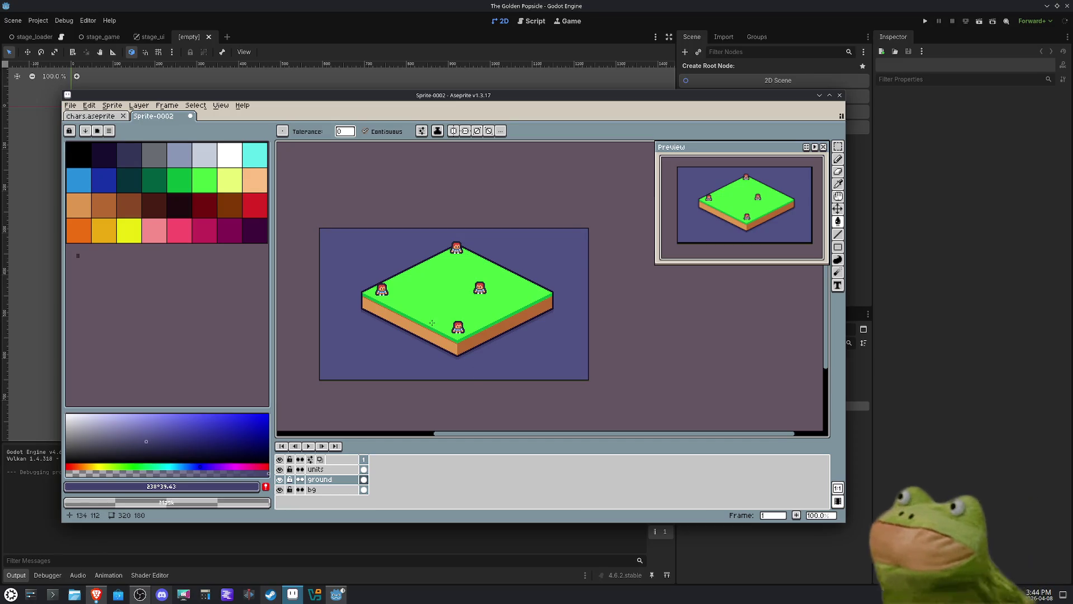
shift+click(330, 470)
- Try nudging the whole canvas selection down a few pixels, then undo that move
key(ctrl+a)
drag(451, 291, 458, 300)
key(ctrl+z)
key(Escape)
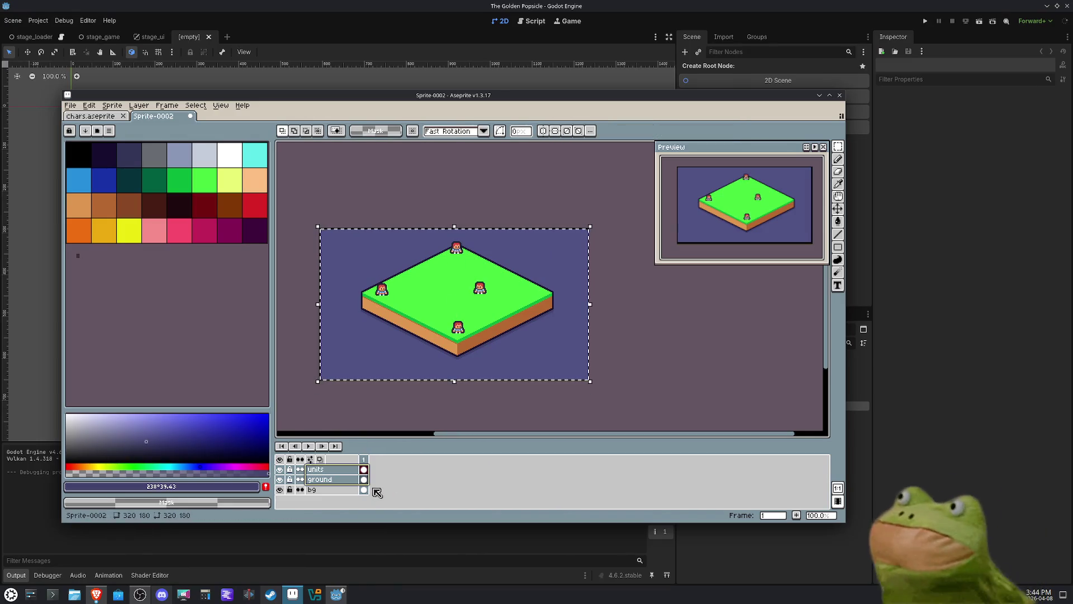
- Shift the selected island about 10 pixels down and commit its new position
click(464, 289)
drag(464, 290, 464, 295)
click(543, 393)
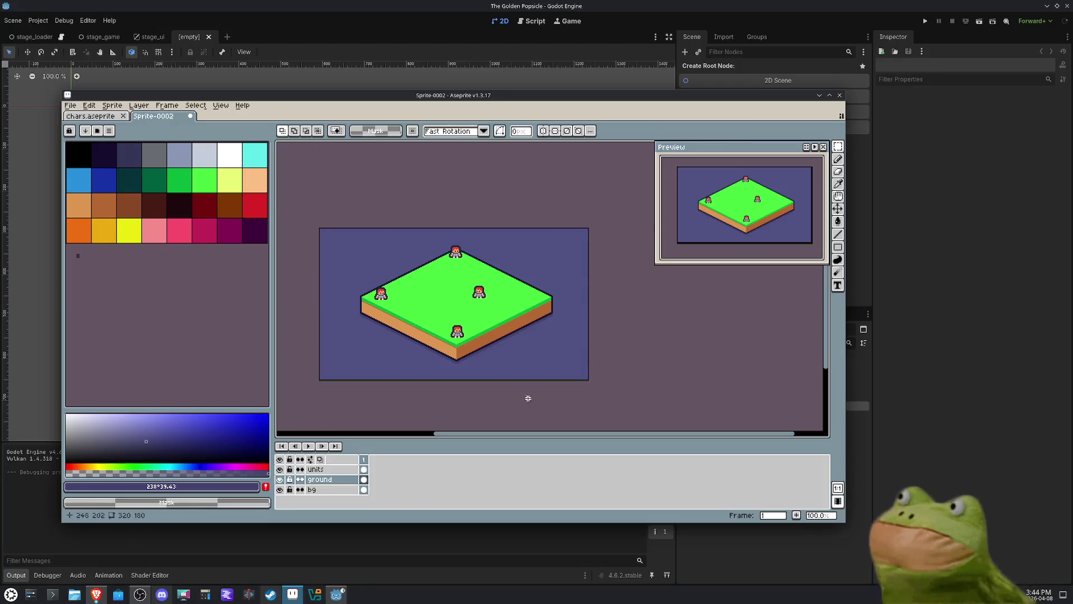
scroll(432, 359, up, 1)
scroll(442, 335, down, 1)
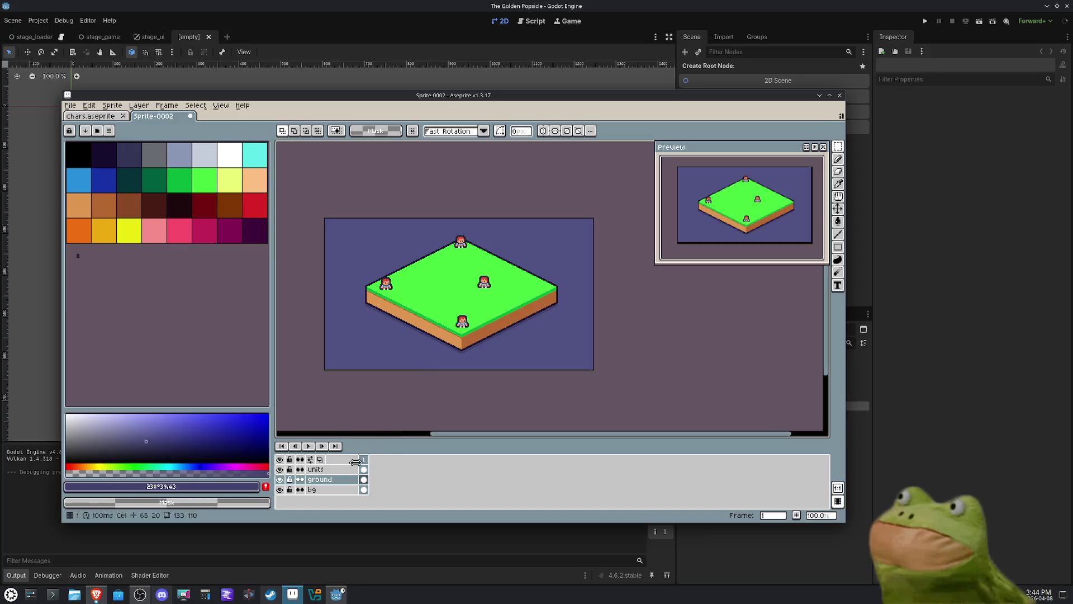
- With the units and ground layers selected, move the island and characters down about 6 px
key(ctrl+a)
shift+click(344, 470)
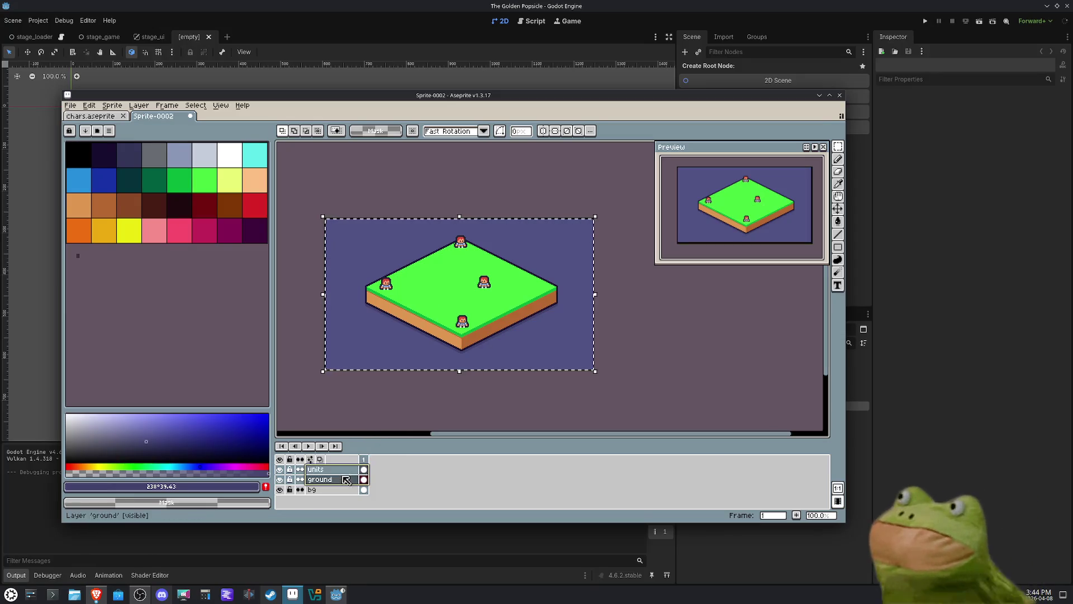
drag(465, 277, 465, 282)
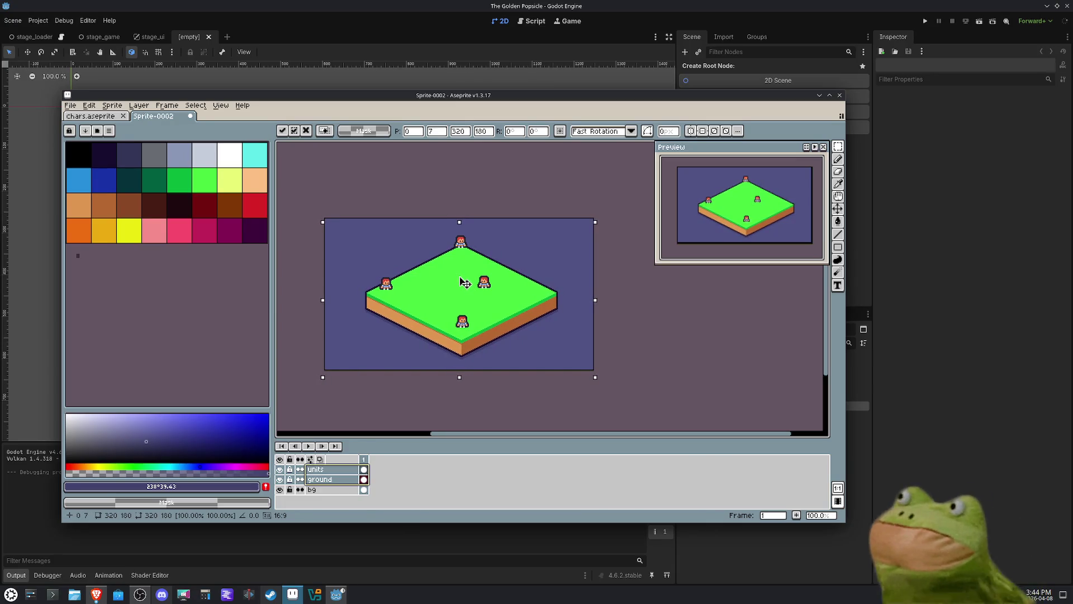
click(550, 377)
- Marquee the island area on the units layer, then deselect without moving anything
click(329, 470)
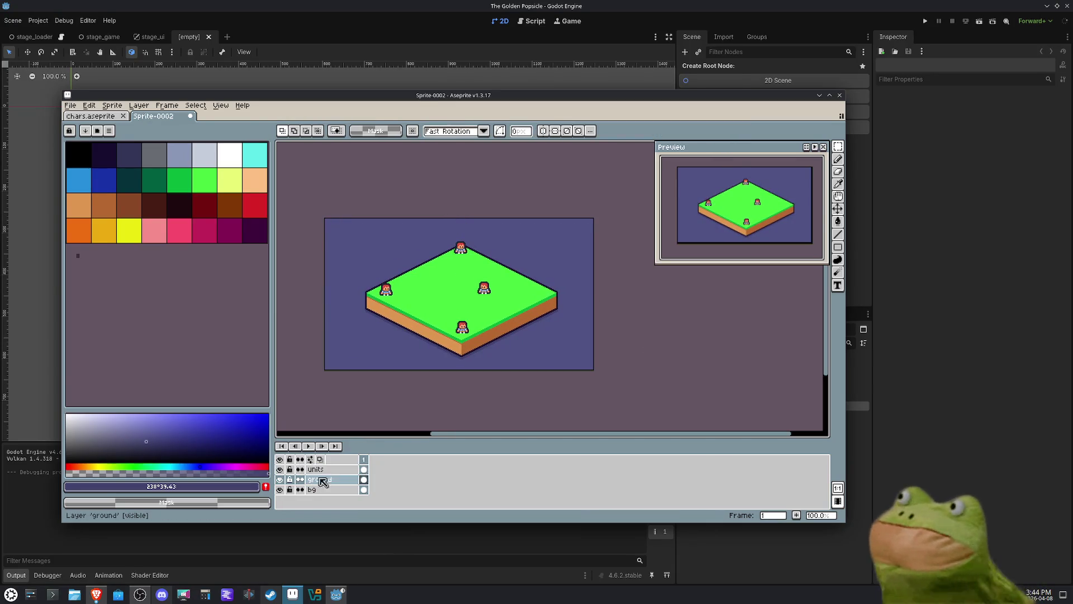
drag(364, 227, 521, 355)
click(446, 253)
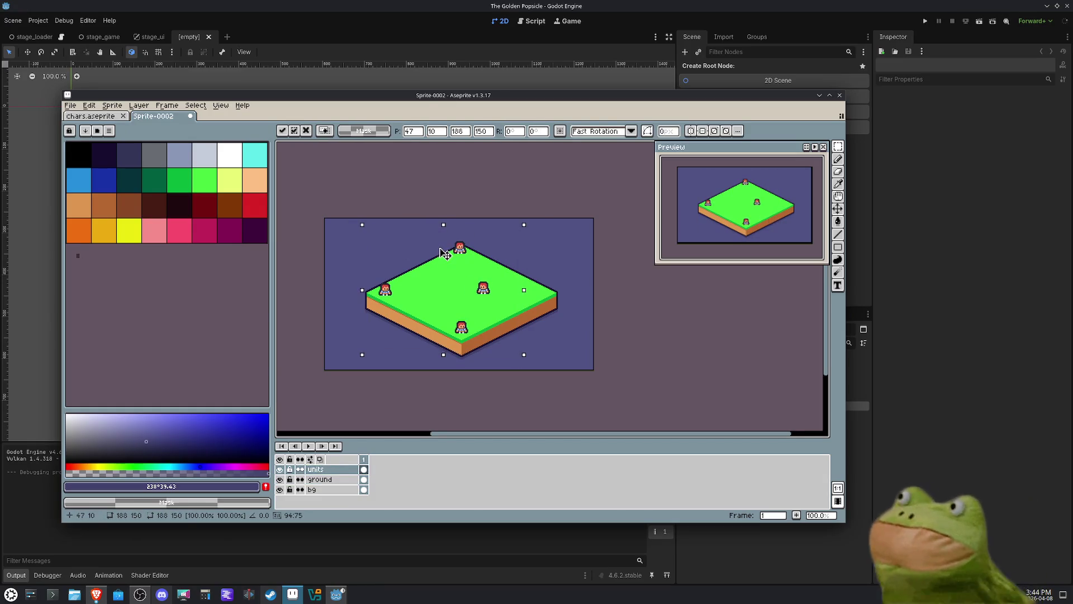
key(ctrl+d)
- Pan and zoom the view to center the island on screen
scroll(429, 269, up, 2)
scroll(429, 269, down, 1)
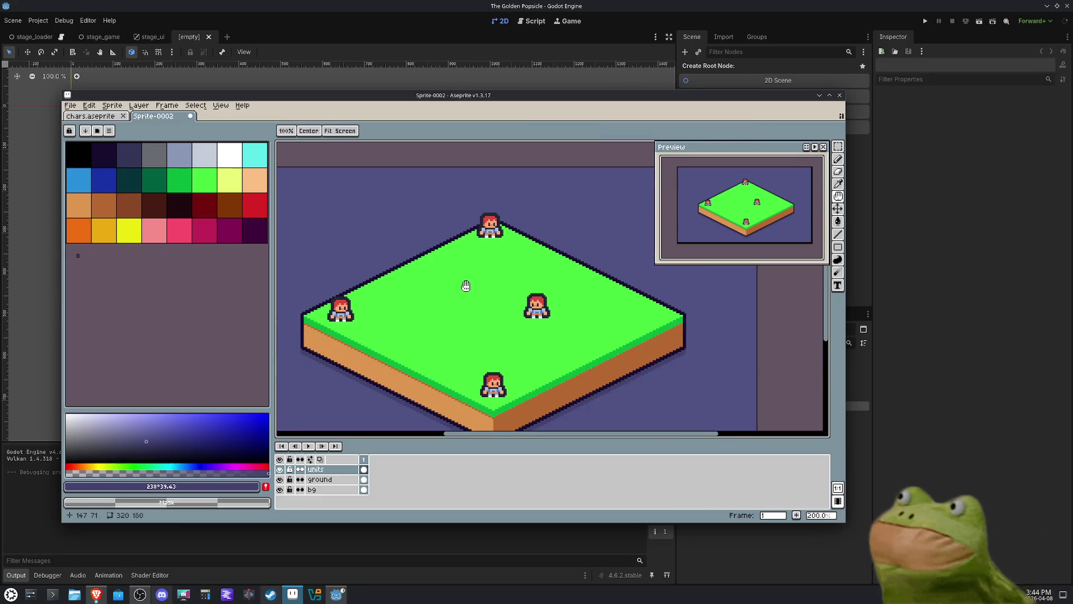
drag(467, 289, 482, 268)
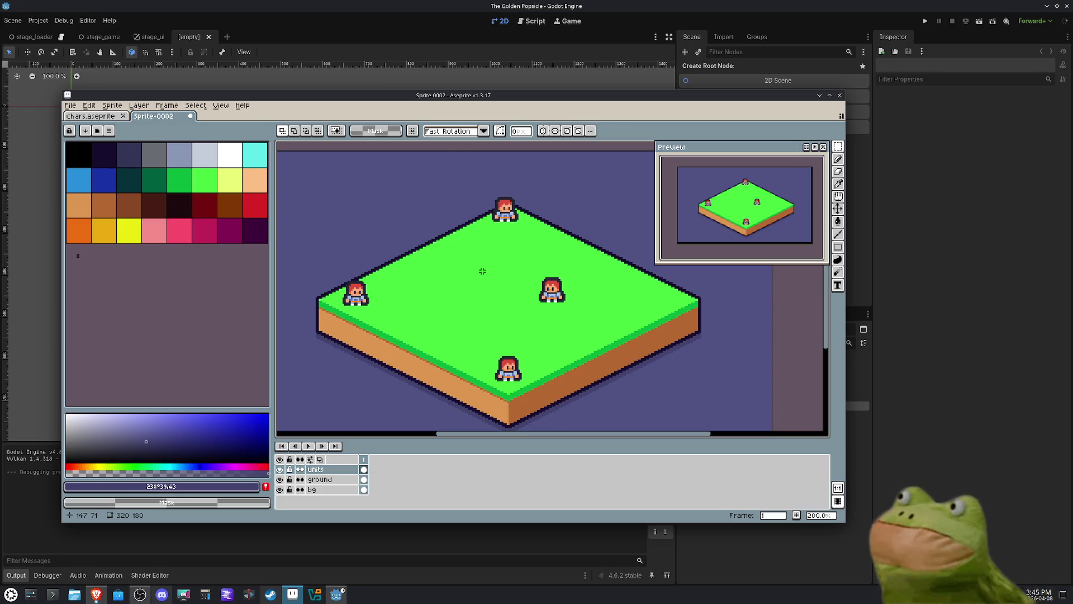
scroll(523, 419, up, 5)
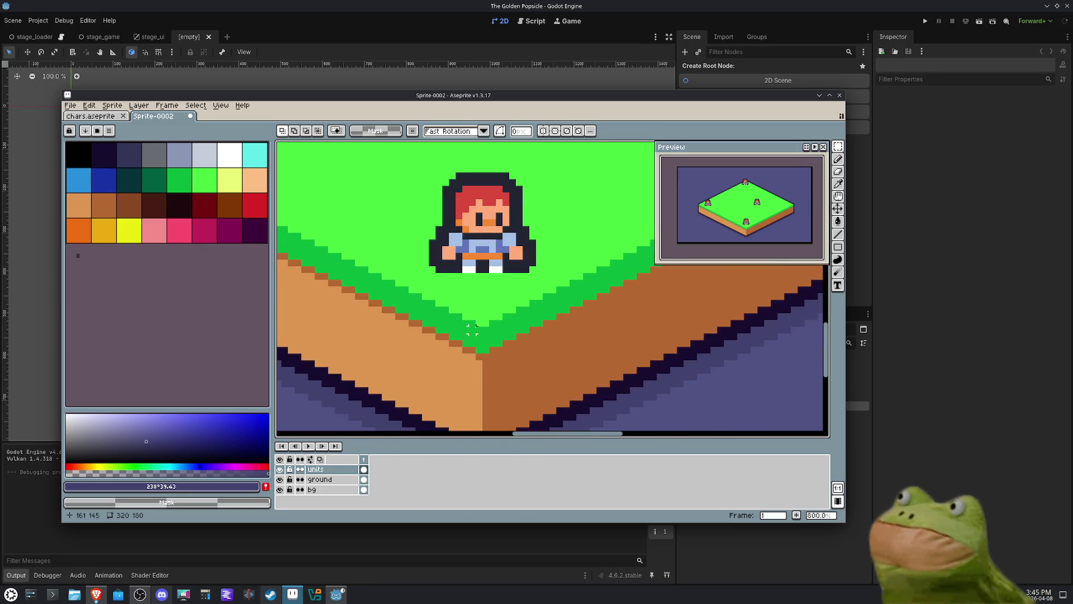
scroll(492, 305, down, 5)
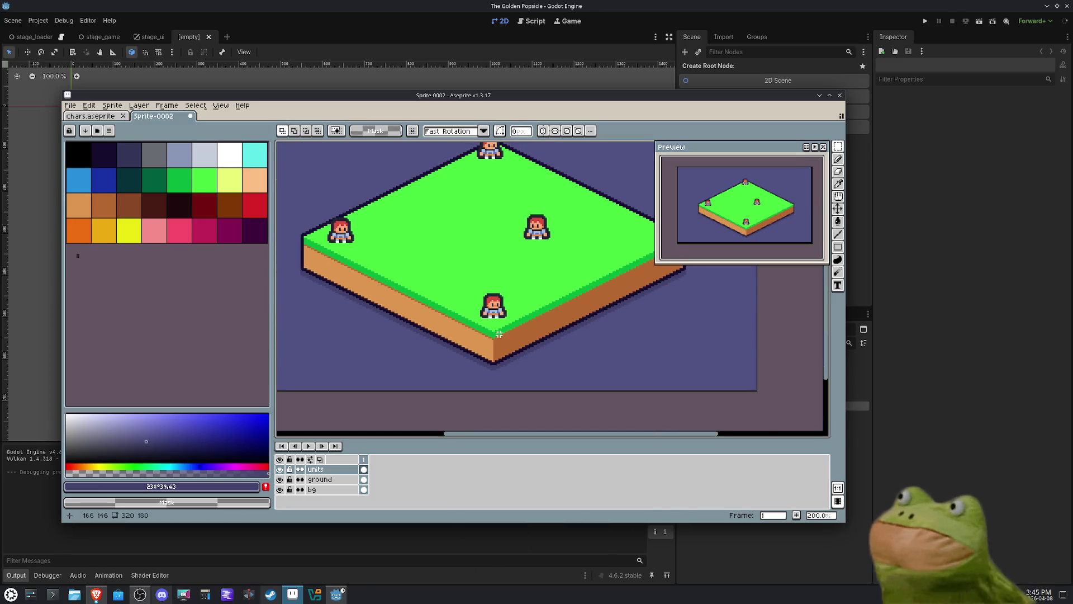
scroll(499, 334, down, 1)
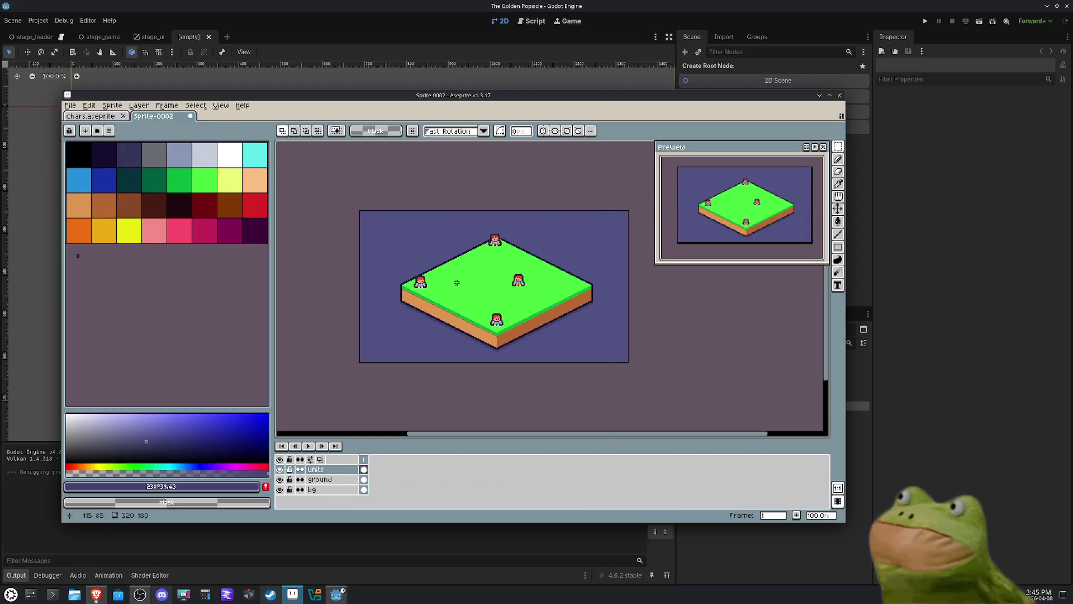
- Save the file as mockup.aseprite
key(ctrl+s)
text(mockup)
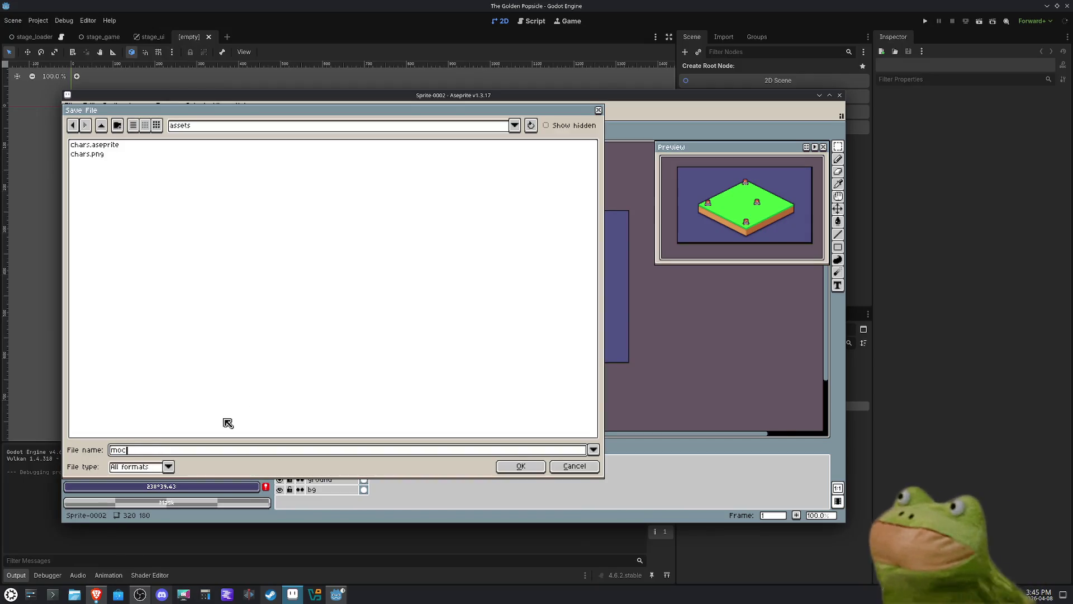
key(Return)
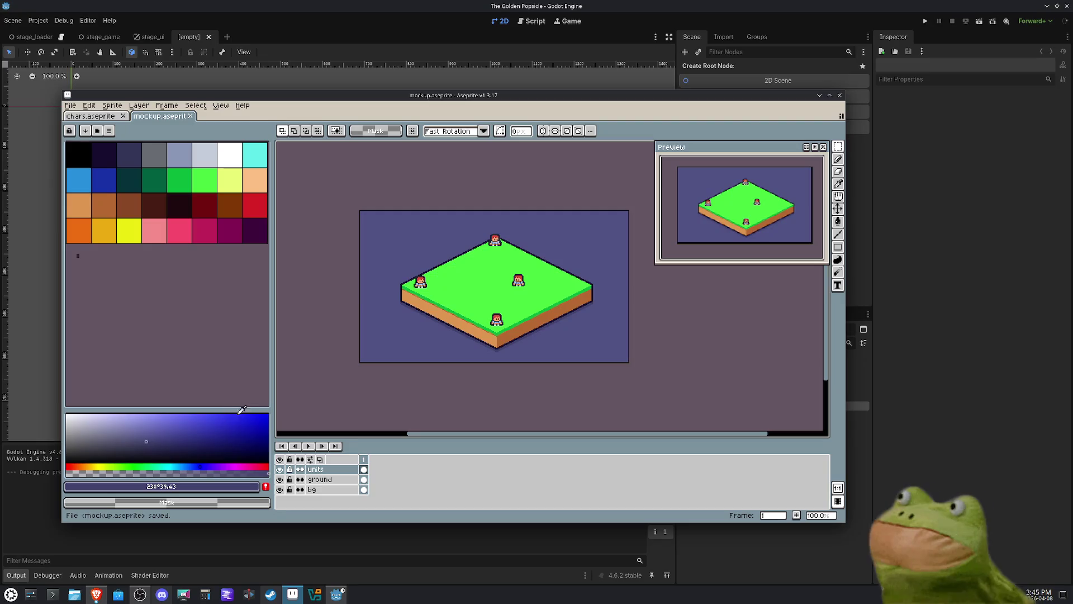
- Draw a few marquee selections across the top and lower-right of the canvas, then clear them
drag(369, 220, 463, 241)
click(568, 223)
drag(620, 216, 364, 239)
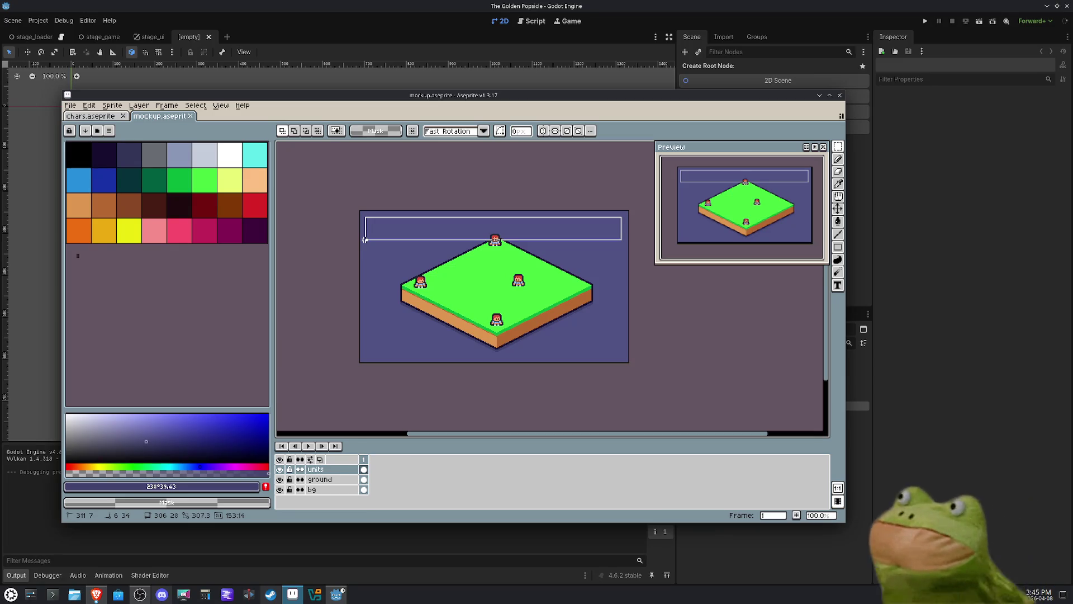
drag(364, 239, 364, 240)
click(496, 326)
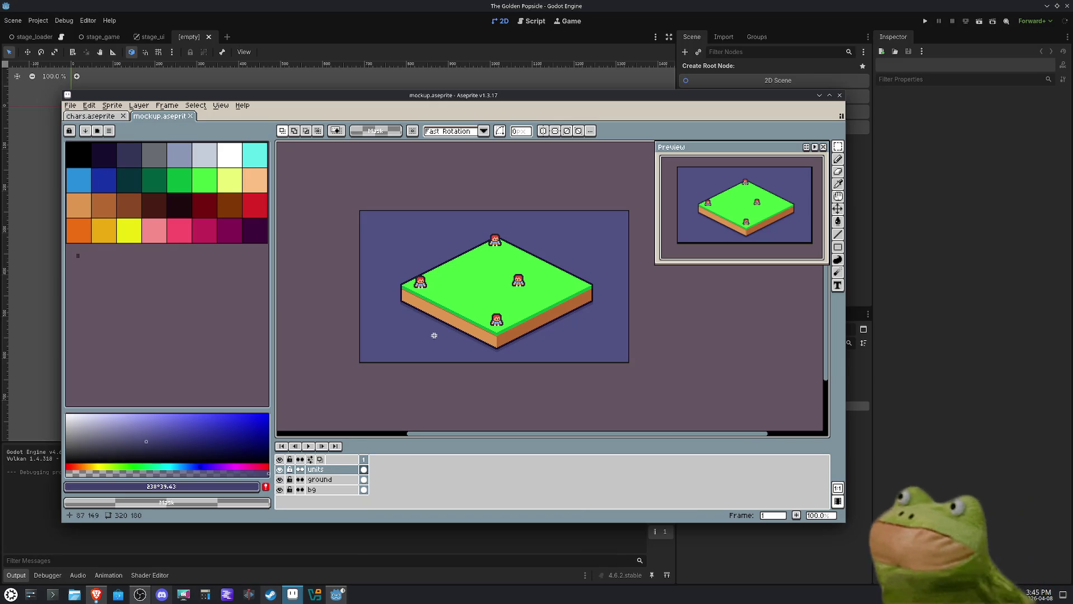
drag(622, 356, 570, 328)
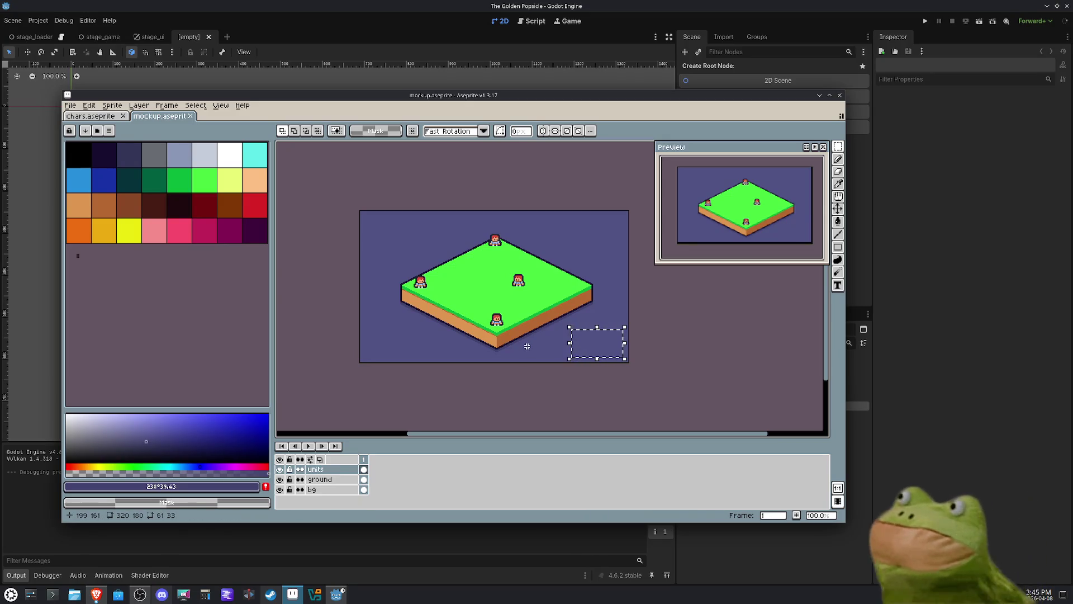
key(ctrl+d)
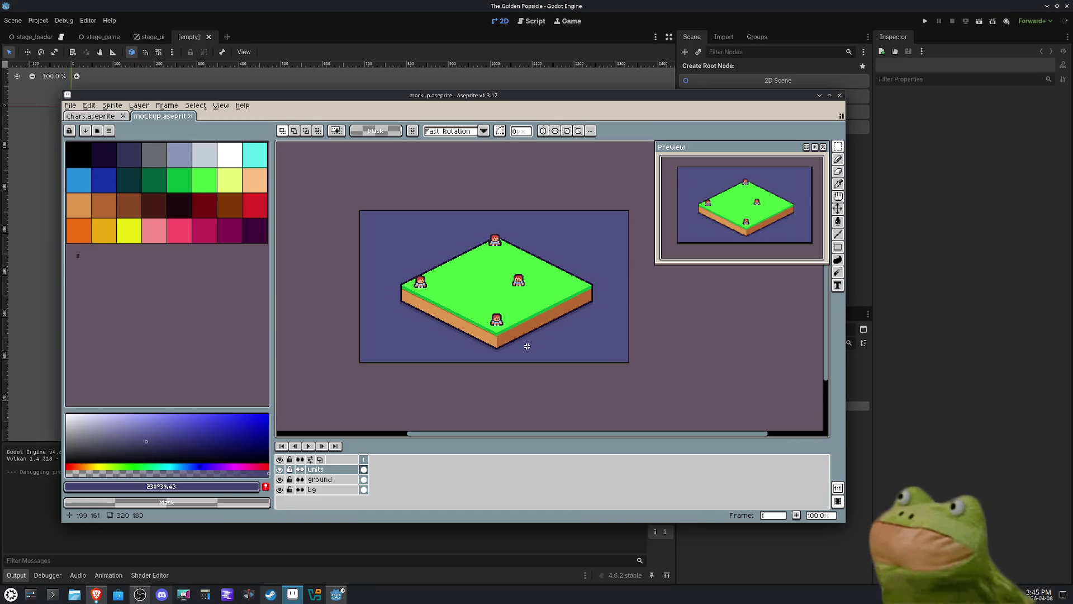
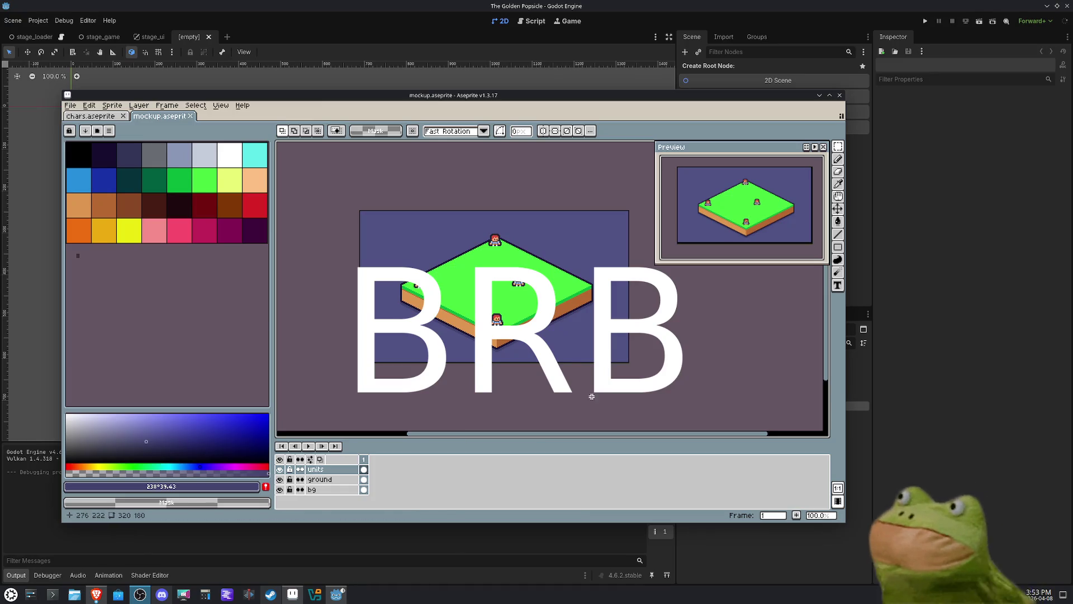
- Open the stage_game scene and add a TileMapLayer node to it
click(810, 4)
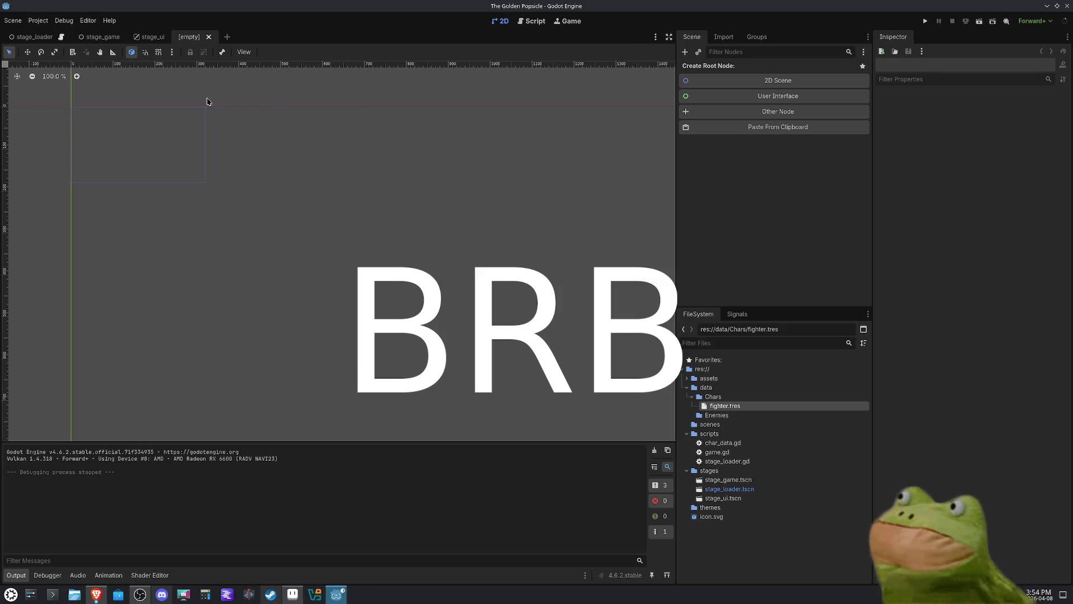
click(106, 37)
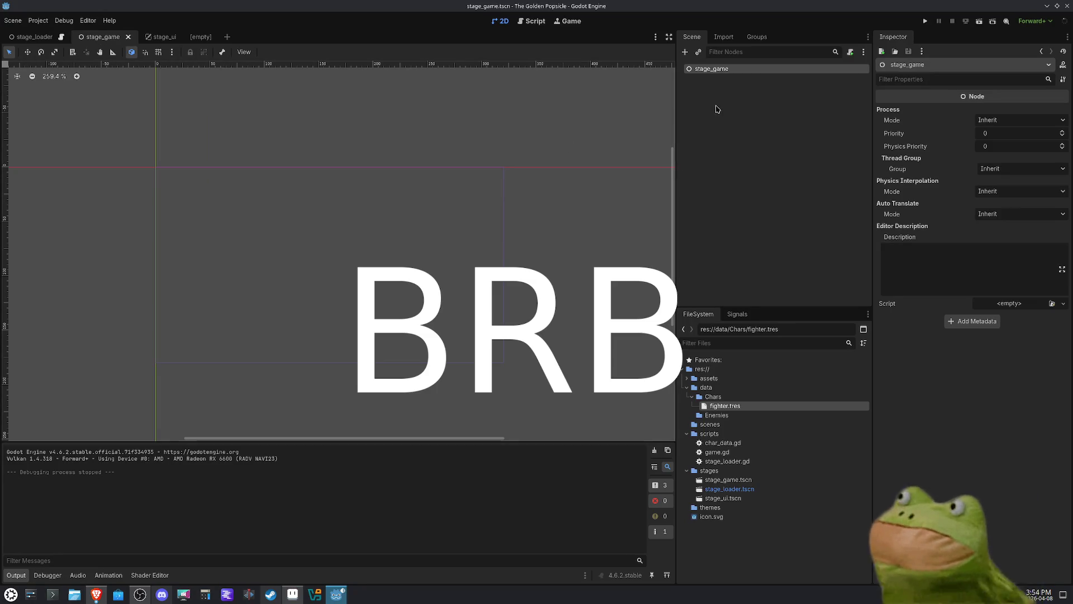
click(685, 51)
text(tilemap)
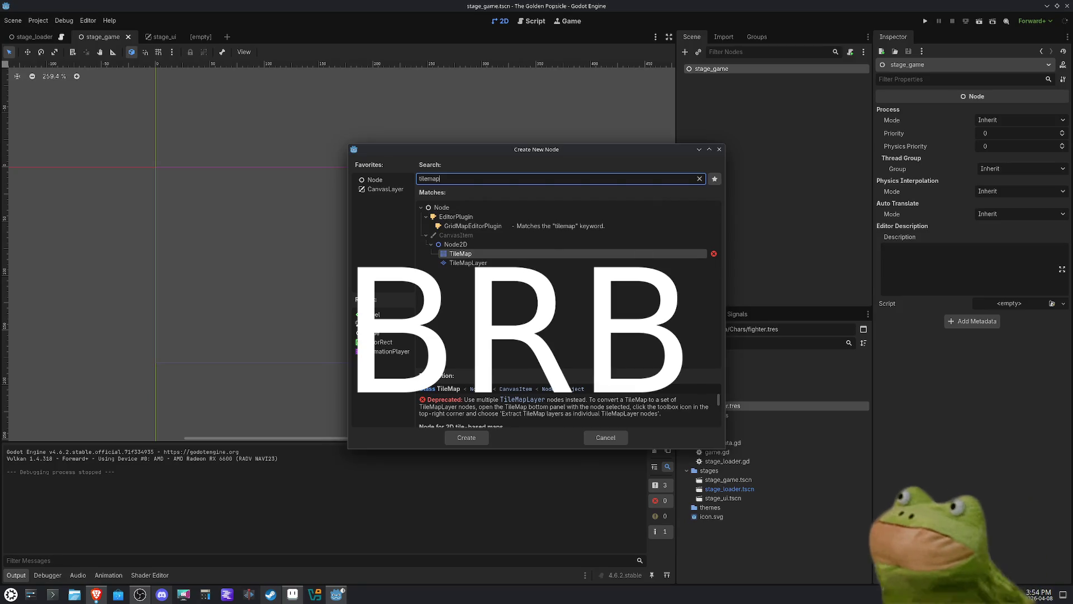
double_click(469, 262)
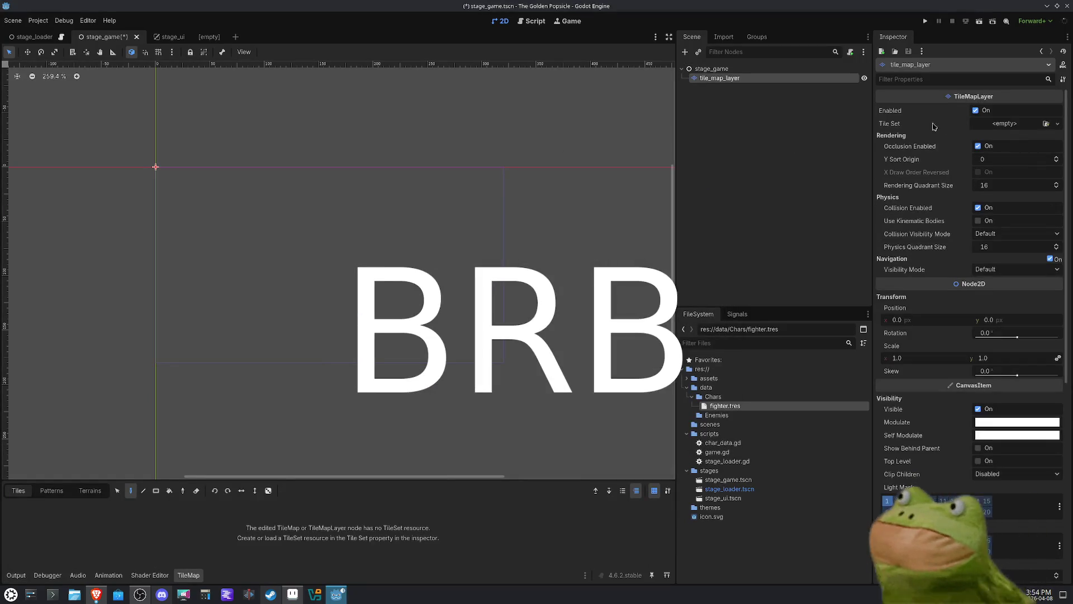
- Give the TileMapLayer a new TileSet and choose Save As for that resource
click(1004, 124)
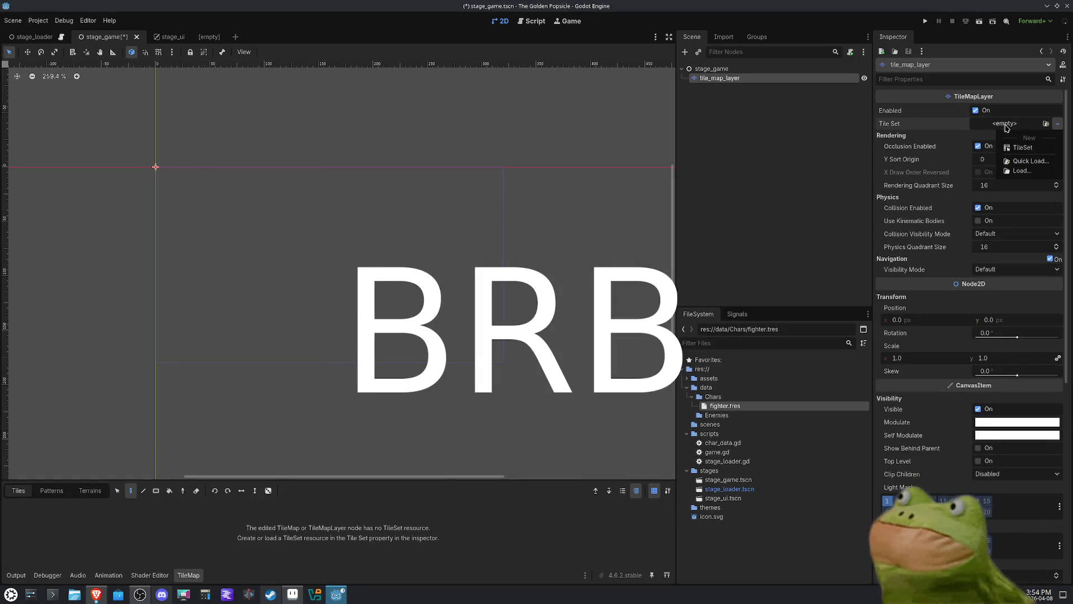
click(1023, 148)
click(1056, 126)
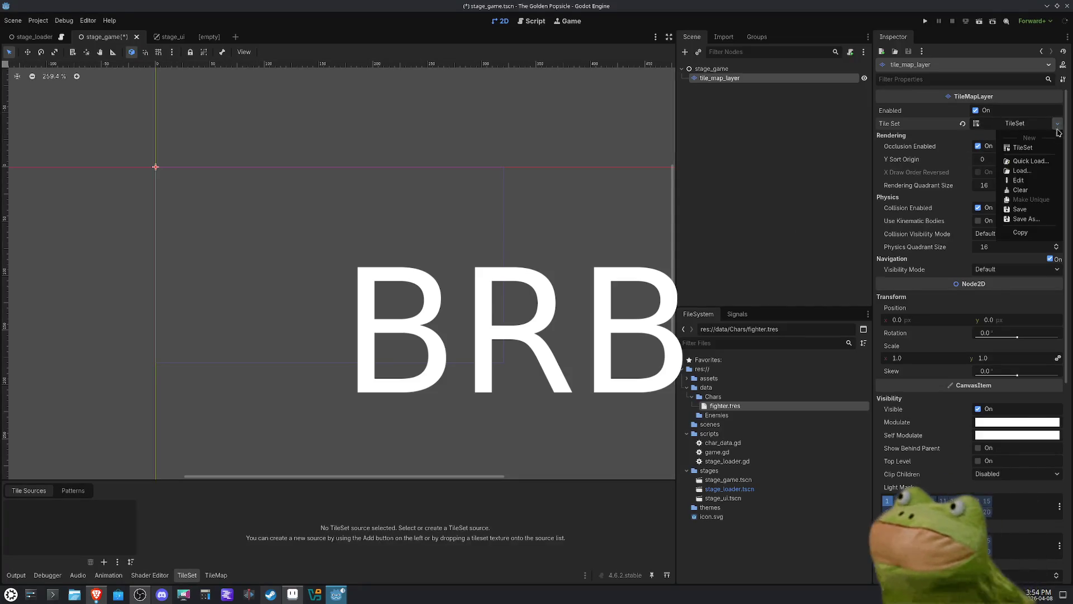
click(1049, 203)
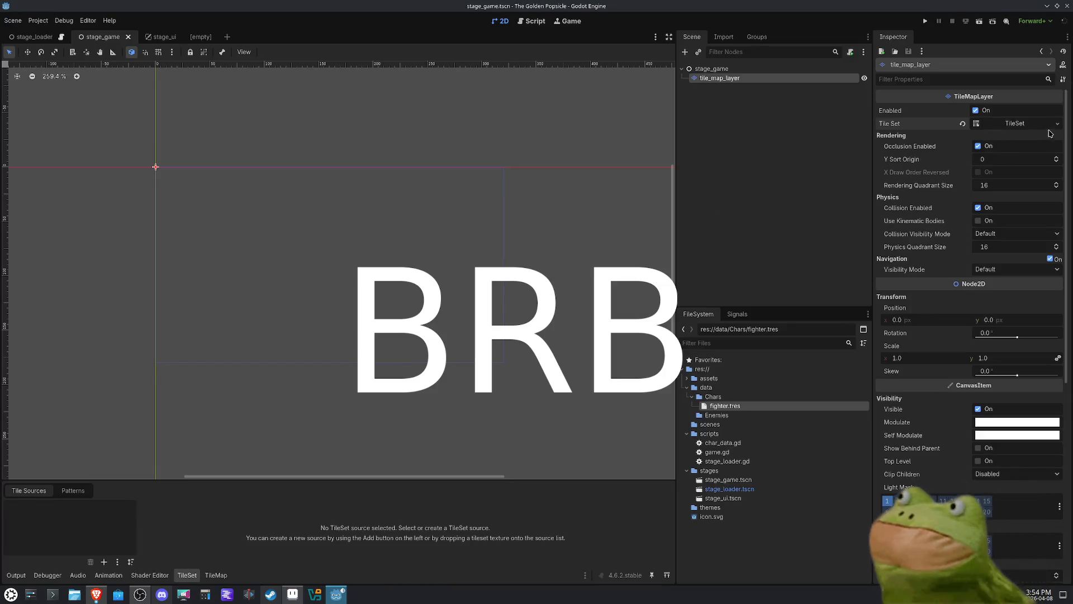
click(1057, 124)
click(1019, 220)
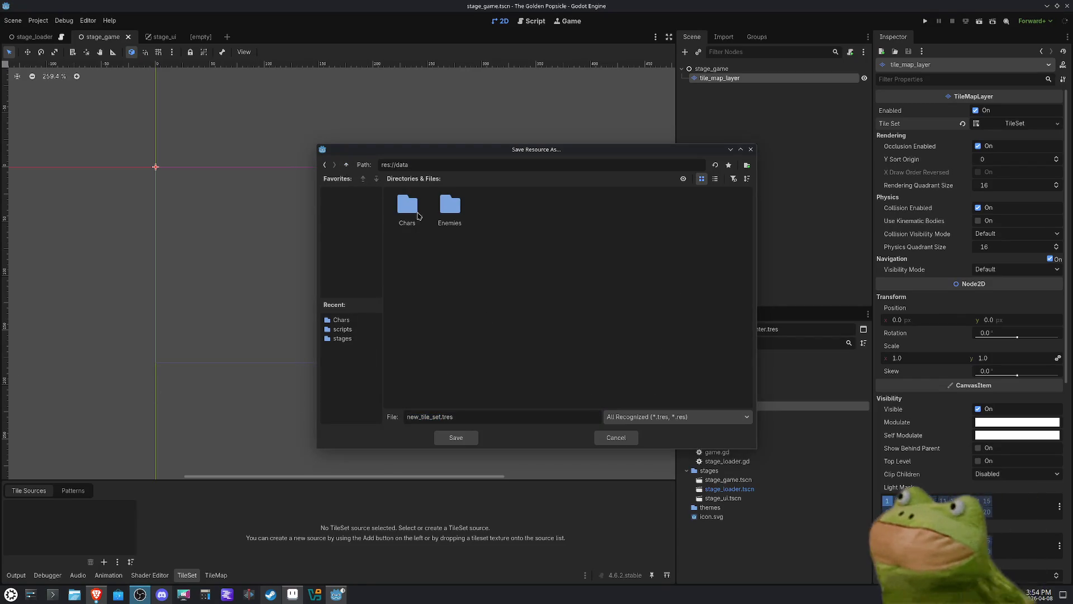
- Save the TileSet as res://scenes/tile_set.tres, expand its properties, and bring Aseprite forward
click(346, 164)
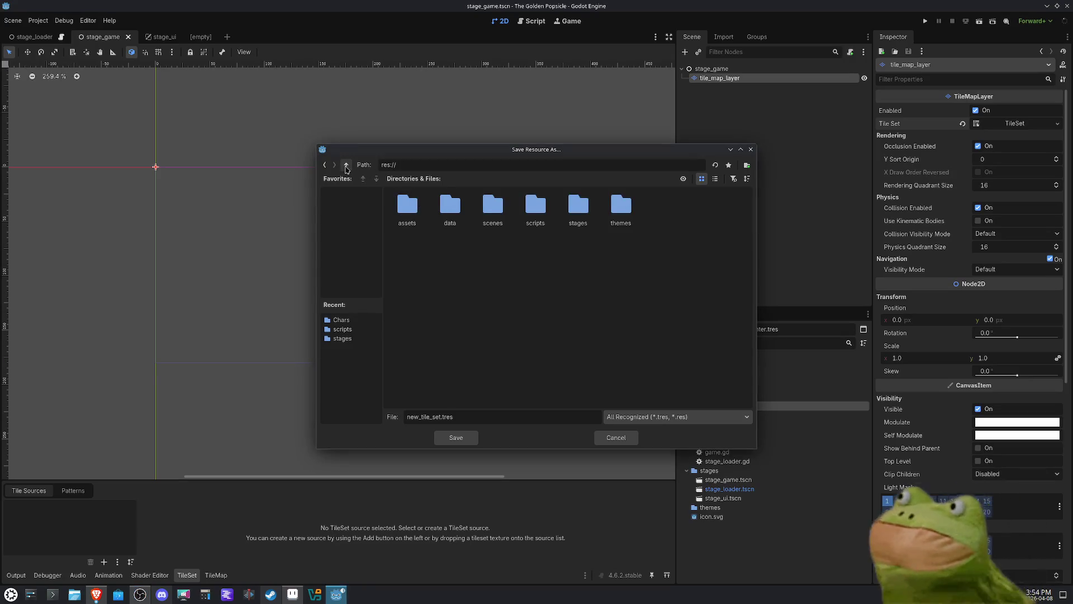
double_click(503, 211)
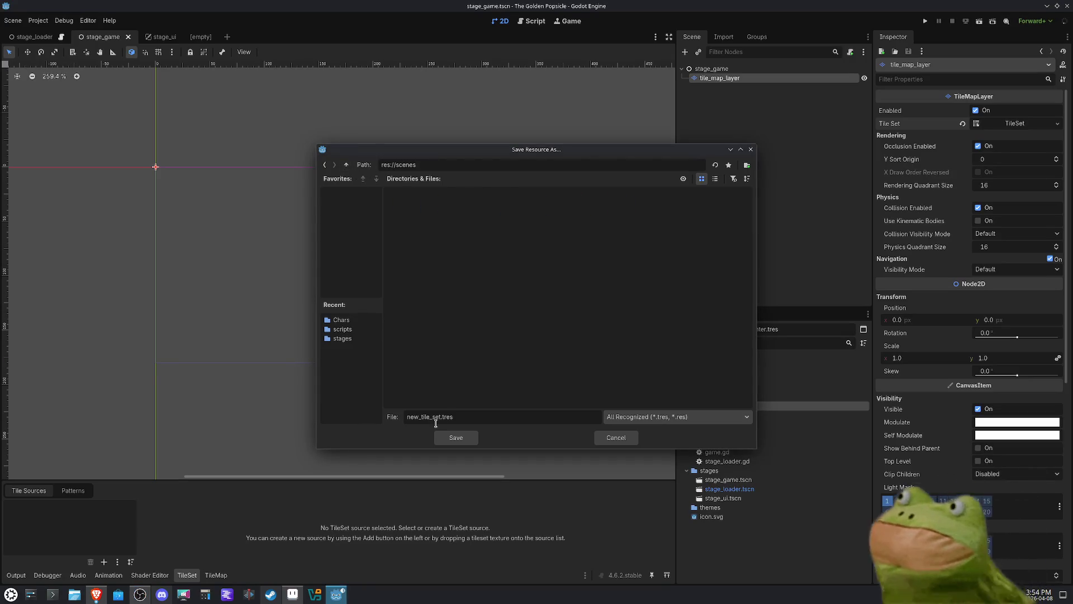
drag(421, 418, 397, 412)
key(Delete)
key(Delete)
click(456, 438)
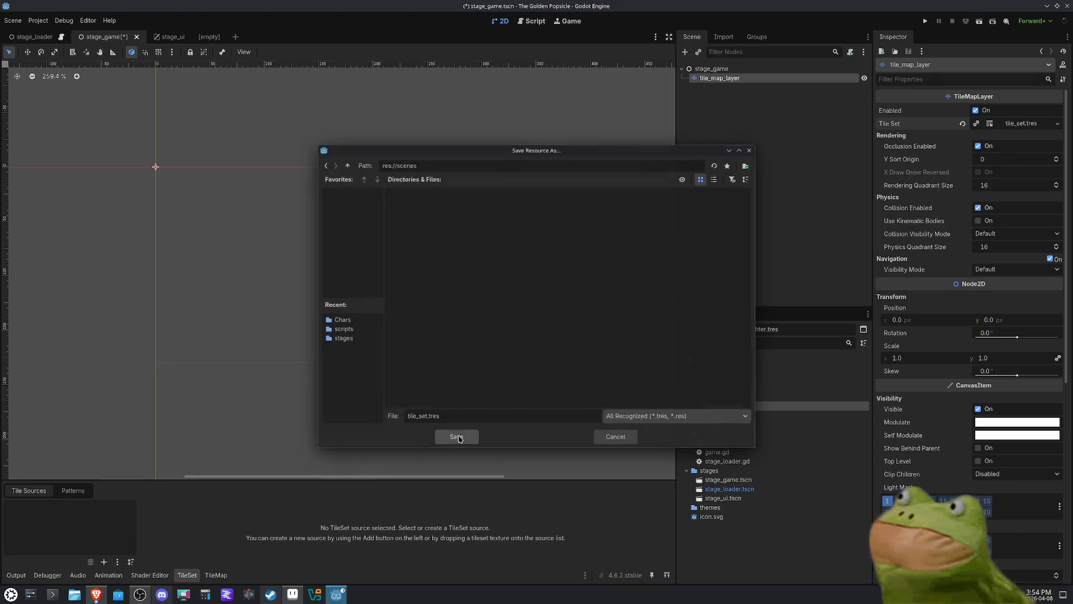
click(1023, 123)
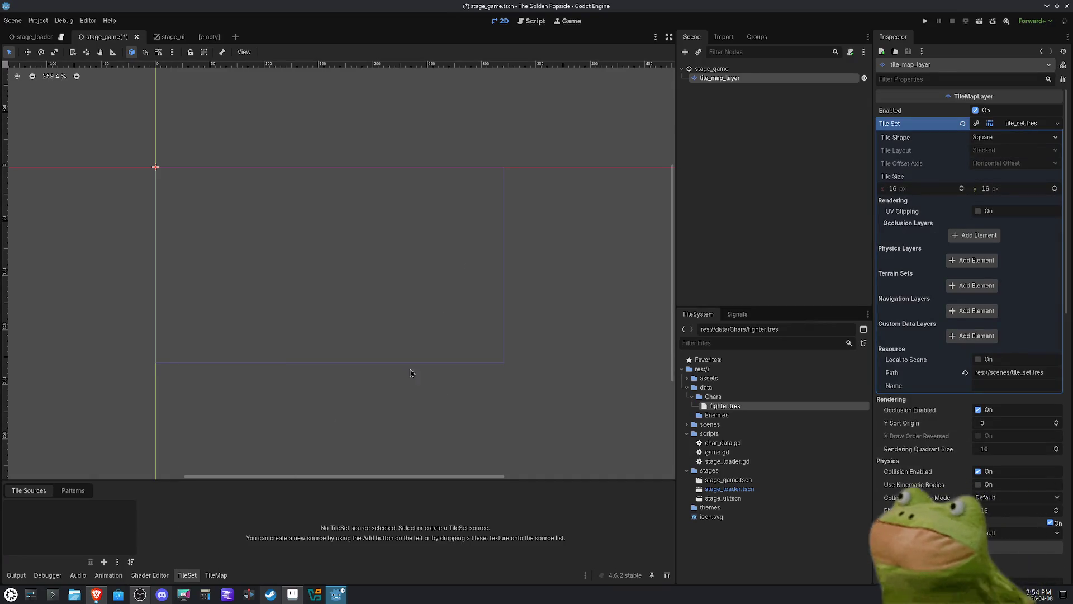
click(299, 592)
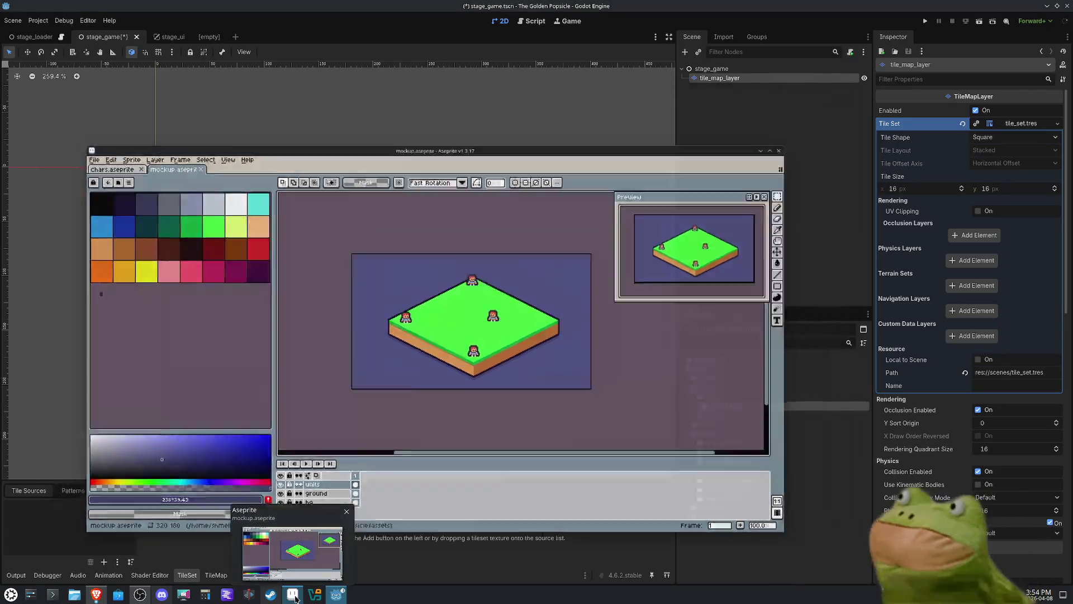
- In chars.aseprite, select the grass cube and cut it with Ctrl+X
click(295, 597)
click(301, 598)
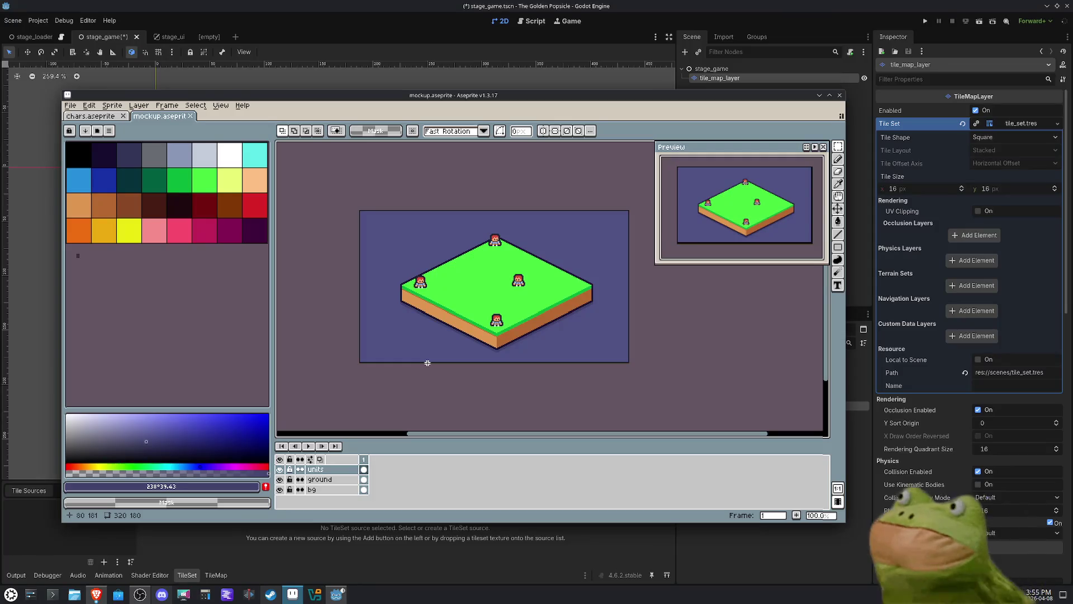
click(293, 597)
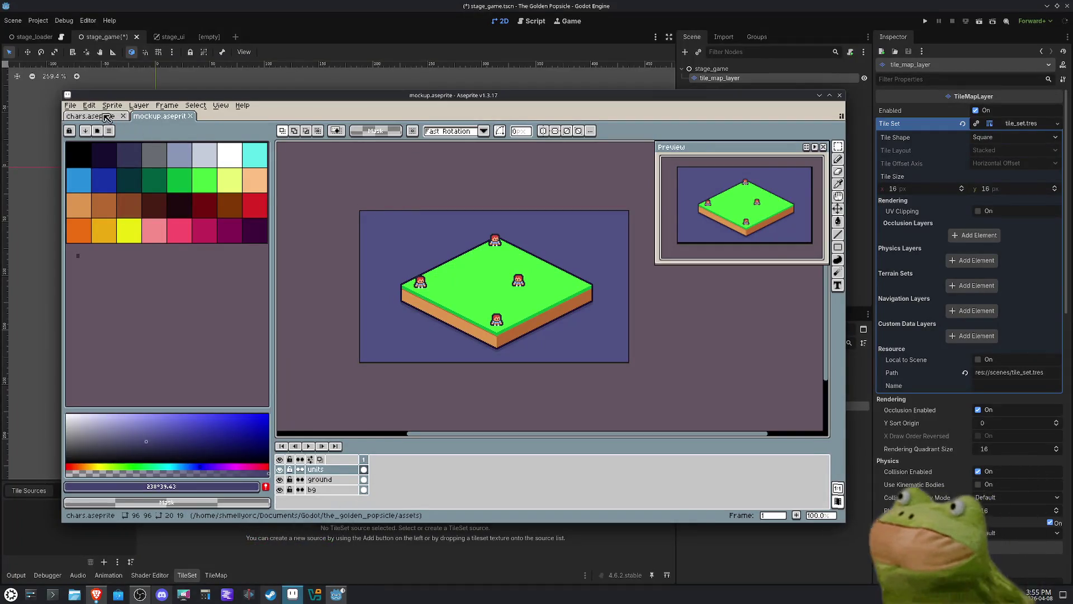
key(ctrl+Tab)
key(h)
mouse_move(677, 366)
mouse_down()
mouse_move(689, 309)
mouse_move(642, 376)
mouse_move(598, 408)
mouse_move(437, 259)
mouse_up()
key(m)
key(ctrl+x)
- Start a new sprite and begin editing its width and height
key(ctrl+n)
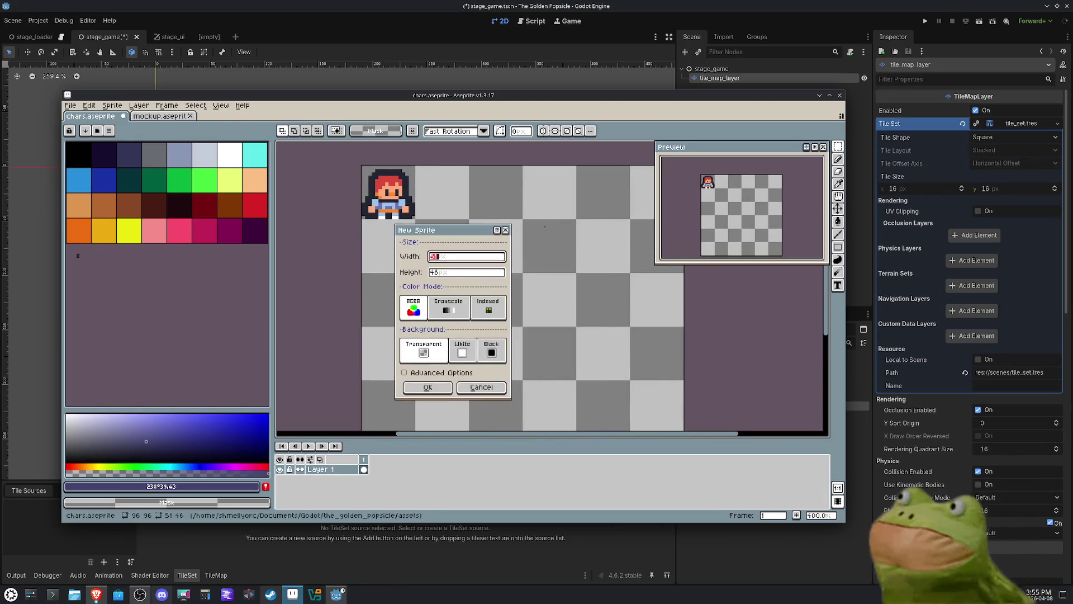
text(0)
key(Tab)
- Create the new sprite at 100 × 100 pixels
text(1)
click(459, 259)
text(100)
key(Tab)
text(100)
key(Return)
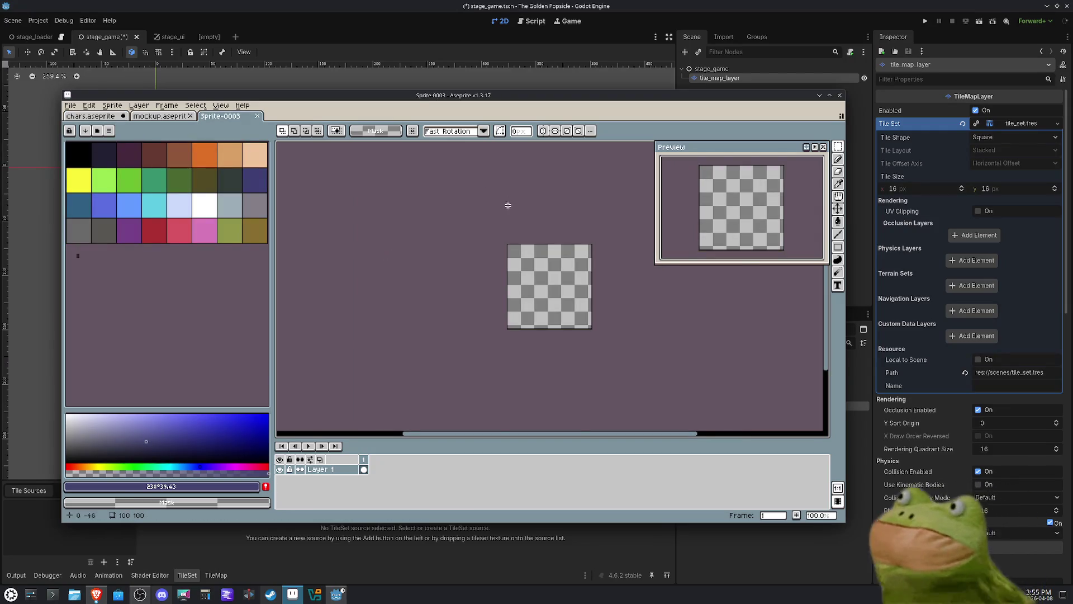
- Paste the grass block and place it in the sprite's top-left corner
key(ctrl+v)
scroll(507, 205, up, 4)
drag(510, 350, 405, 274)
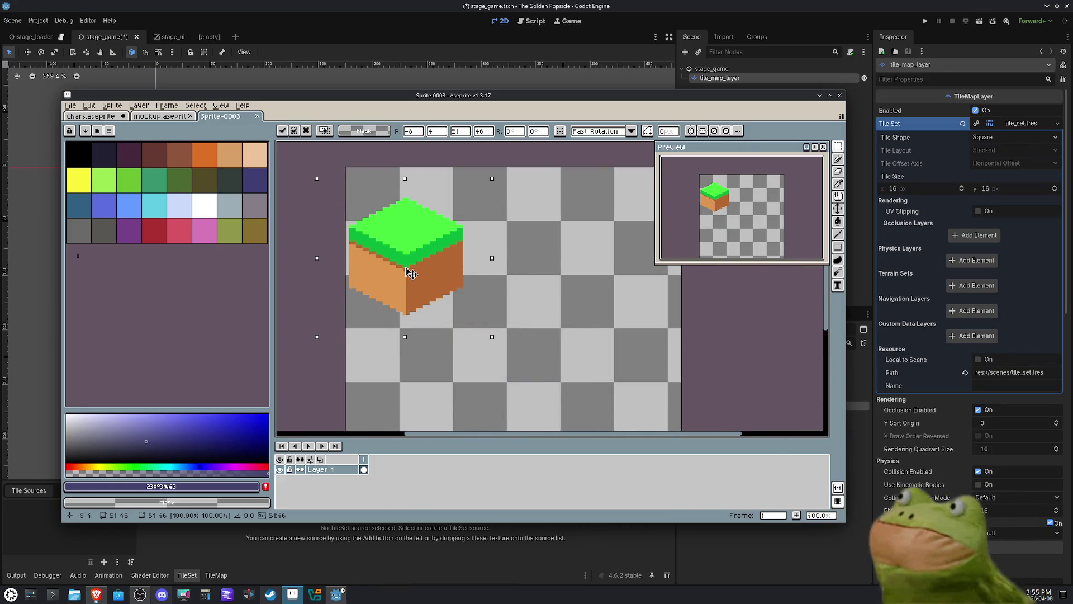
mouse_move(407, 274)
mouse_down()
mouse_move(455, 290)
mouse_move(408, 268)
mouse_move(407, 288)
mouse_up()
click(531, 246)
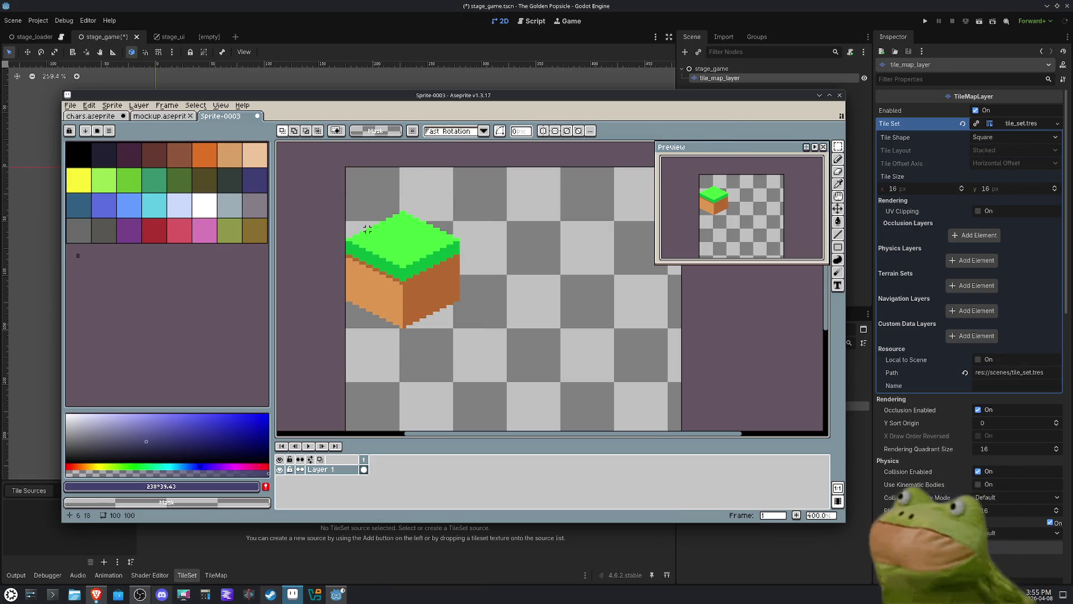
- Select the block's cell and try cropping to it, then undo the crop
mouse_move(492, 333)
mouse_down()
mouse_move(326, 259)
mouse_move(307, 192)
mouse_up()
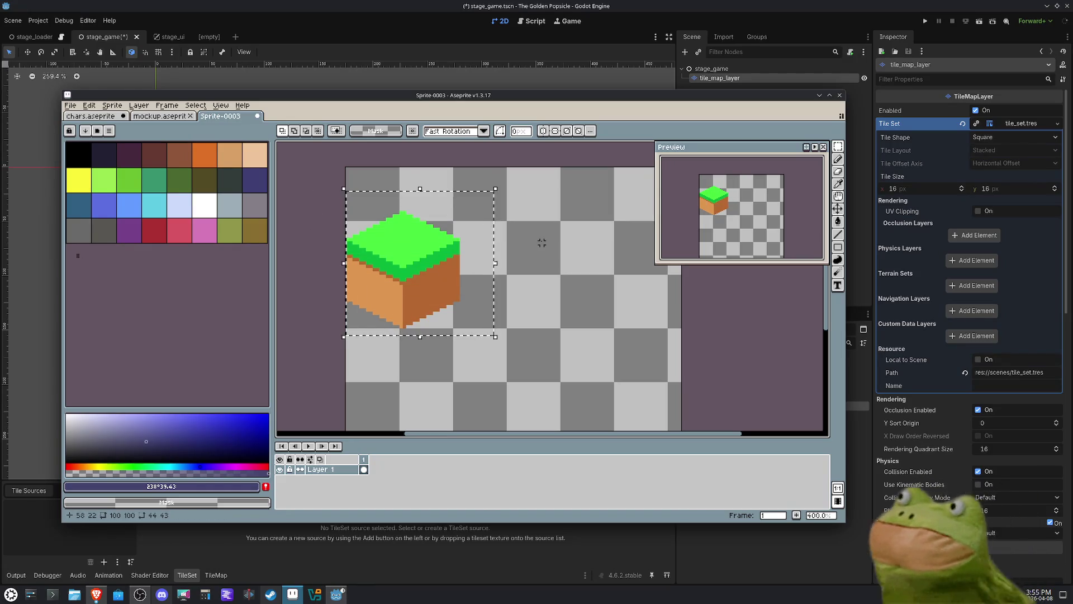
click(478, 280)
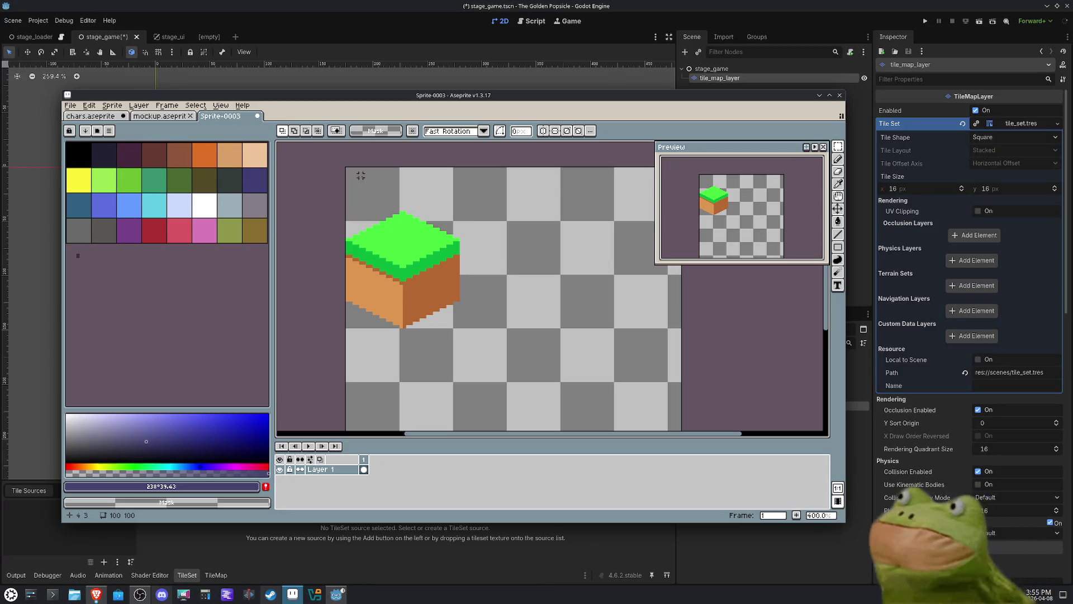
mouse_move(348, 169)
mouse_down()
mouse_move(463, 323)
mouse_move(458, 331)
mouse_up()
click(112, 105)
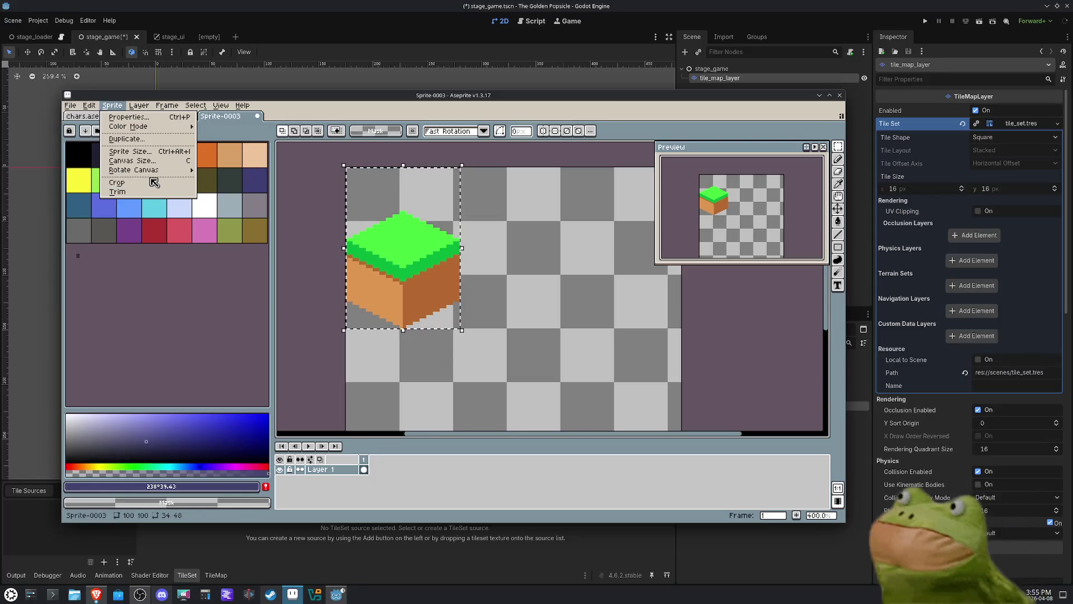
click(154, 182)
key(ctrl+z)
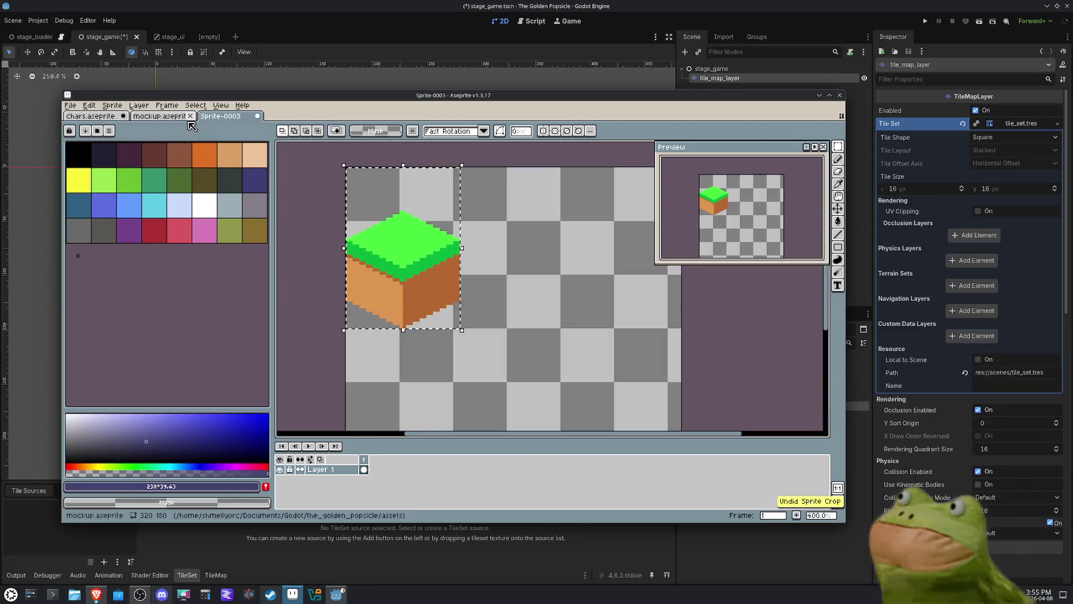
- Set the grid to match the selection via Selection as Grid
click(220, 105)
mouse_move(246, 169)
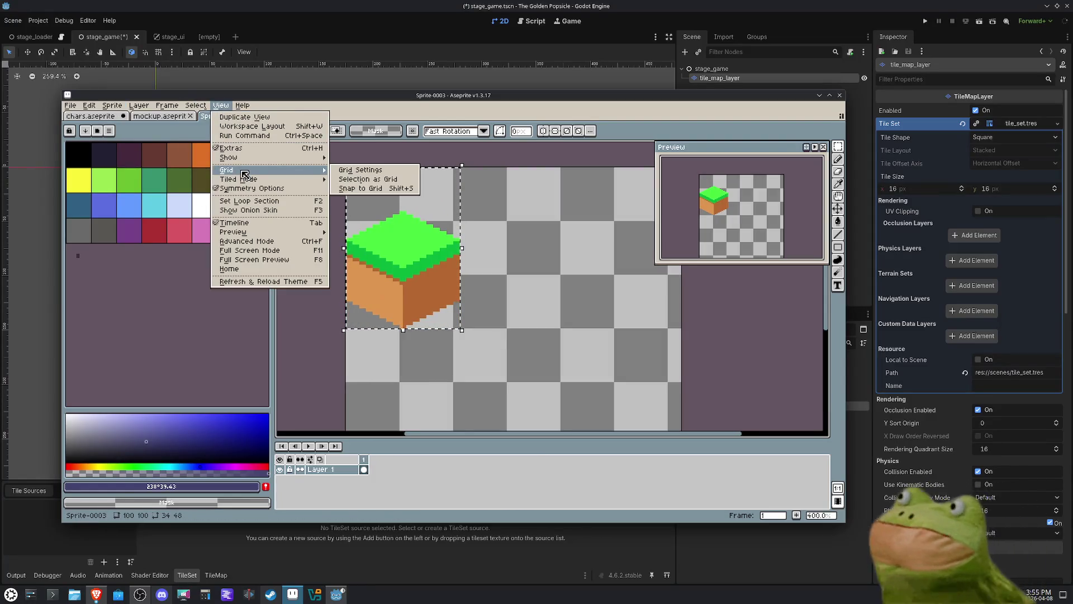
click(368, 179)
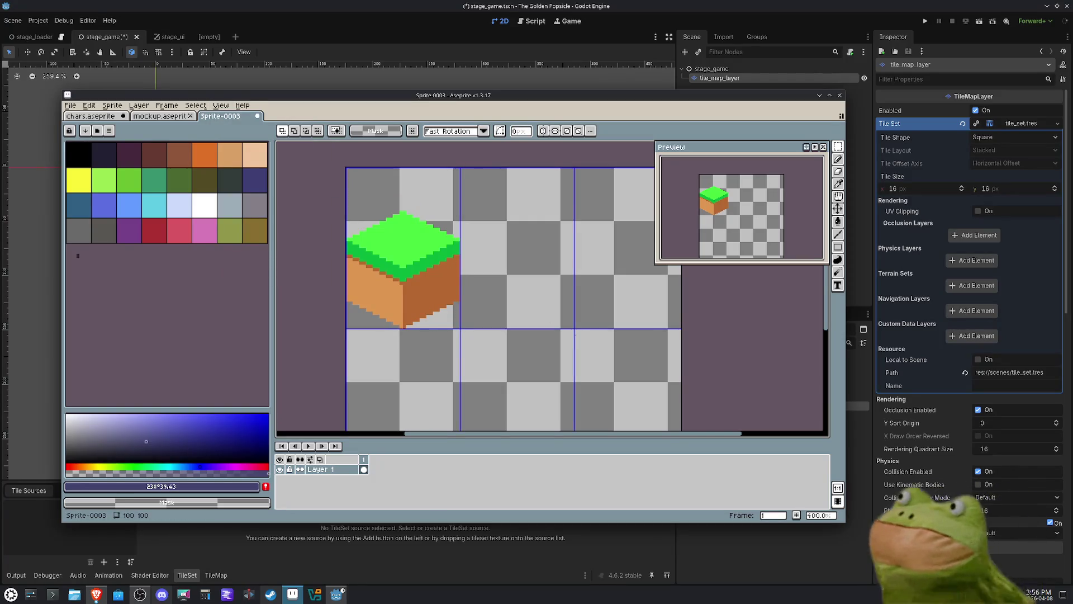
- Nudge the grass block into position, realign the grid to its cell, and deselect
drag(511, 355, 341, 173)
drag(446, 280, 439, 294)
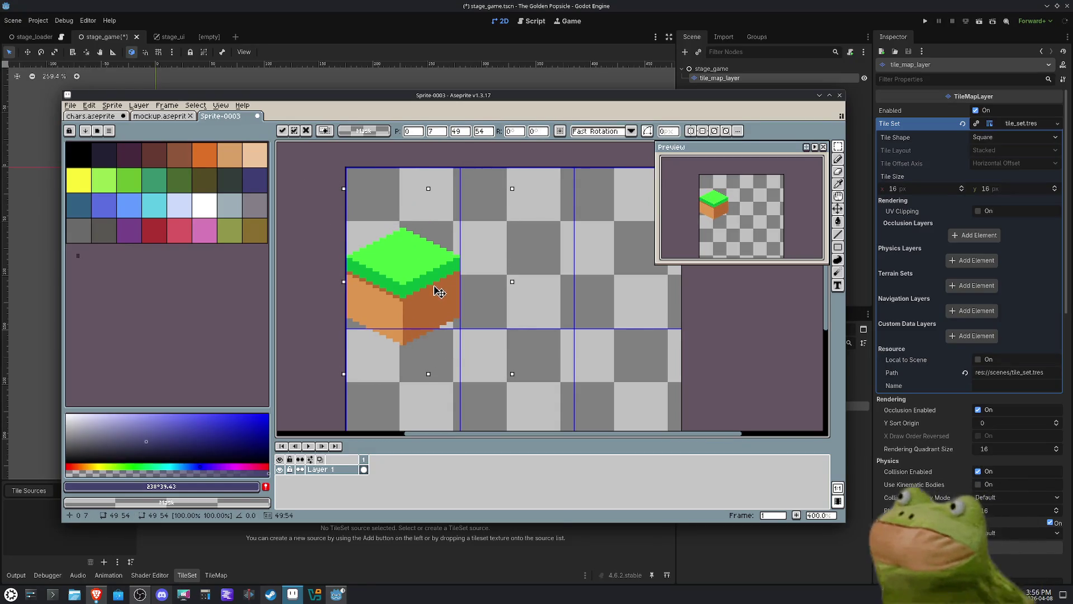
click(464, 330)
mouse_move(455, 342)
mouse_down()
mouse_move(335, 228)
mouse_move(314, 168)
mouse_move(320, 182)
mouse_up()
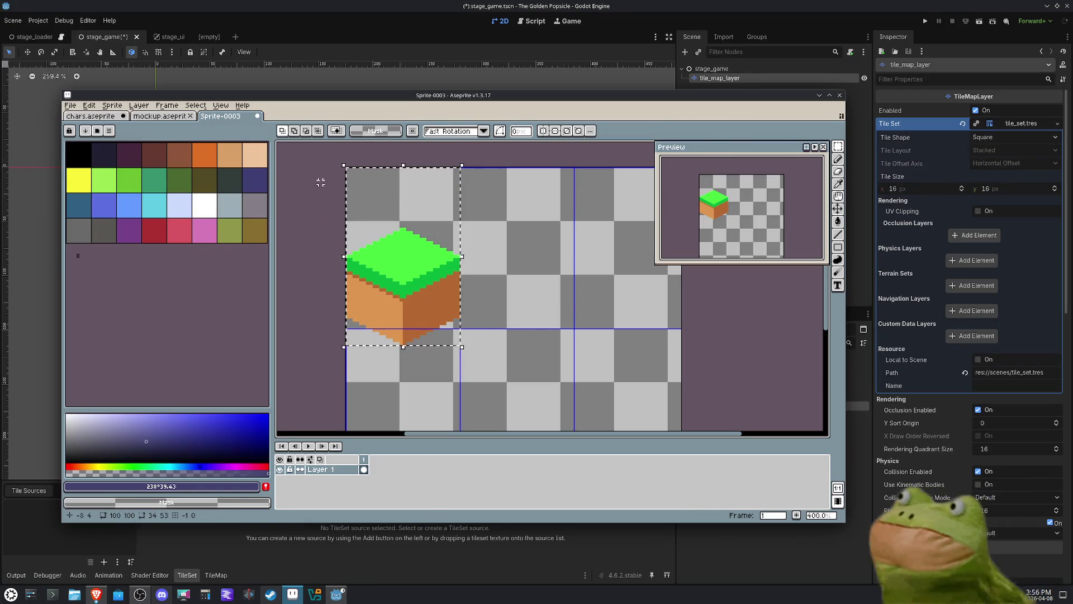
click(220, 105)
mouse_move(282, 174)
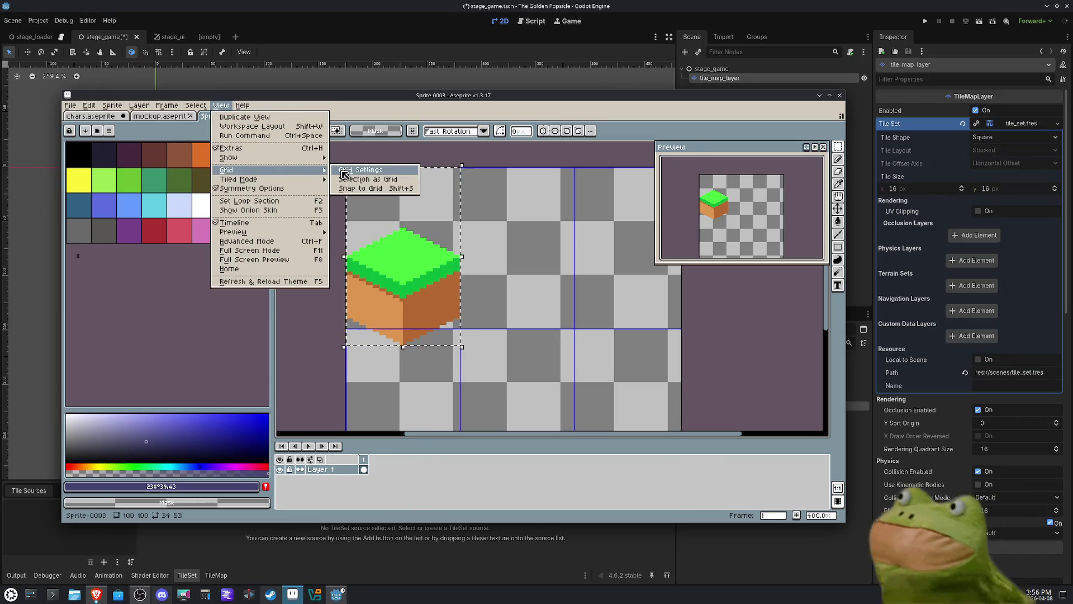
click(368, 179)
key(ctrl+d)
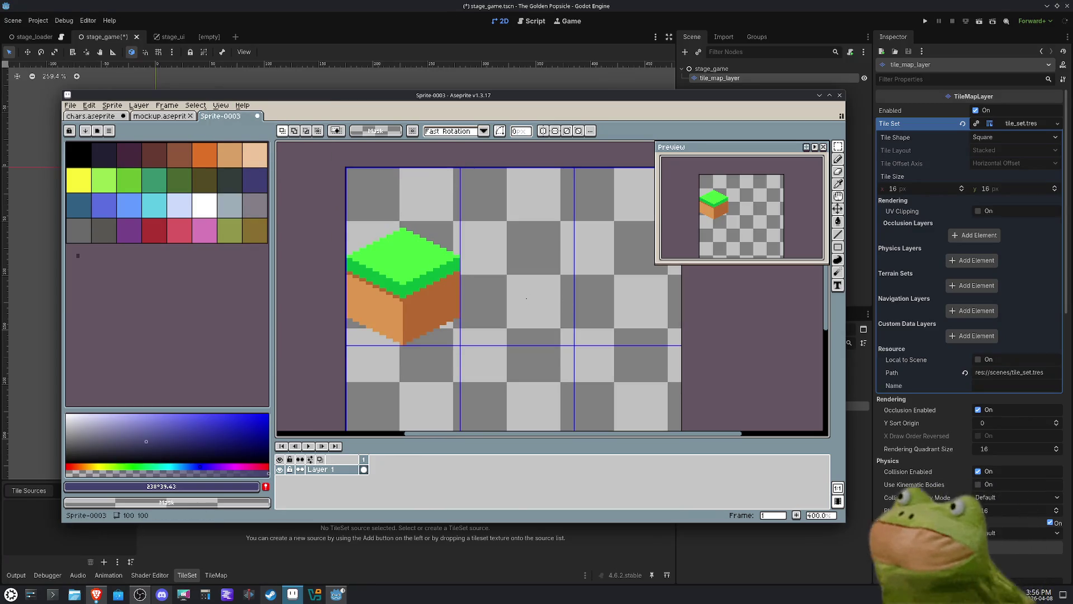
click(402, 260)
- Save the grass block sprite as tiles.aseprite
click(497, 277)
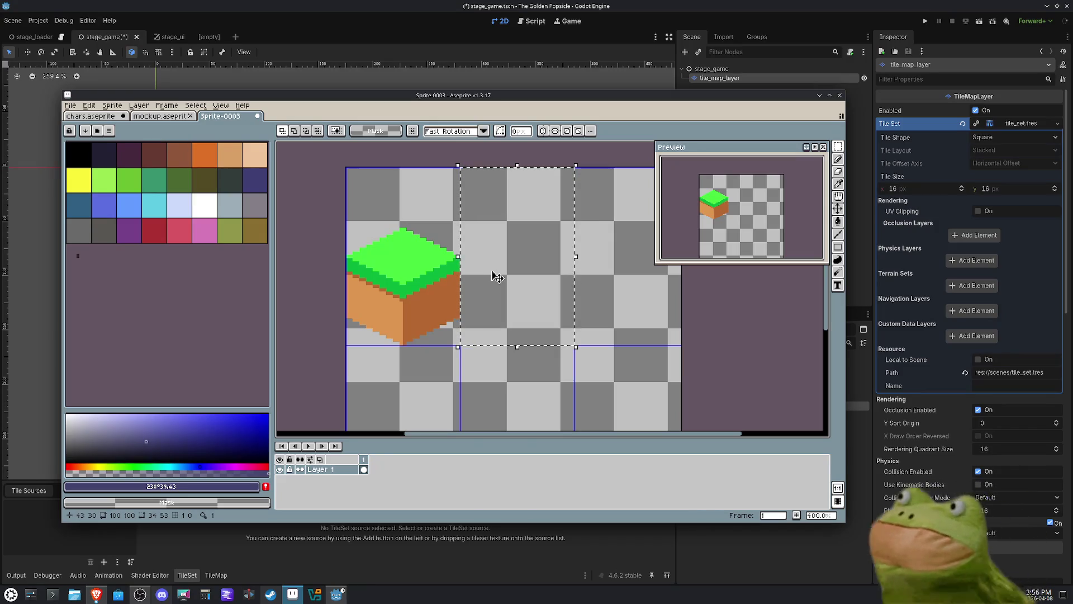
drag(497, 278, 382, 200)
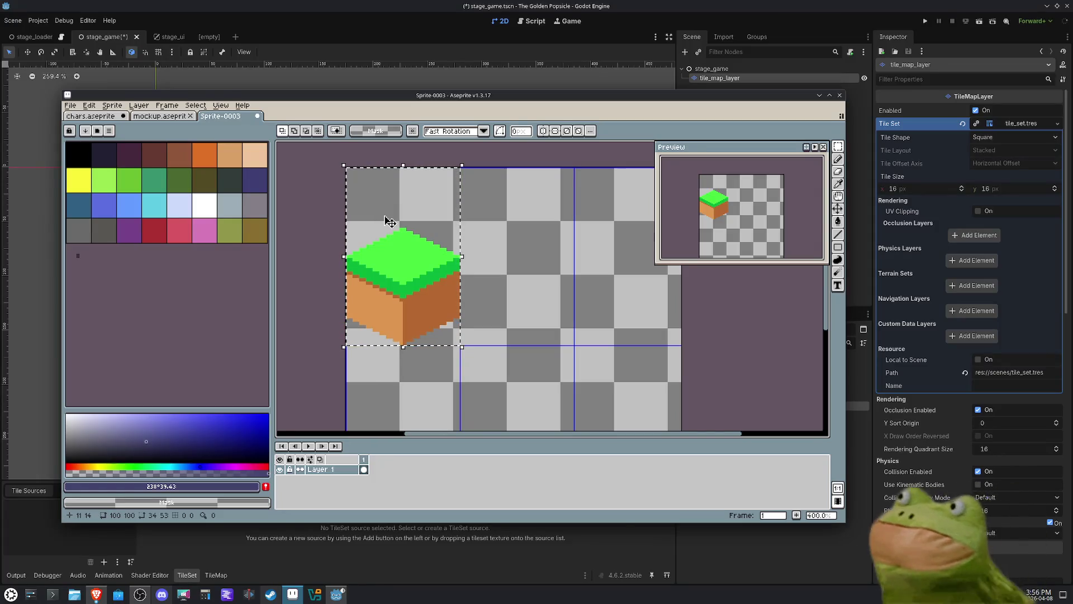
key(ctrl+s)
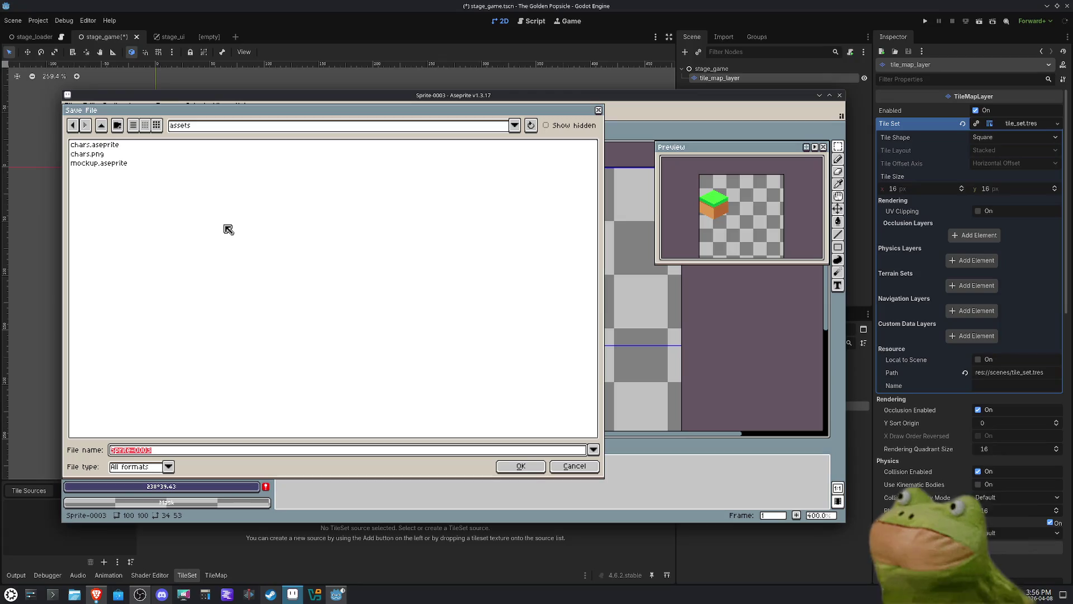
text(tiles)
key(Return)
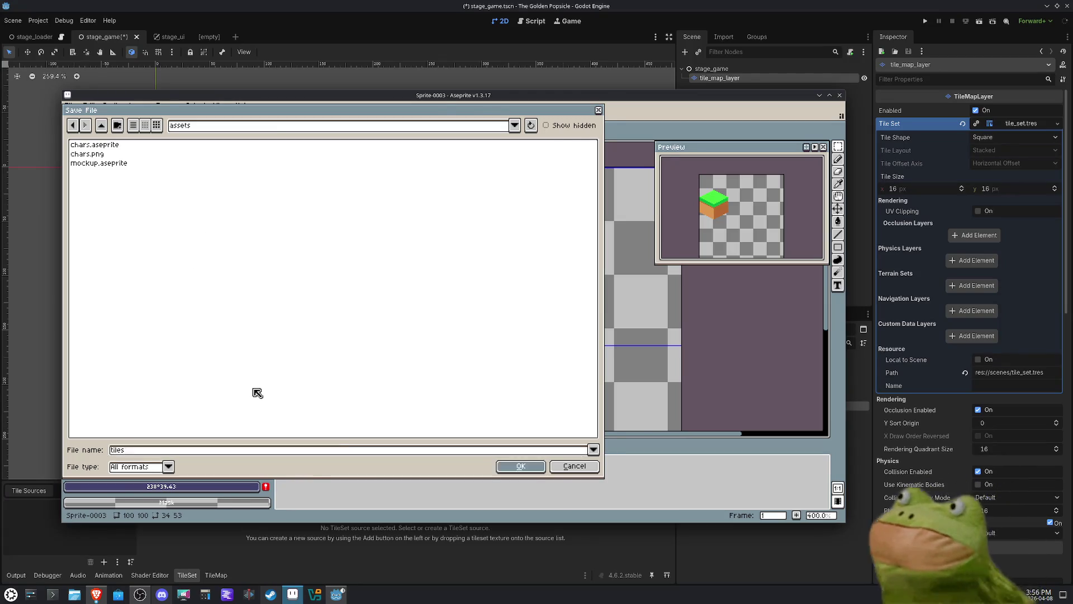
- Export the sprite sheet as tiles.png and return to Godot
click(70, 105)
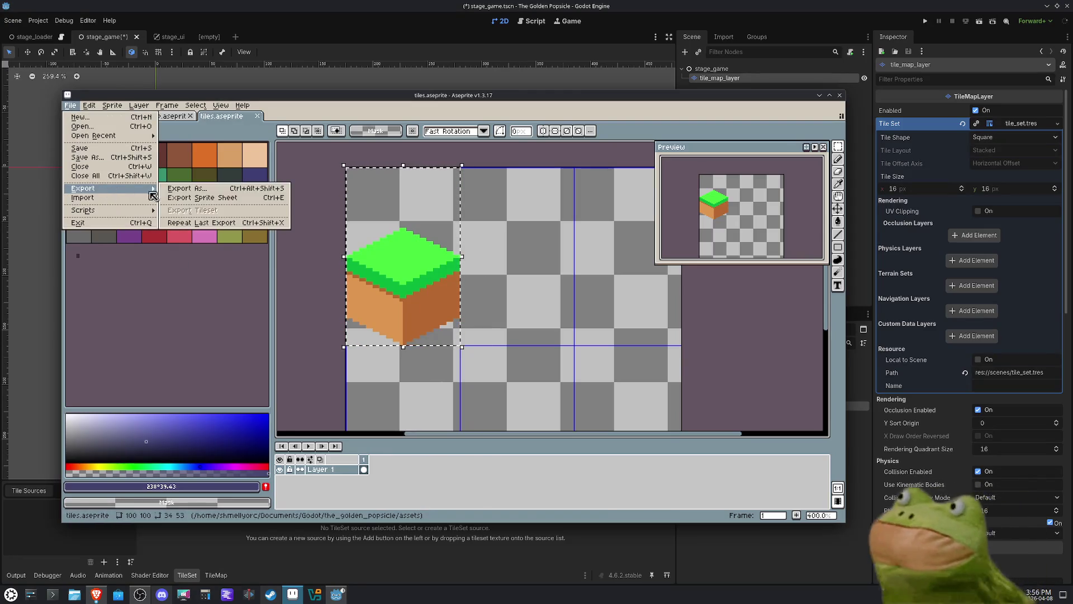
click(190, 188)
click(237, 391)
key(alt+Tab)
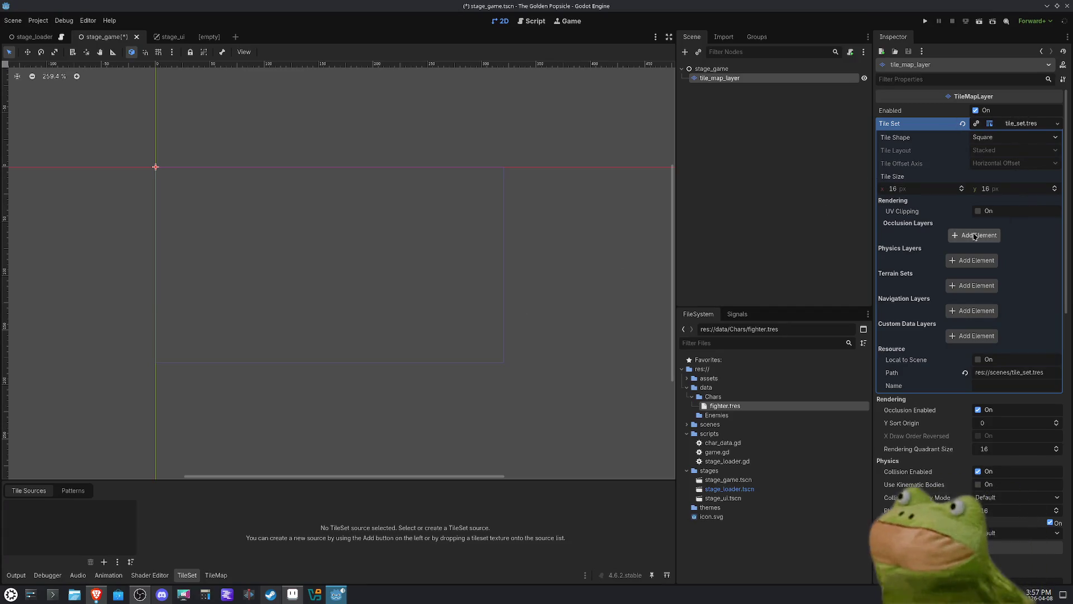
- Set the tile set's Tile Shape to Isometric
click(1031, 124)
click(1031, 124)
click(1011, 137)
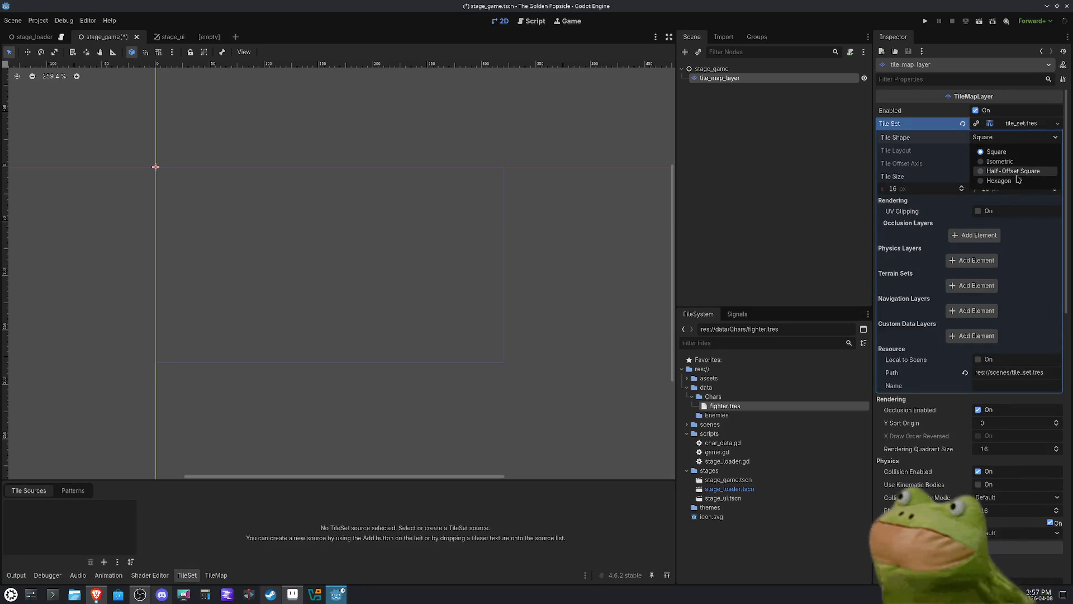
click(1019, 161)
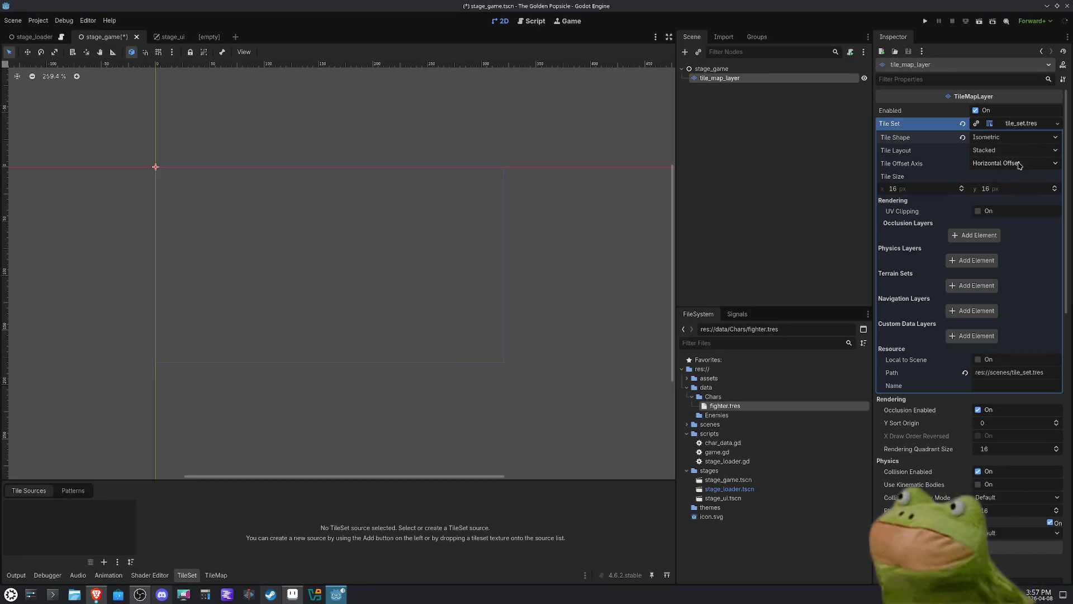
- Review the Tile Layout options, keeping Stacked, and the Tile Offset Axis choices
click(1014, 150)
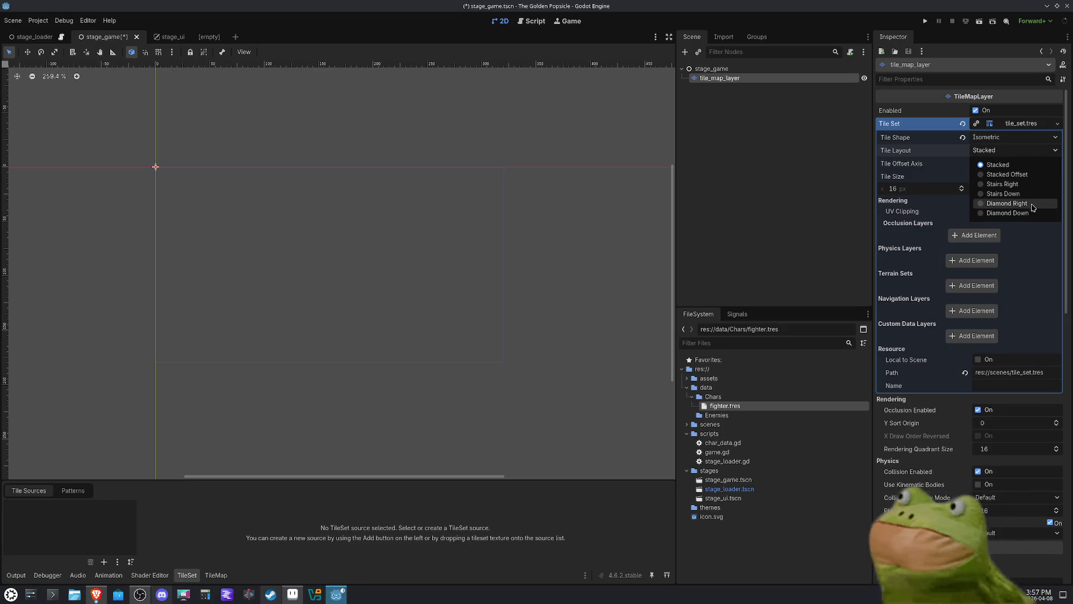
click(1022, 164)
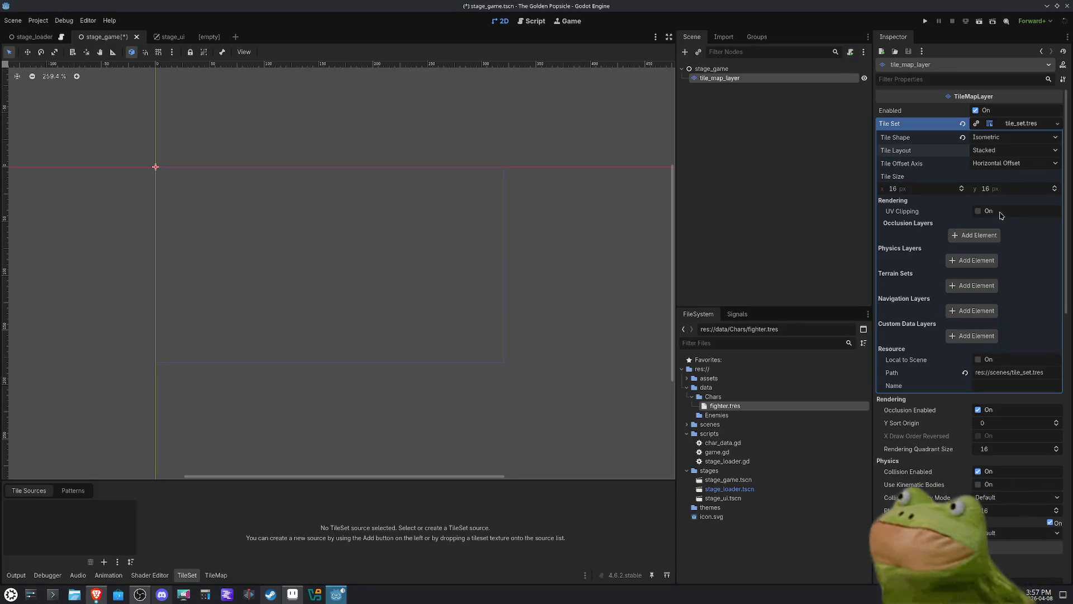
click(1009, 164)
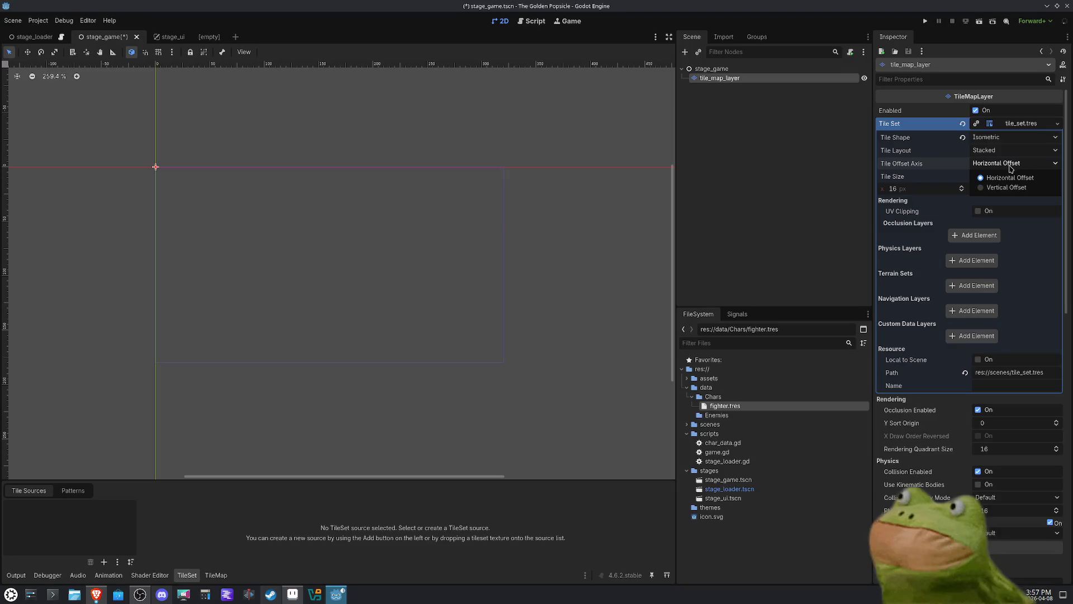
click(1009, 125)
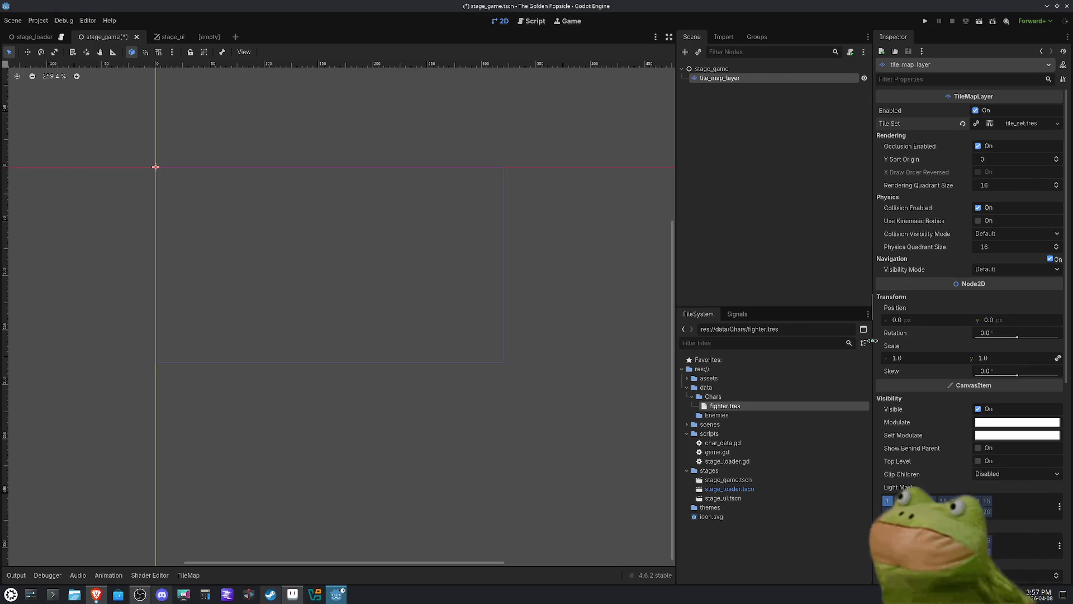
- Check the grass block's size in Aseprite and set the tile width to 34 px
click(736, 81)
click(736, 78)
click(1023, 123)
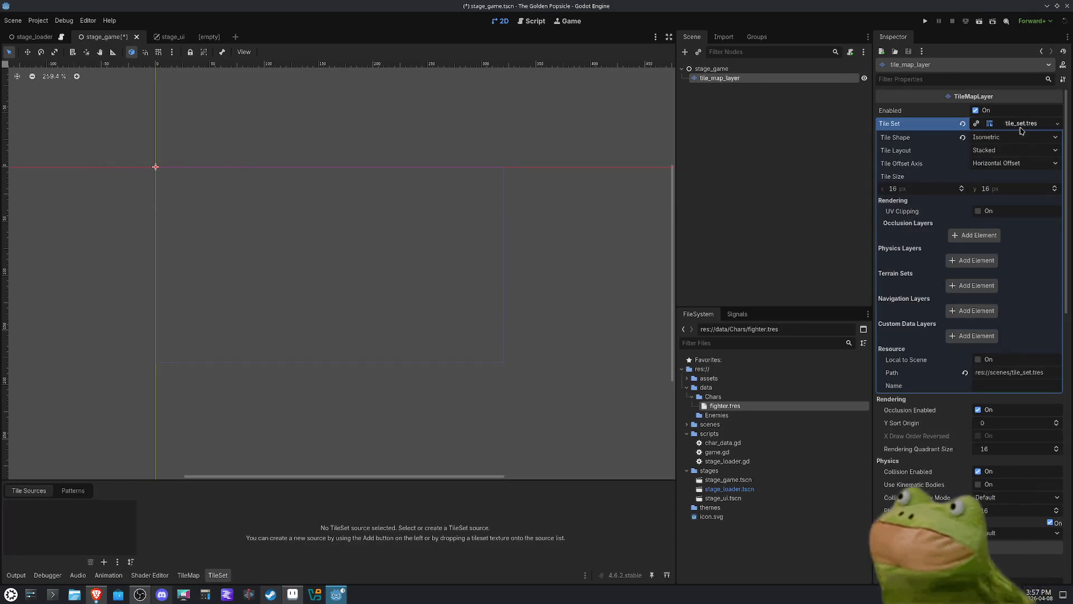
click(292, 594)
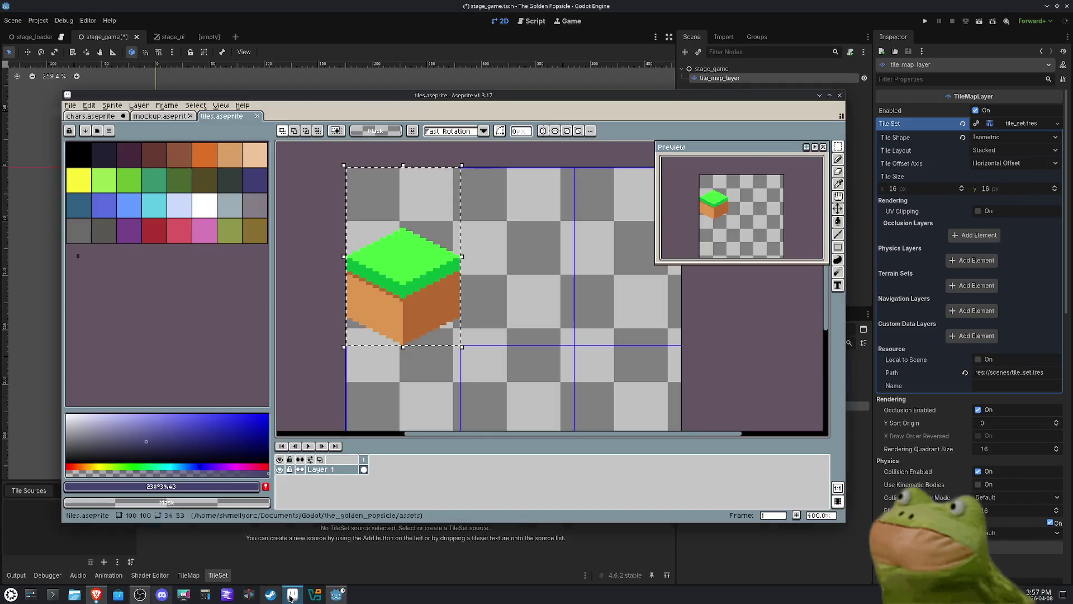
click(437, 304)
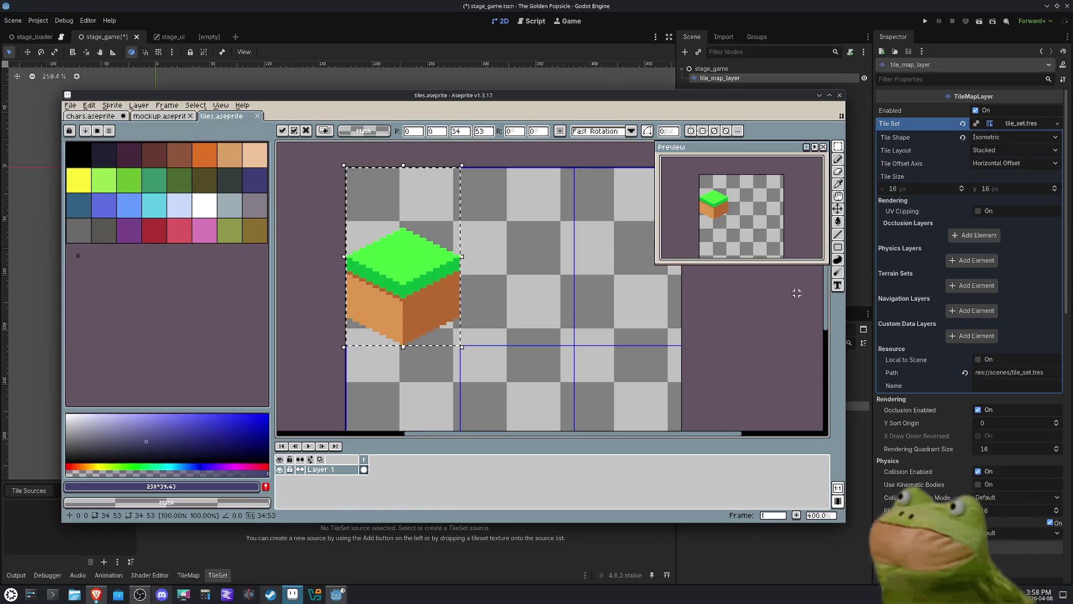
click(924, 191)
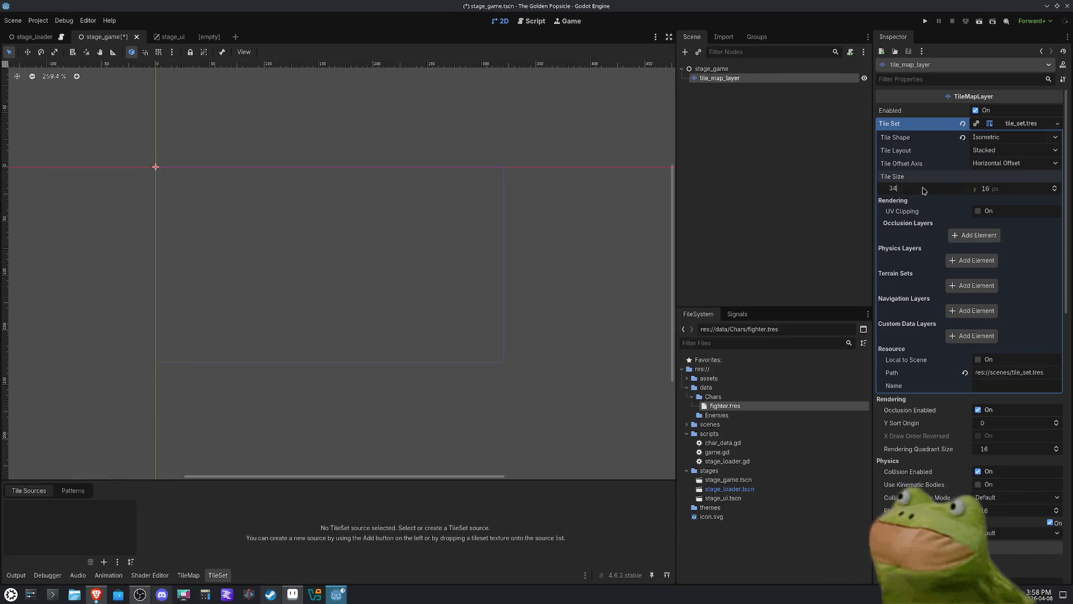
key(Return)
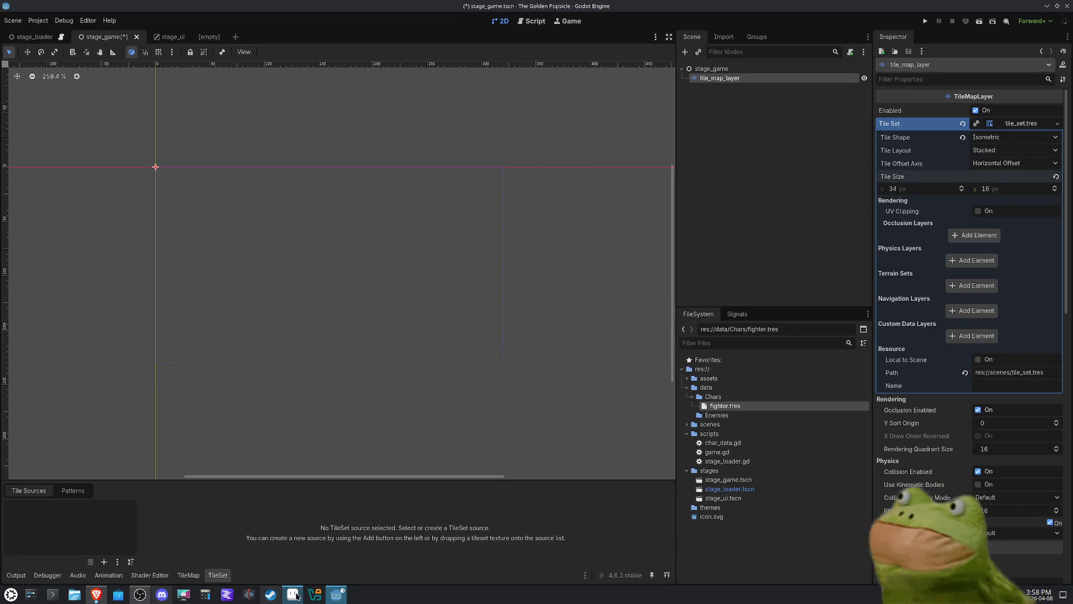
- Check the block height in Aseprite and set the tile height to 53 px
click(292, 594)
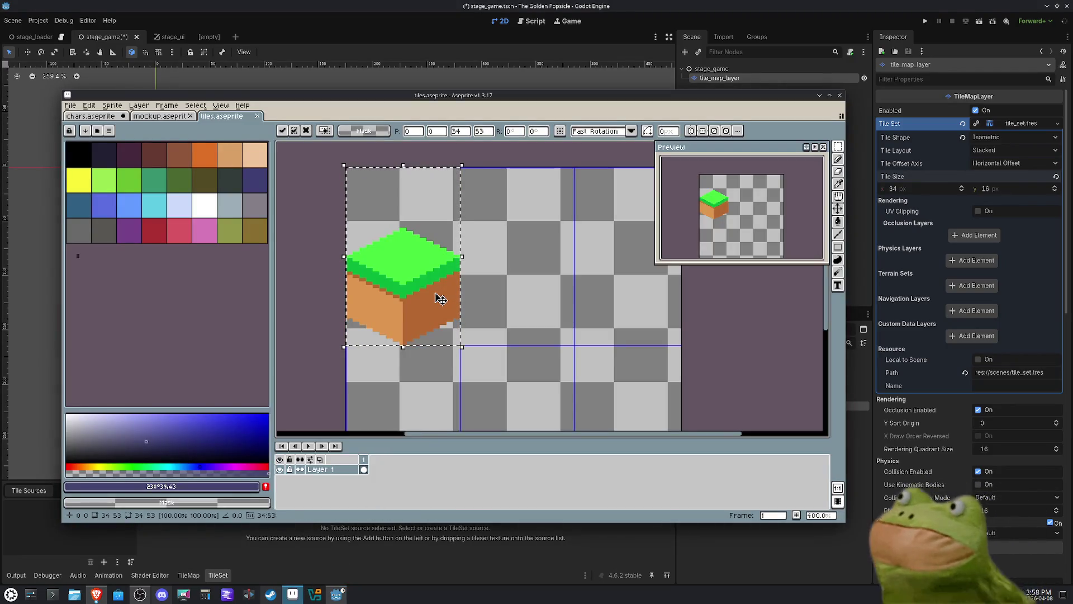
click(1003, 190)
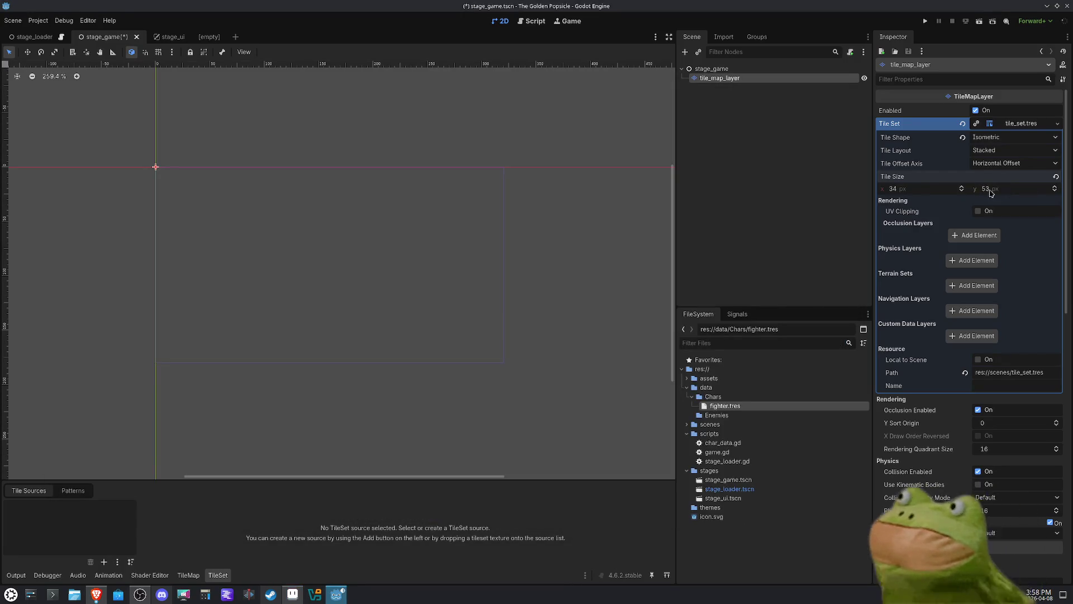
click(1029, 123)
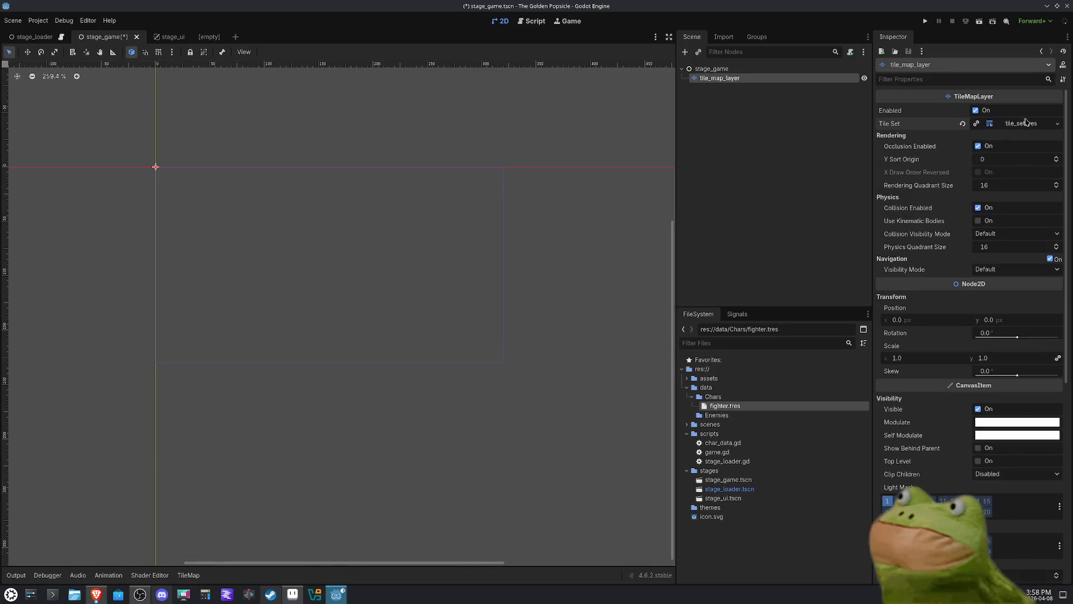
click(1026, 122)
click(101, 562)
- Add res://assets/tiles.png as an atlas source and accept auto-creating its tiles
click(104, 566)
double_click(413, 214)
double_click(442, 204)
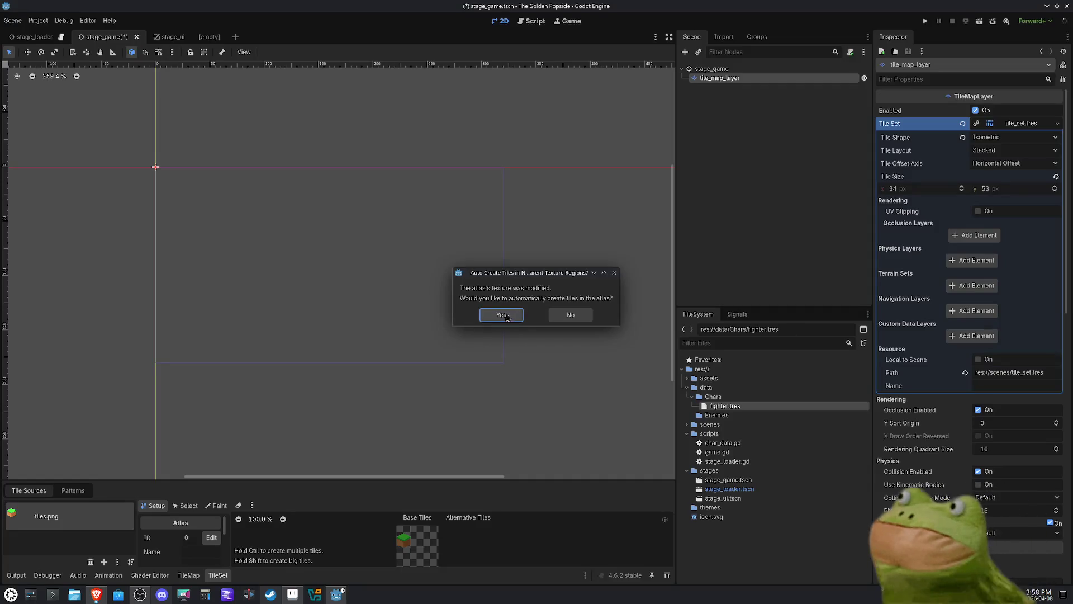
click(506, 317)
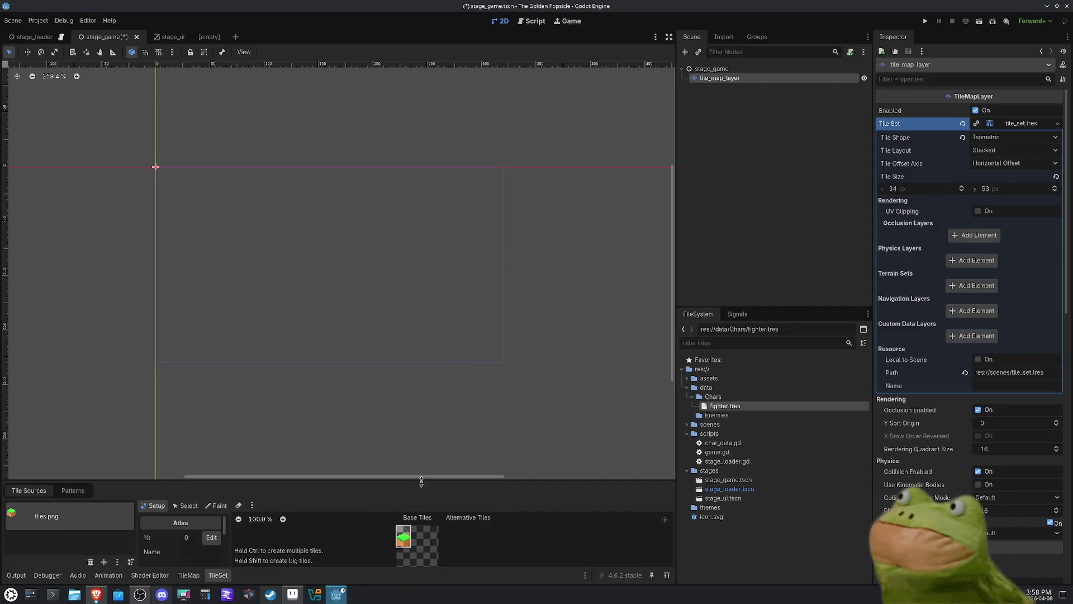
drag(421, 482, 421, 270)
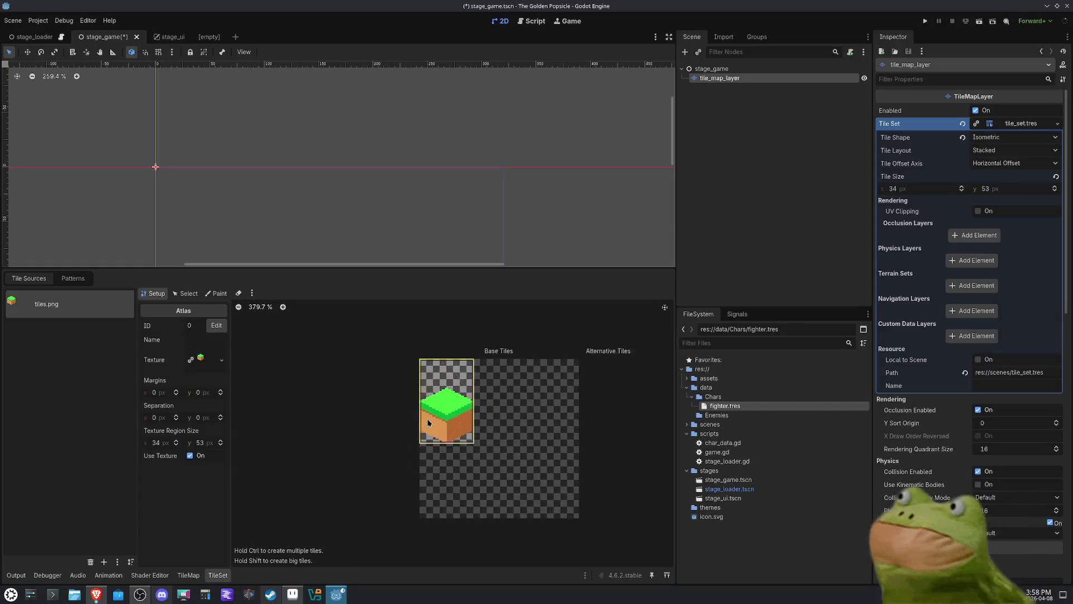
scroll(427, 418, up, 1)
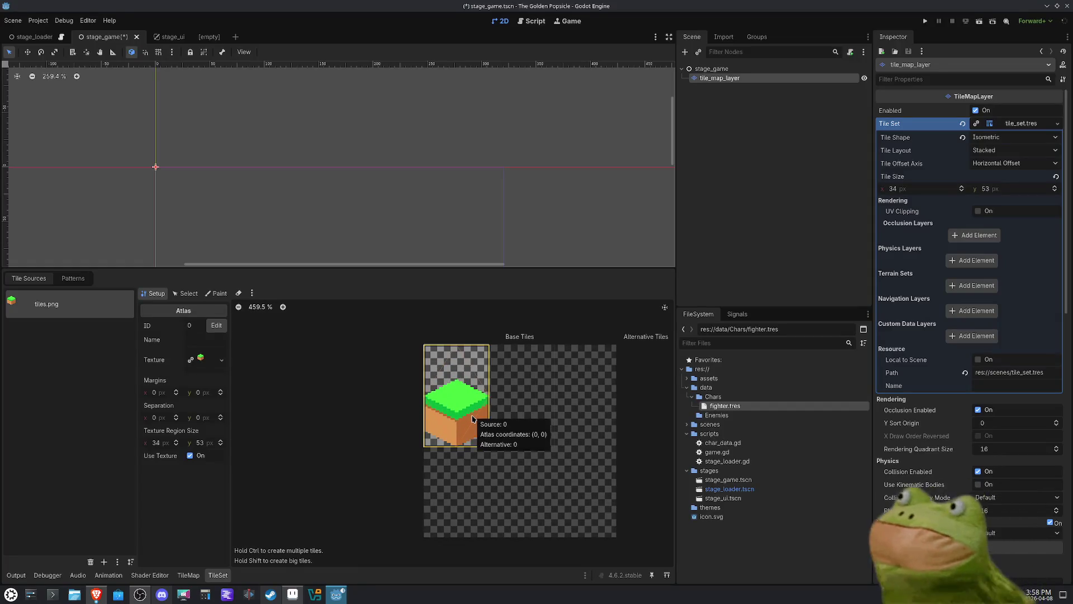
- Try the Diamond Right tile layout, then revert to Stacked
click(1004, 152)
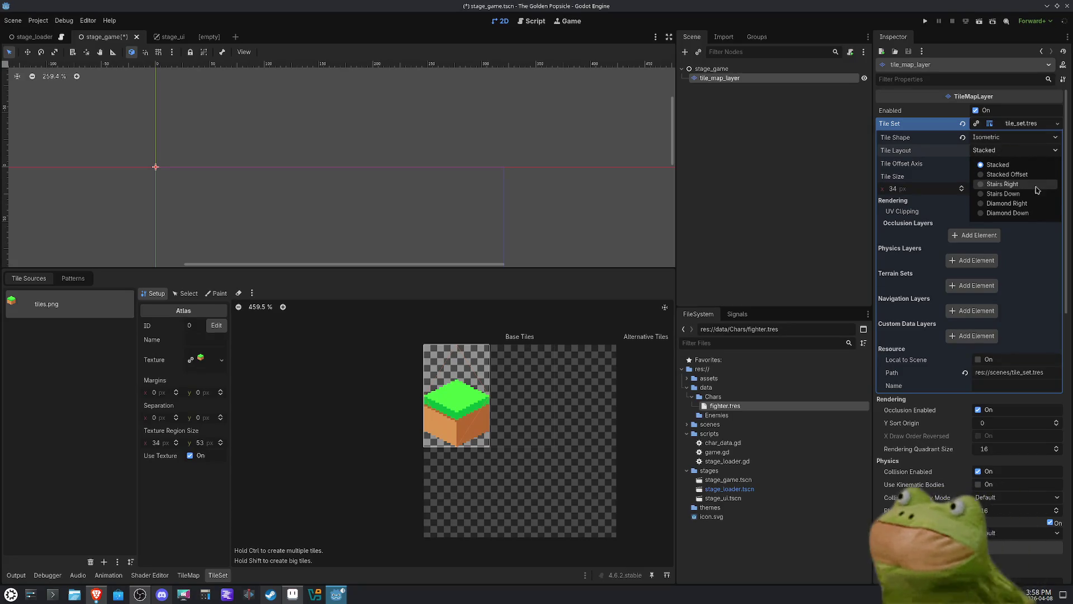
click(1006, 203)
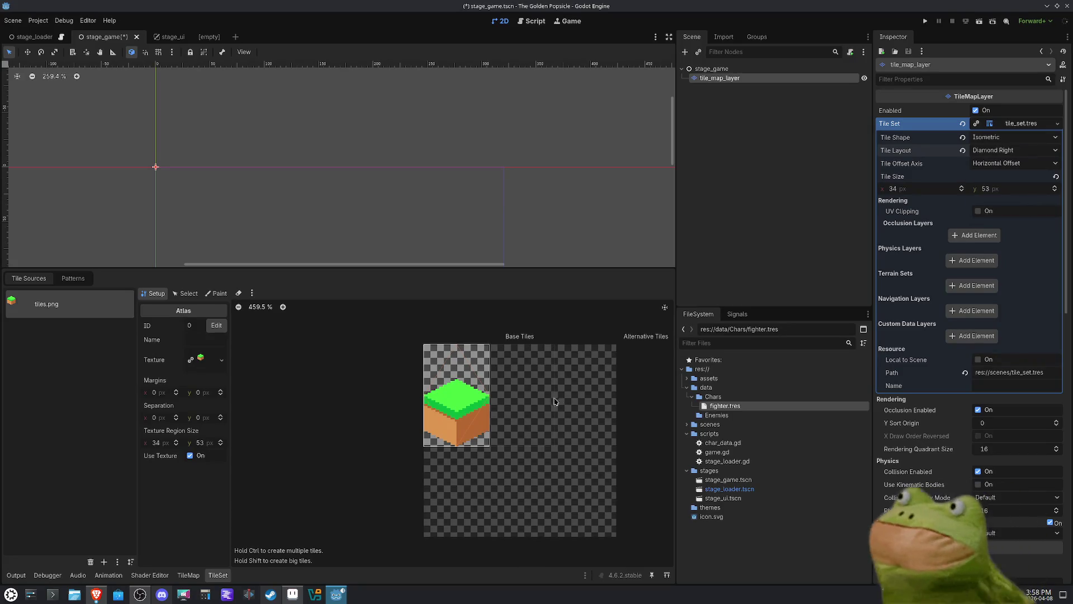
scroll(473, 433, up, 2)
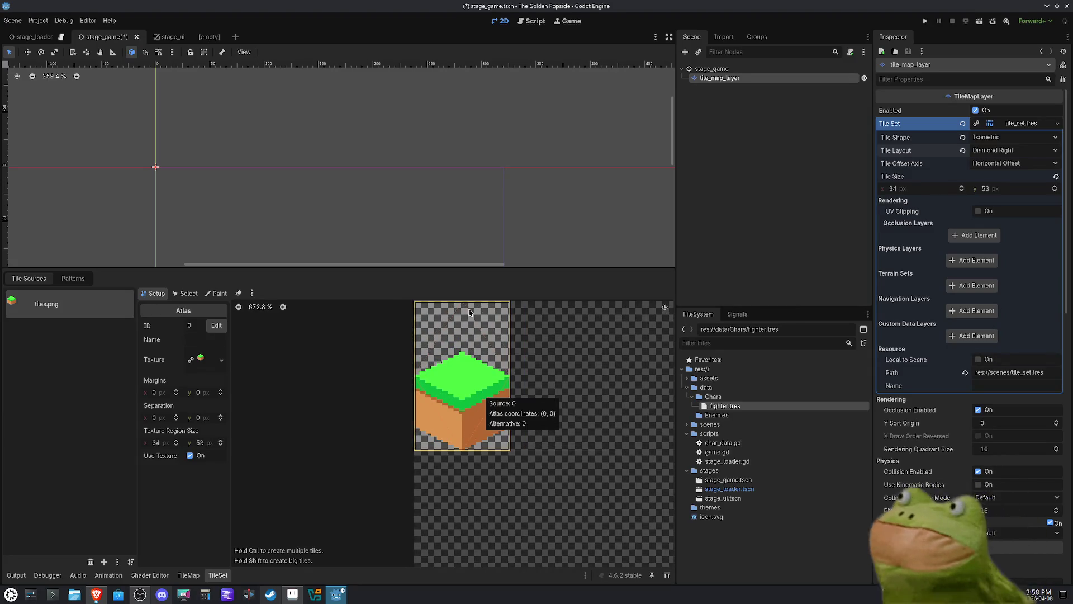
click(962, 152)
- Set the tile height to 16 px and arrange the atlas and 2D views for painting
click(1017, 191)
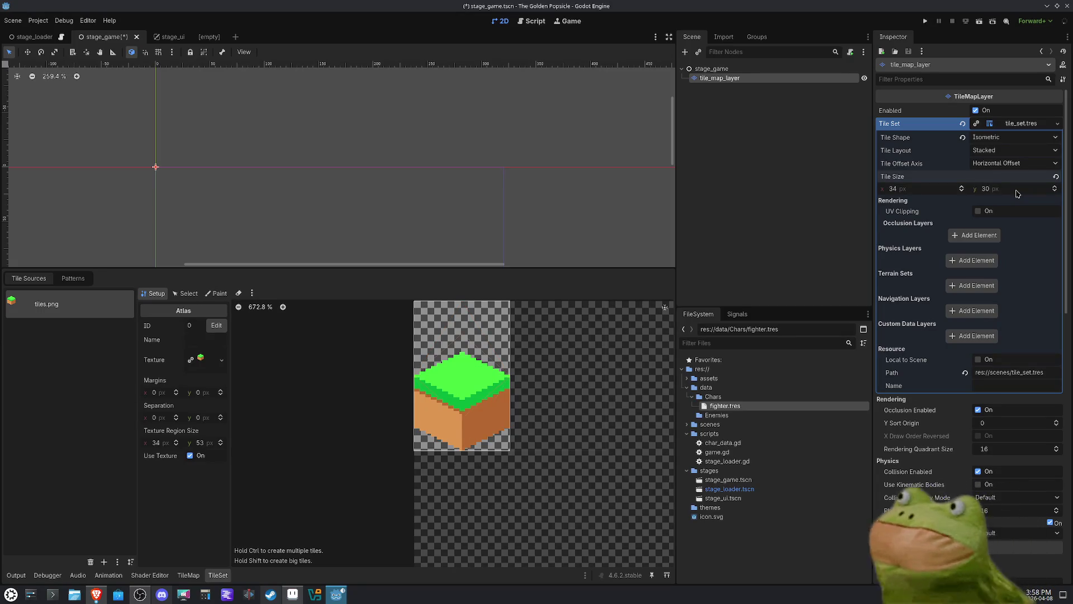
click(1006, 192)
scroll(530, 397, up, 3)
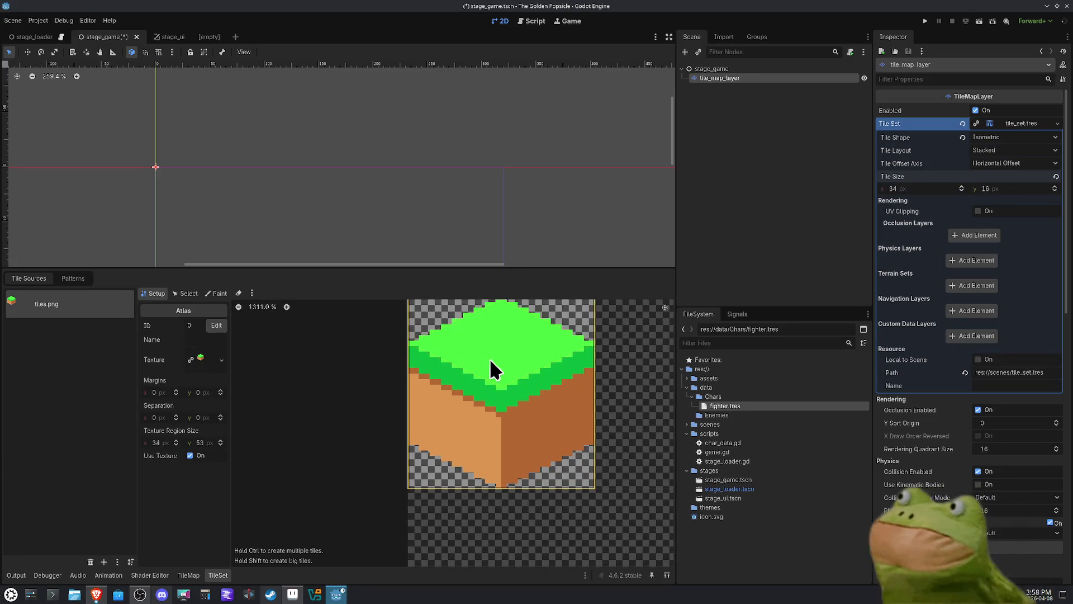
scroll(516, 431, up, 2)
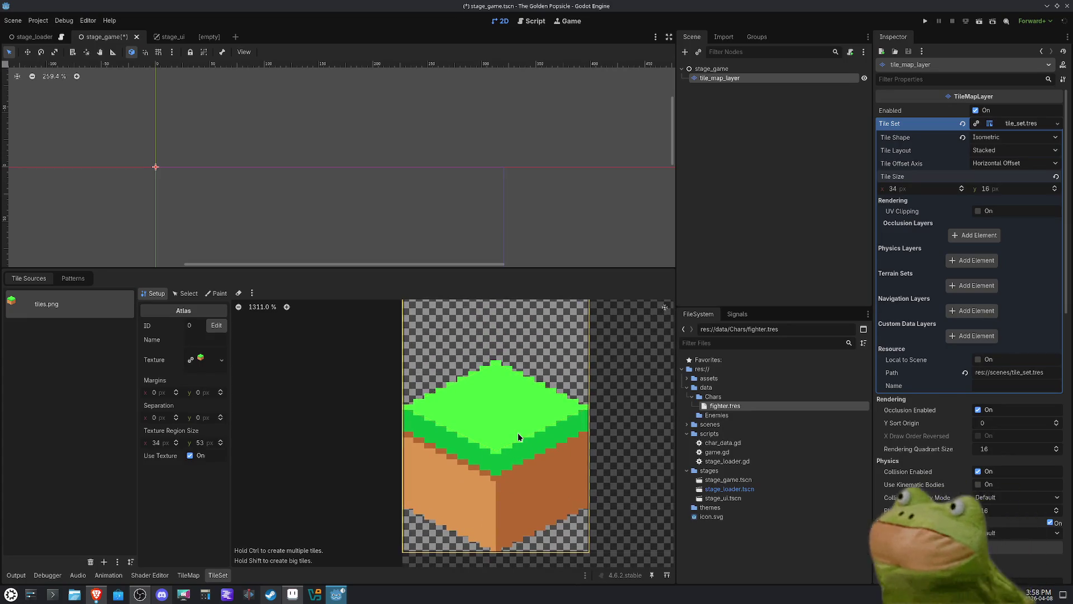
drag(519, 437, 515, 425)
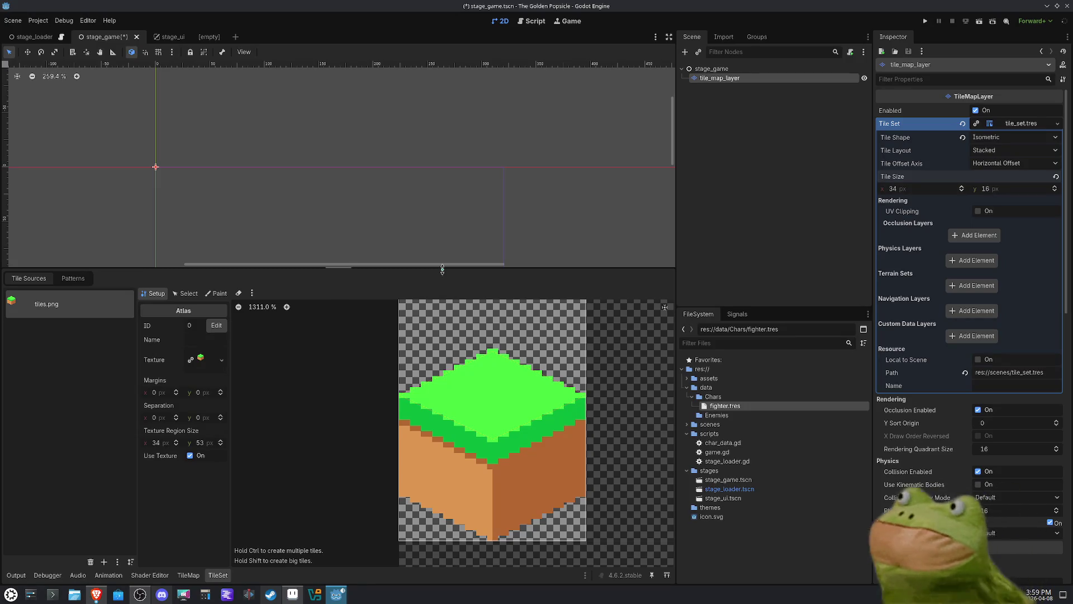
drag(443, 267, 442, 387)
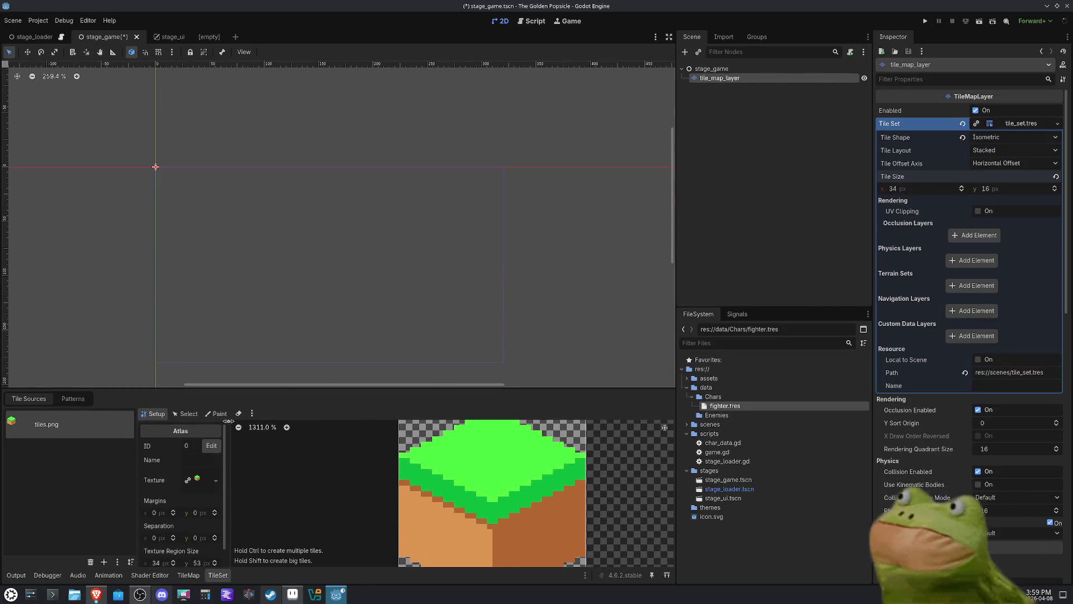
click(188, 579)
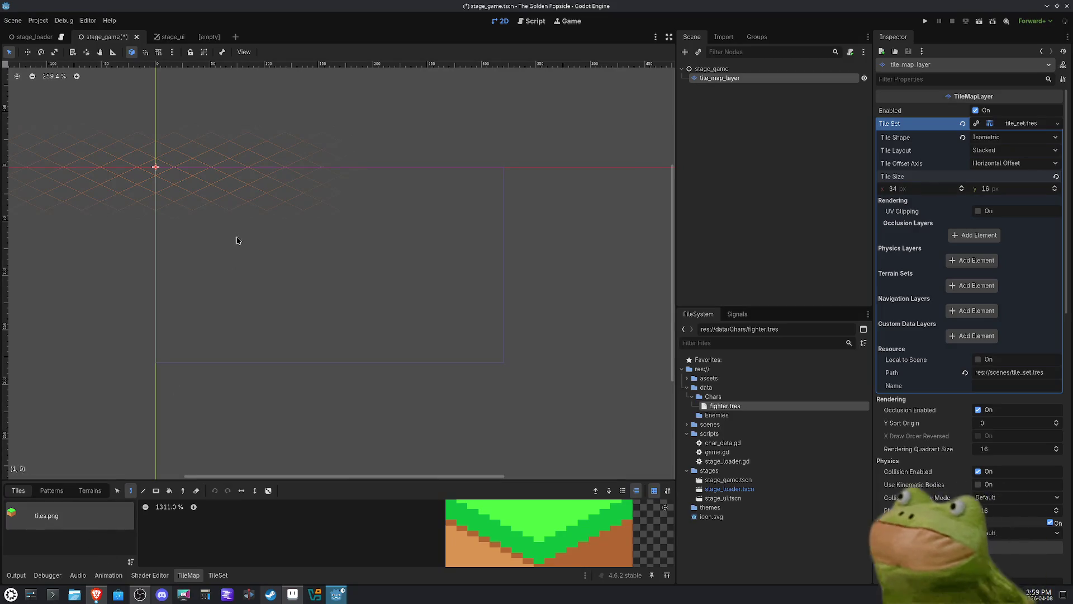
- Browse the TileMap panel's Tiles, Patterns and Terrains tabs and make the panel taller
click(218, 575)
click(189, 575)
click(90, 491)
click(65, 495)
click(19, 491)
drag(228, 480, 272, 297)
click(52, 308)
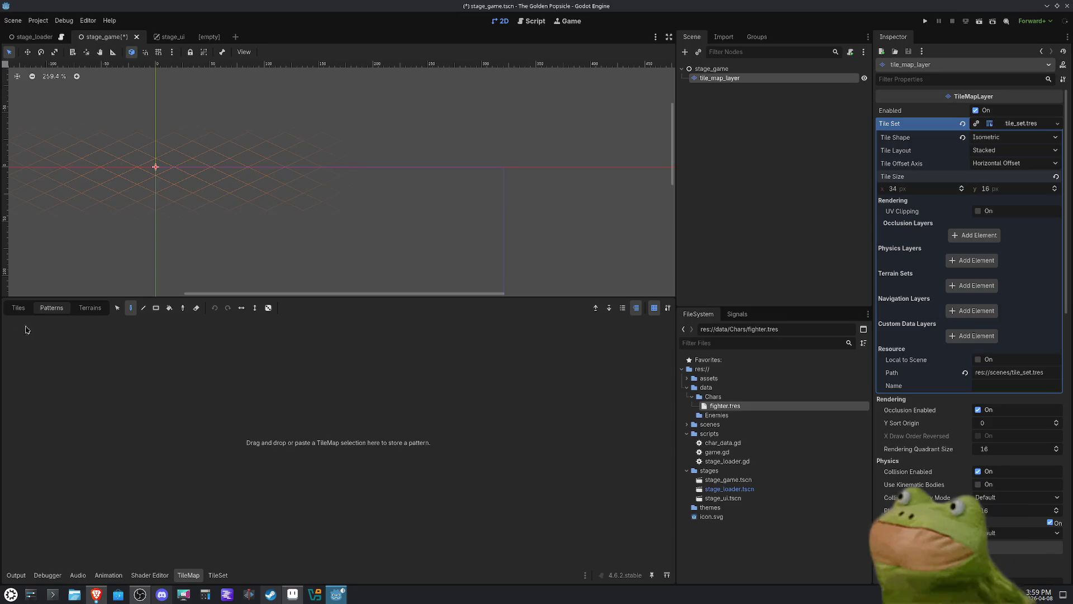
click(89, 308)
click(61, 311)
- Check the TileSet editor's patterns and sources, then show the tiles.png tiles for painting
click(209, 573)
click(73, 399)
click(35, 399)
click(188, 575)
click(20, 309)
- Pick the grass block tile and paint a few blocks on the map
click(512, 416)
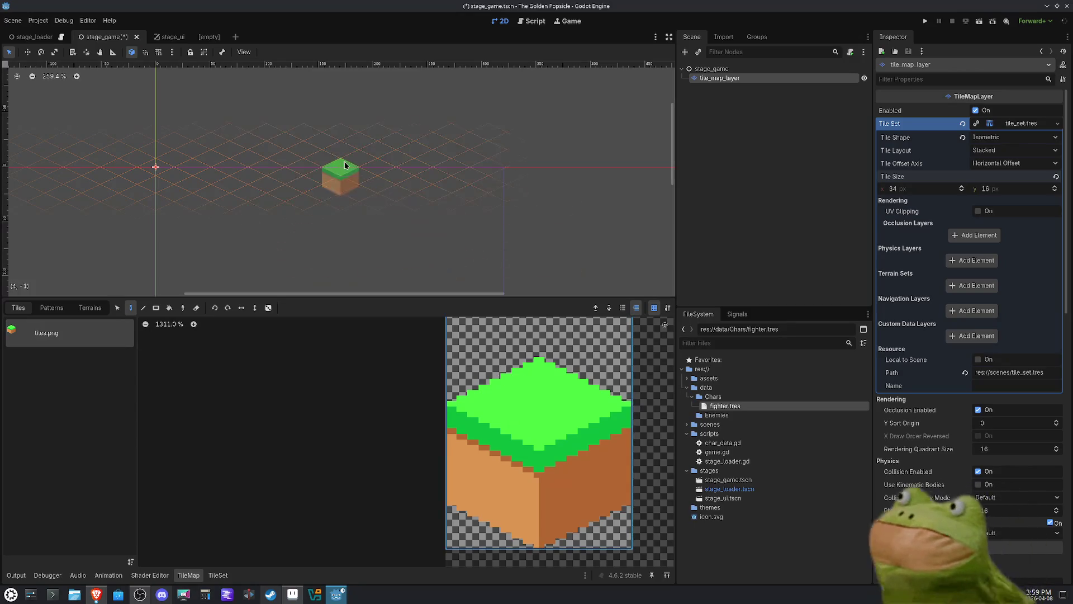
click(344, 196)
scroll(344, 196, up, 5)
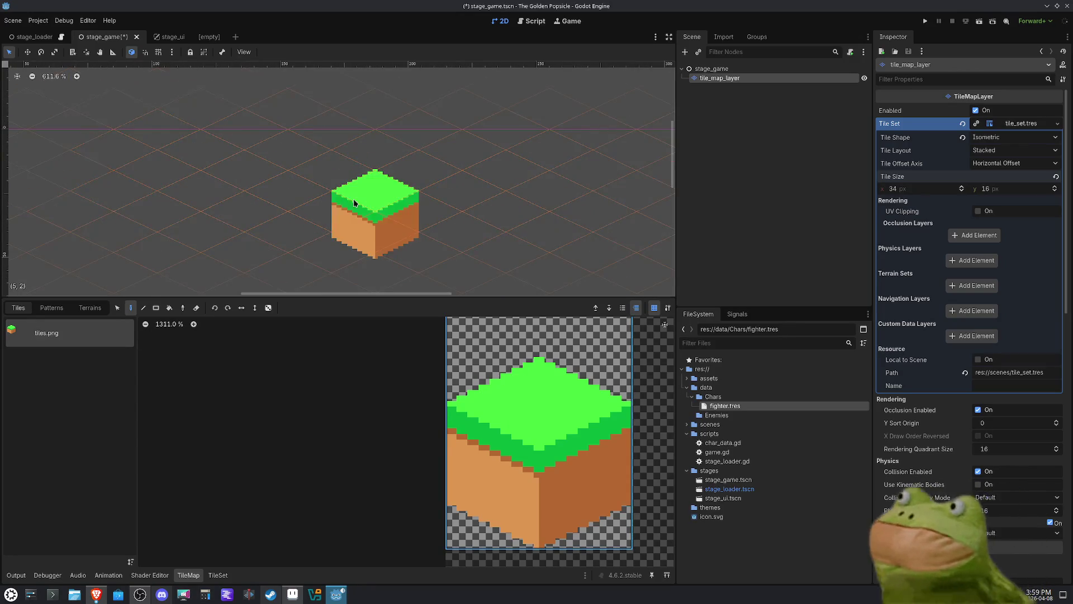
click(342, 217)
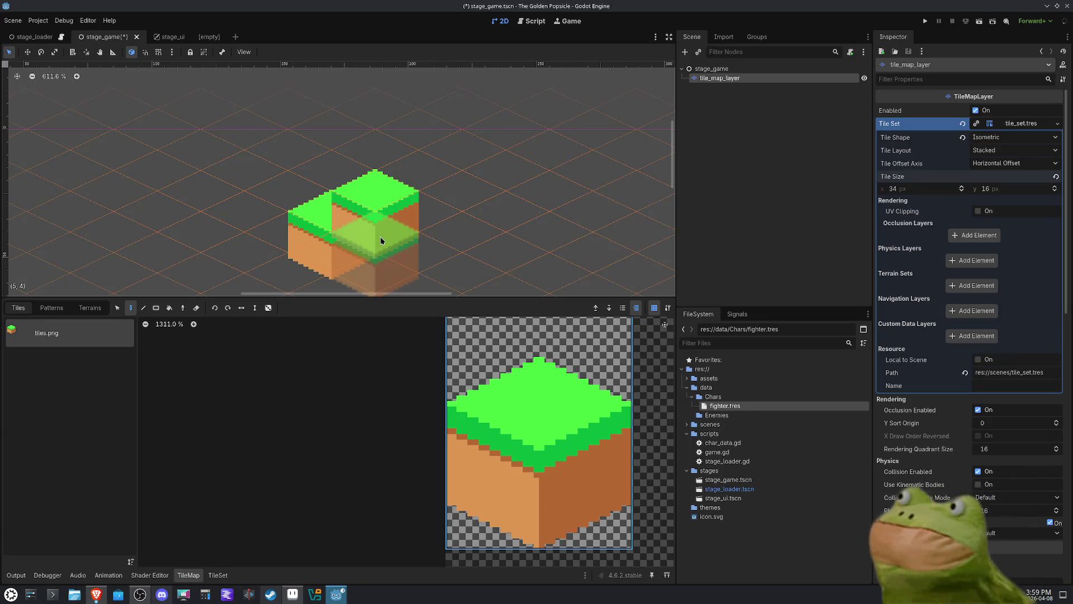
click(381, 240)
click(415, 231)
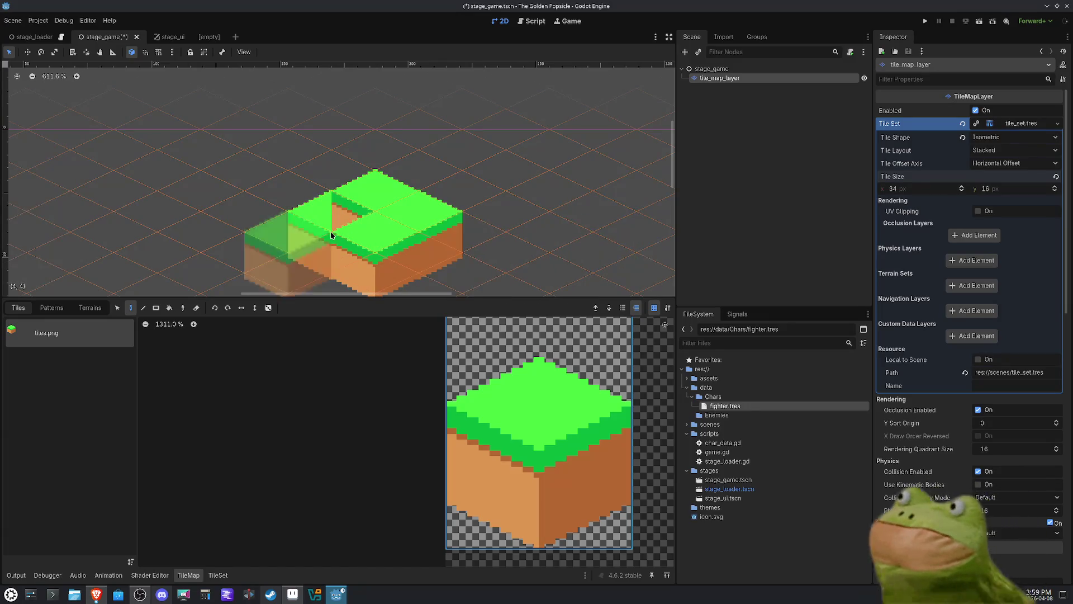
- Erase those blocks and repaint them as a 2x2 patch of grass
right_click(364, 240)
right_click(392, 212)
click(377, 178)
click(415, 213)
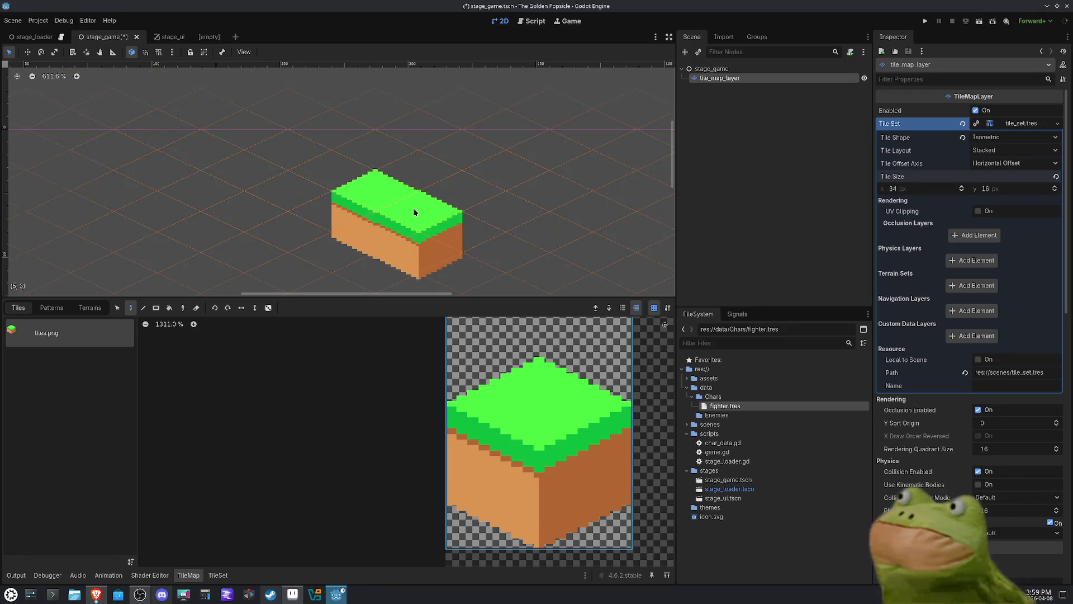
click(375, 239)
click(331, 215)
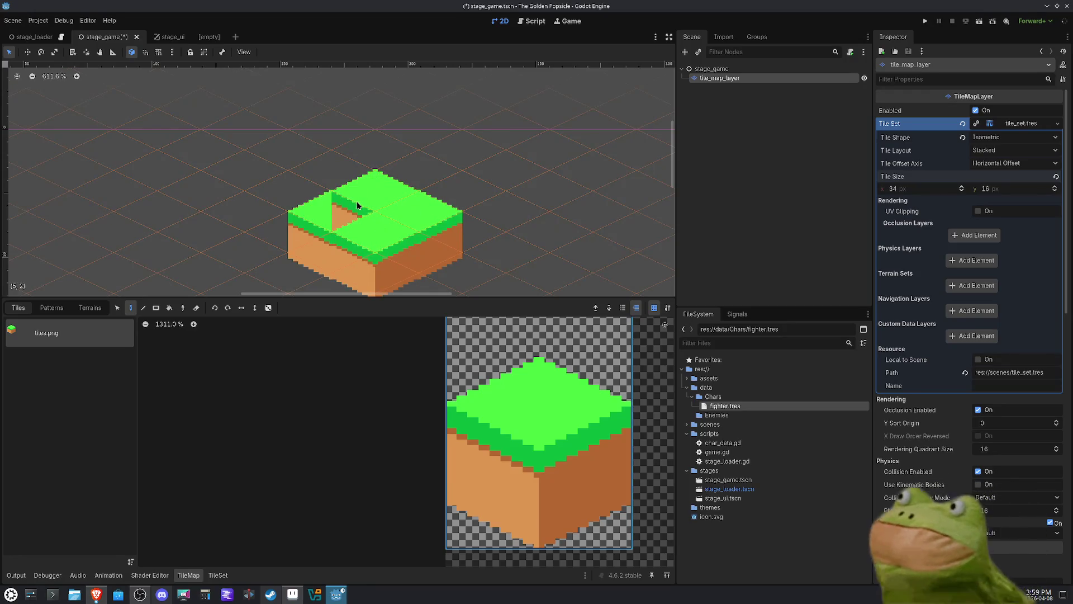
- Compare Vertical Offset, erase the blocks, revert to Horizontal Offset, and paint a grass patch
click(1006, 164)
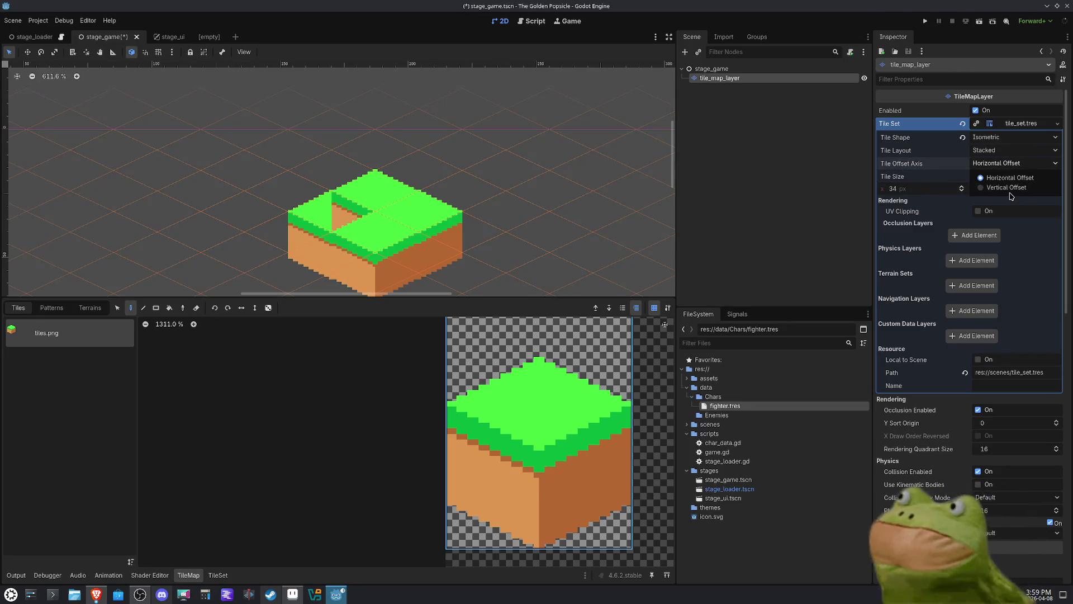
click(1013, 191)
scroll(480, 156, down, 2)
right_click(363, 168)
click(963, 164)
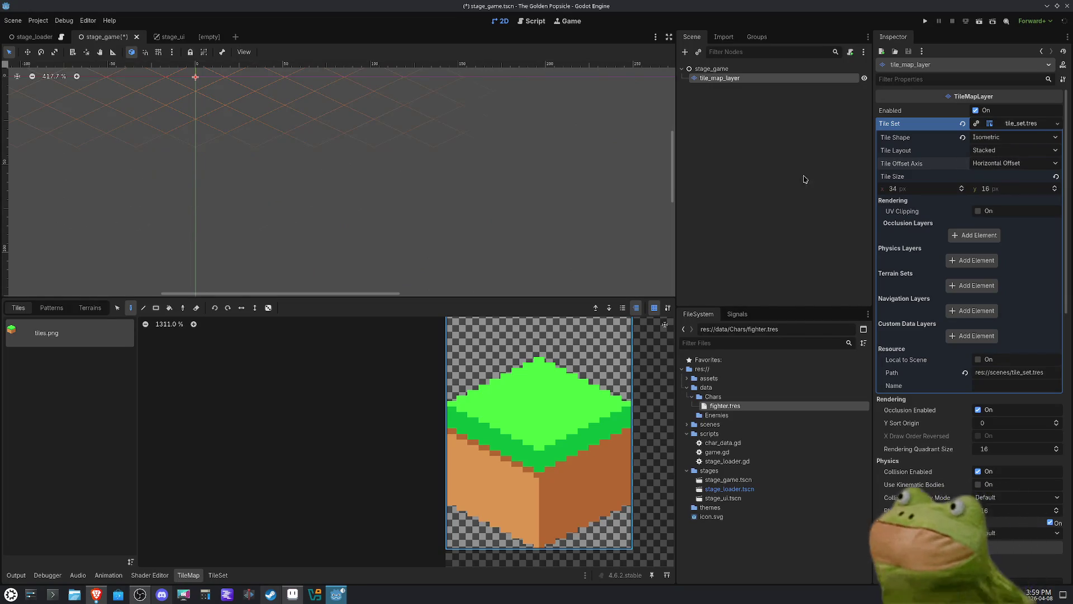
mouse_move(455, 178)
mouse_down()
mouse_move(485, 192)
mouse_move(428, 202)
mouse_up()
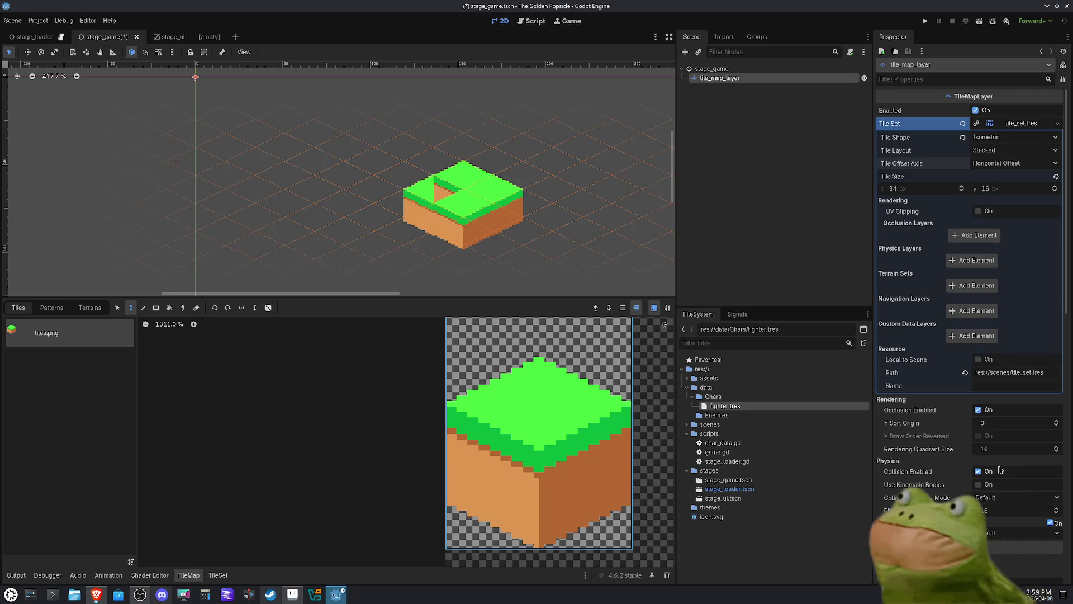
- Turn off Collision Enabled on the tile map layer
click(1008, 123)
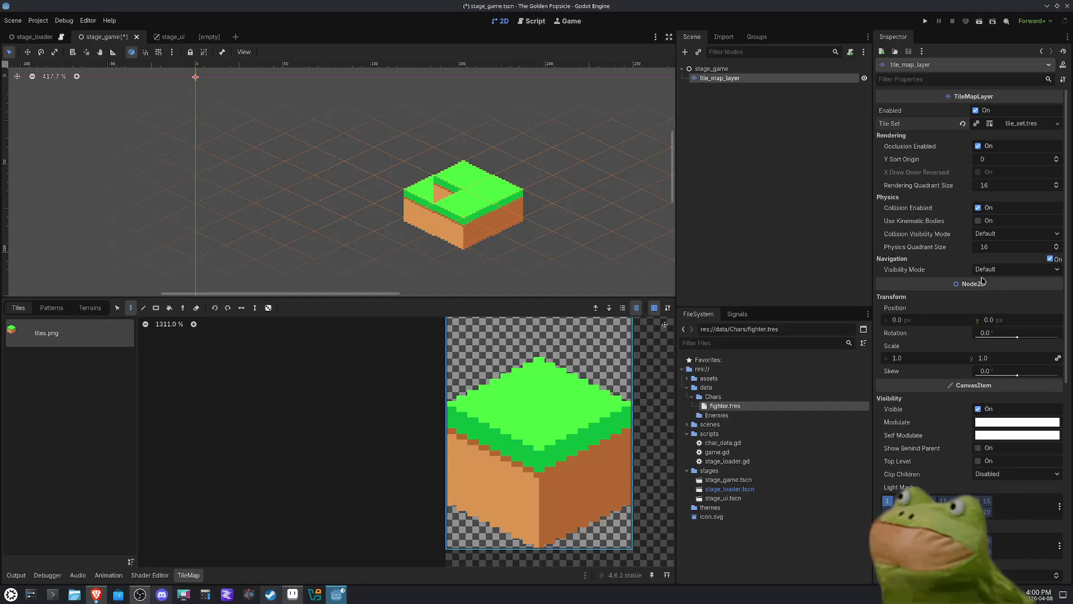
click(1010, 273)
click(1010, 272)
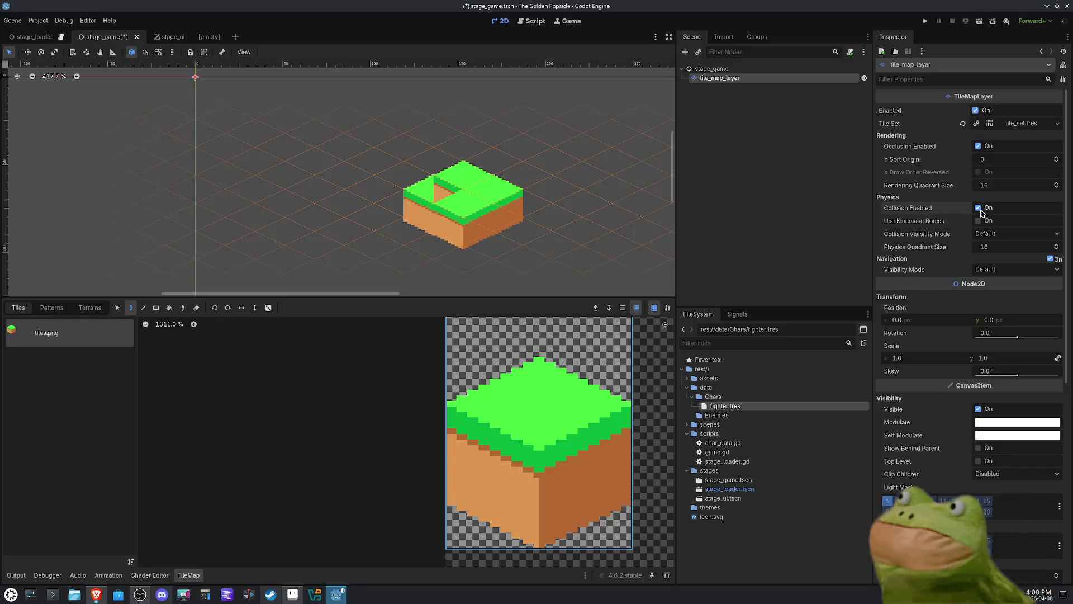
click(978, 208)
- Enable UV Clipping in the tile_set.tres properties
click(973, 149)
click(1004, 125)
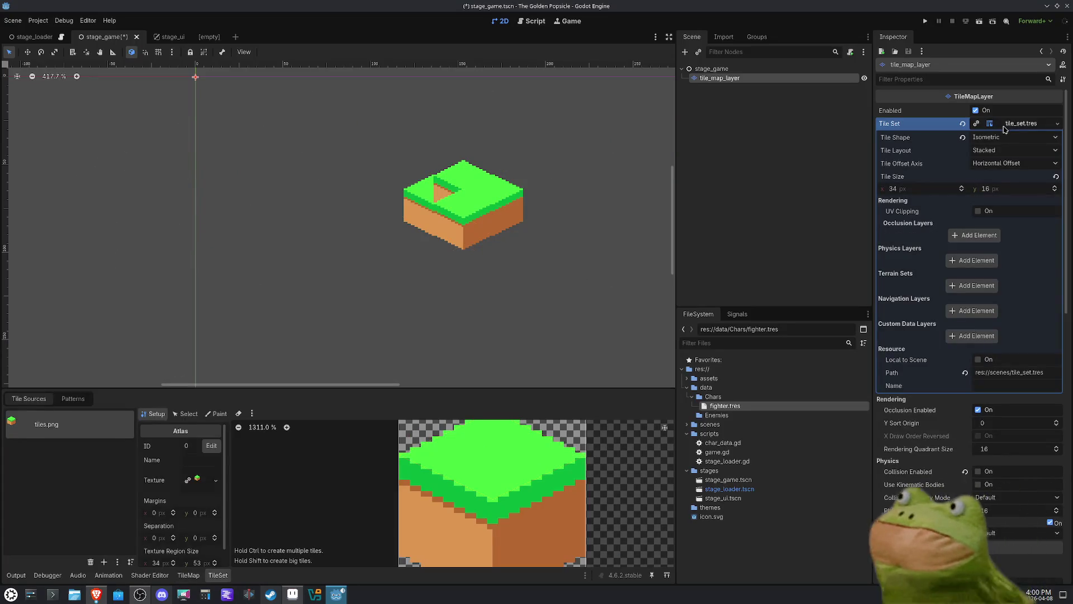
click(978, 211)
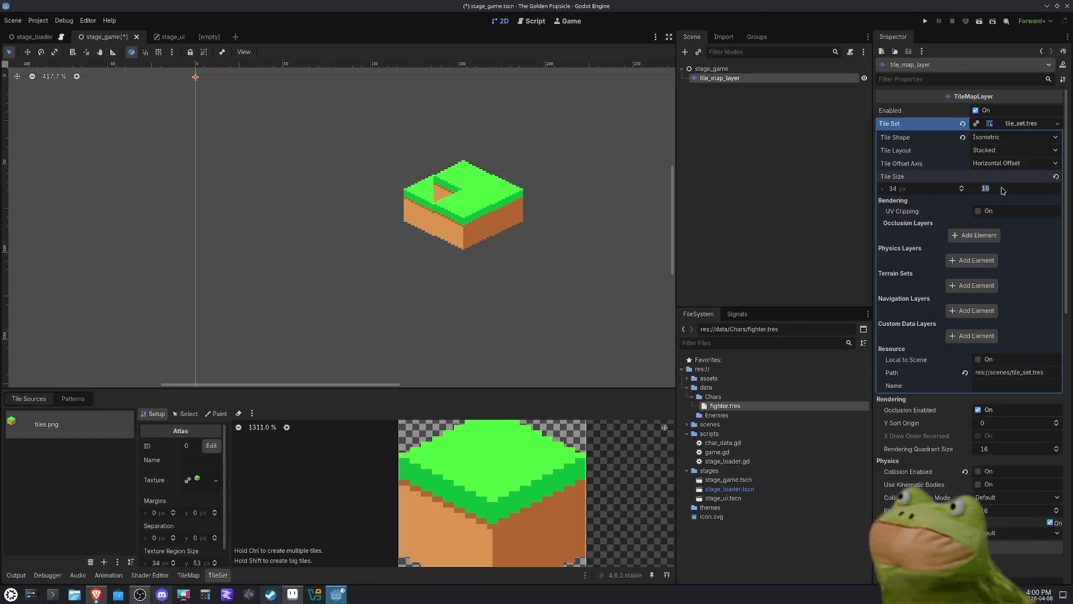
- Set the tile set's Tile Size to 32 × 17 px
key(Return)
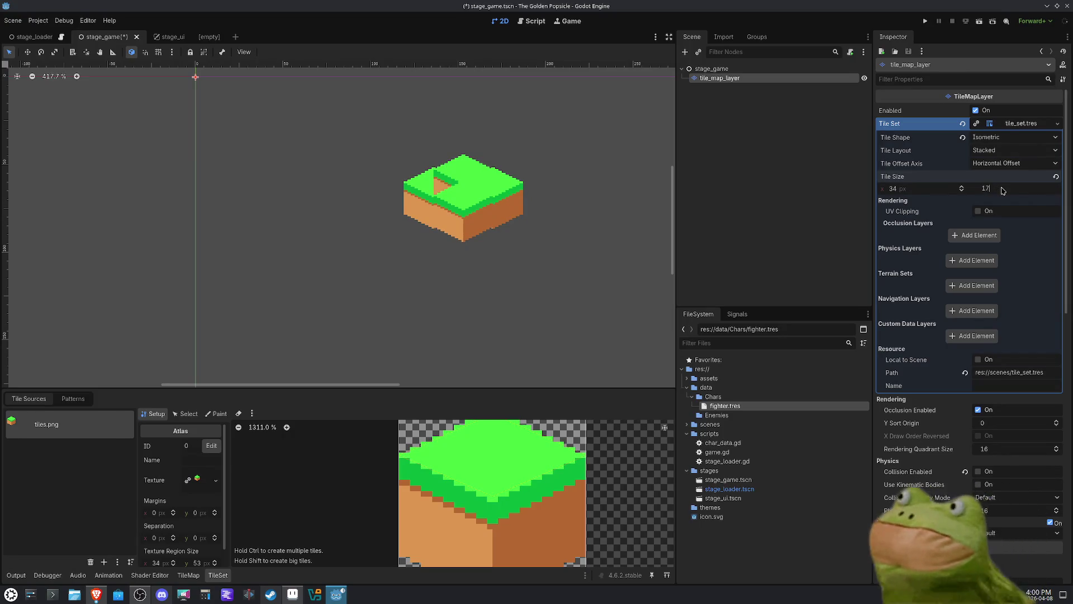
key(Return)
scroll(530, 227, up, 3)
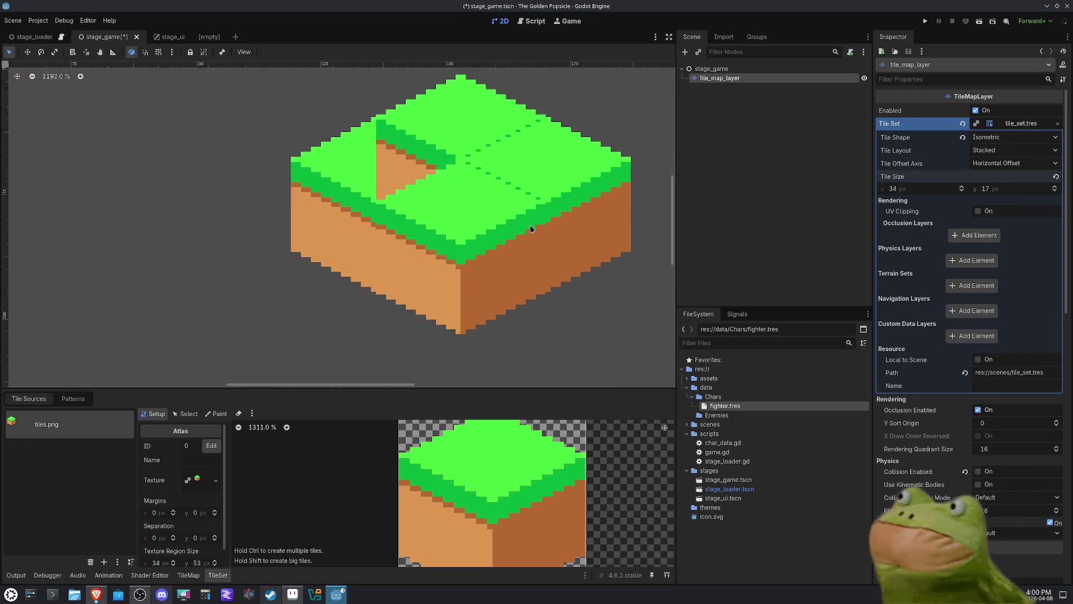
scroll(530, 224, up, 1)
click(931, 189)
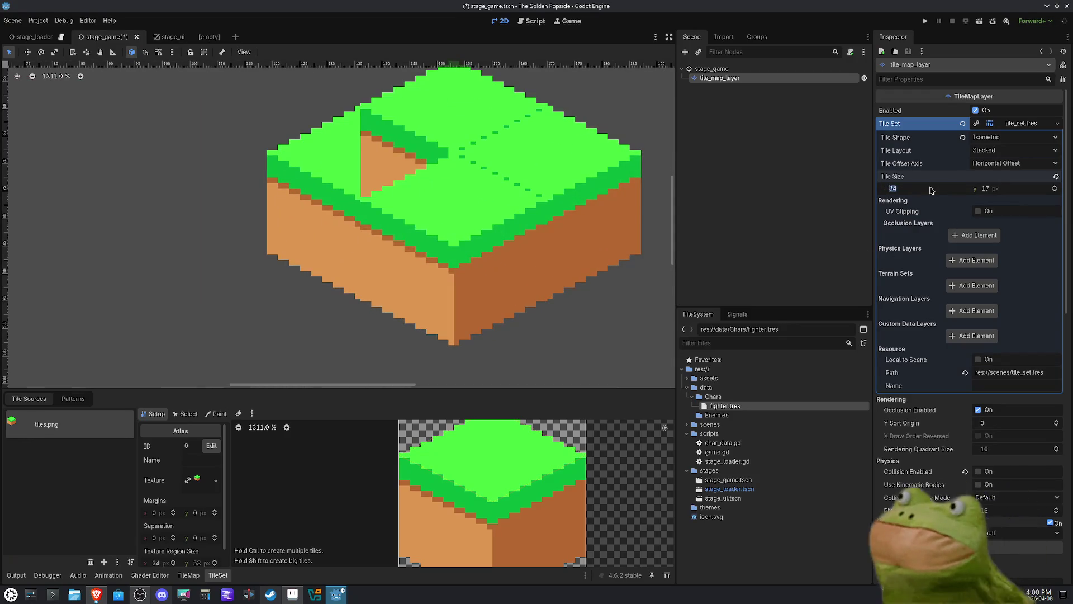
key(Return)
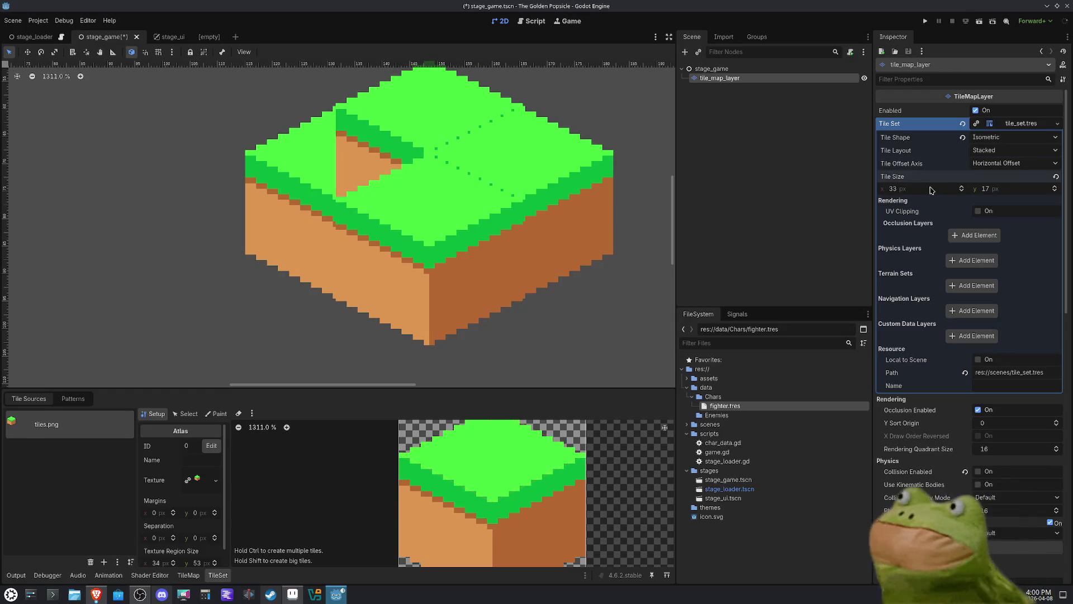
key(Return)
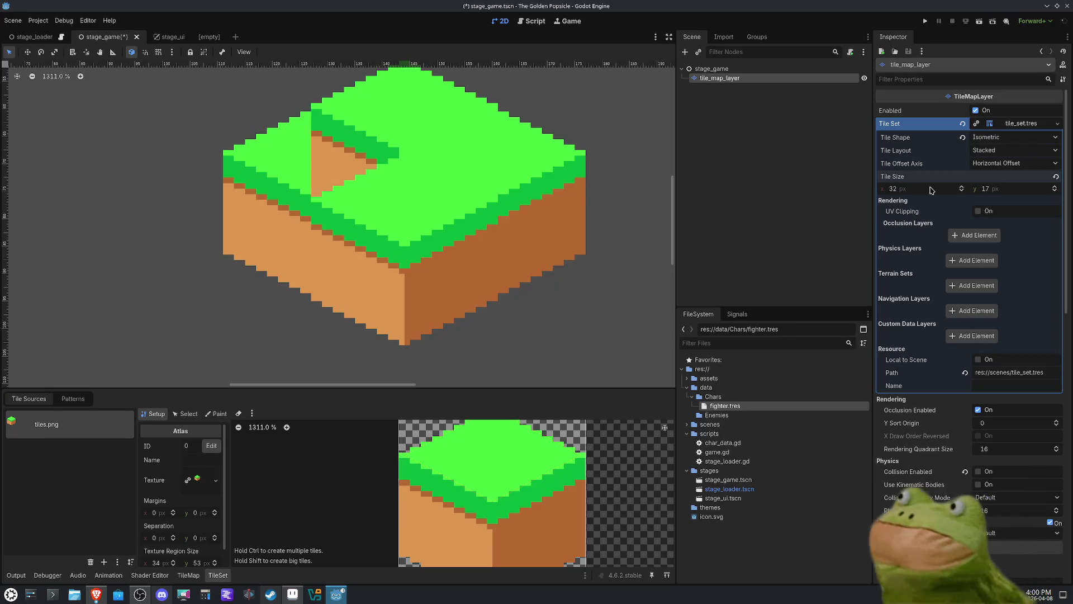
- Change the Tile Layout to Stairs Down so the grass blocks step diagonally
drag(460, 173, 419, 225)
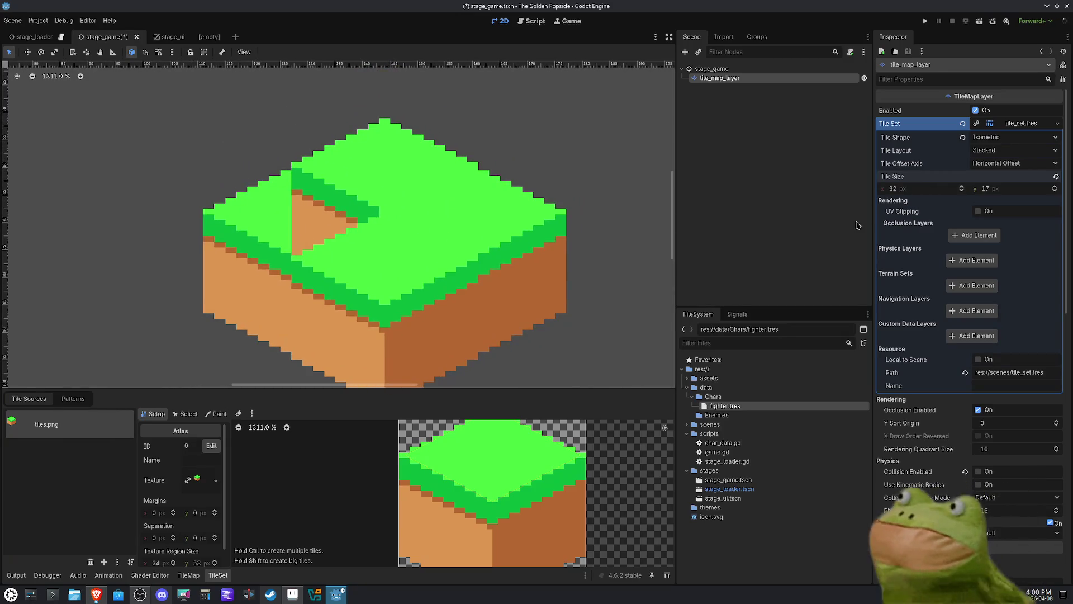
click(1009, 156)
click(1013, 197)
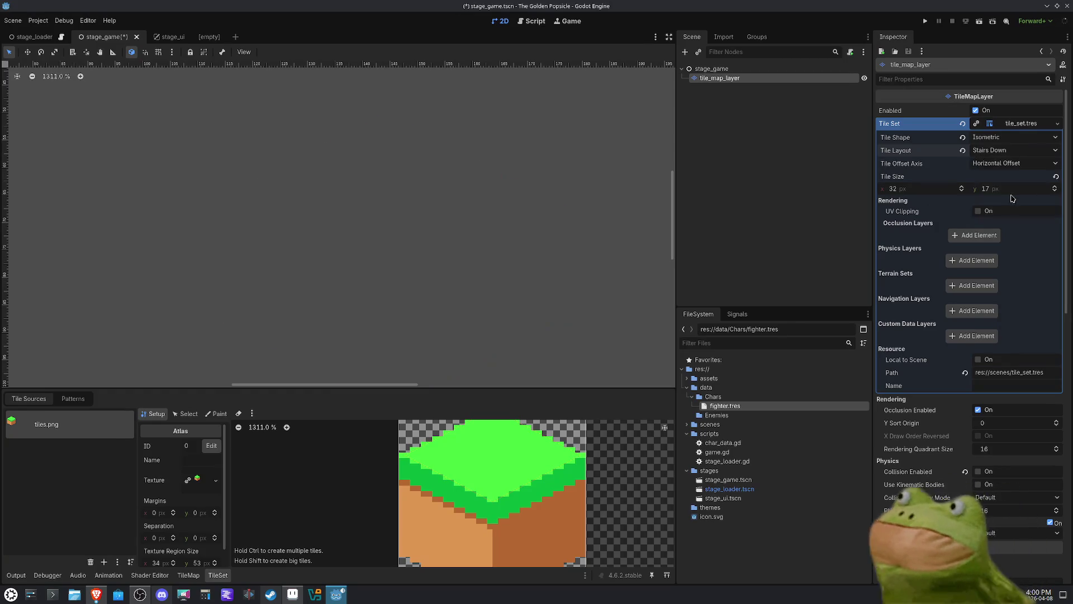
scroll(492, 288, down, 10)
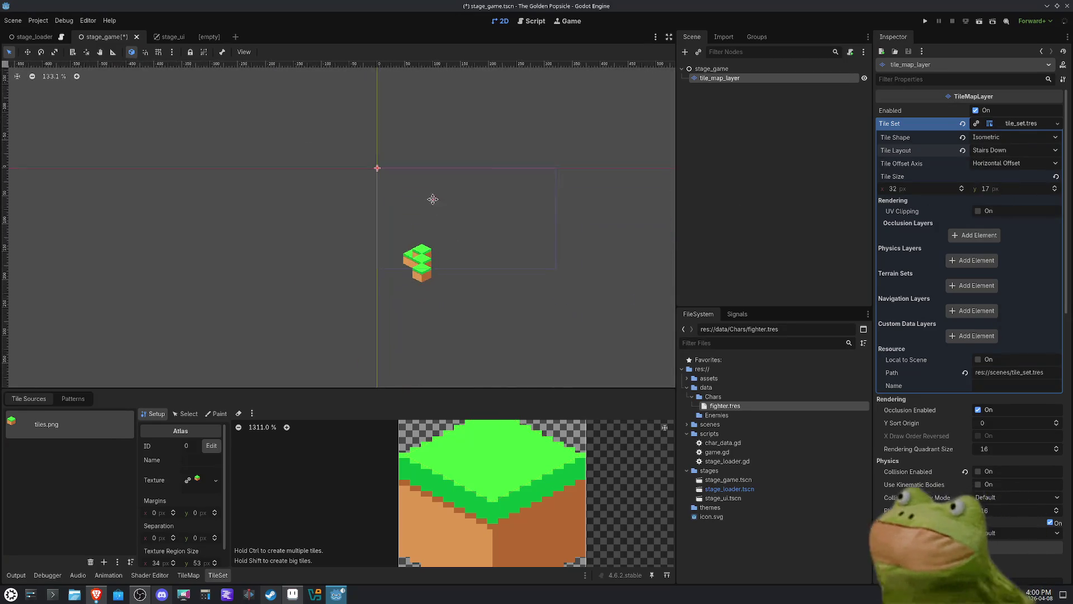
- Compare the Stacked Offset, Diamond Right and Diamond Down tile layouts
scroll(430, 198, up, 3)
click(1004, 151)
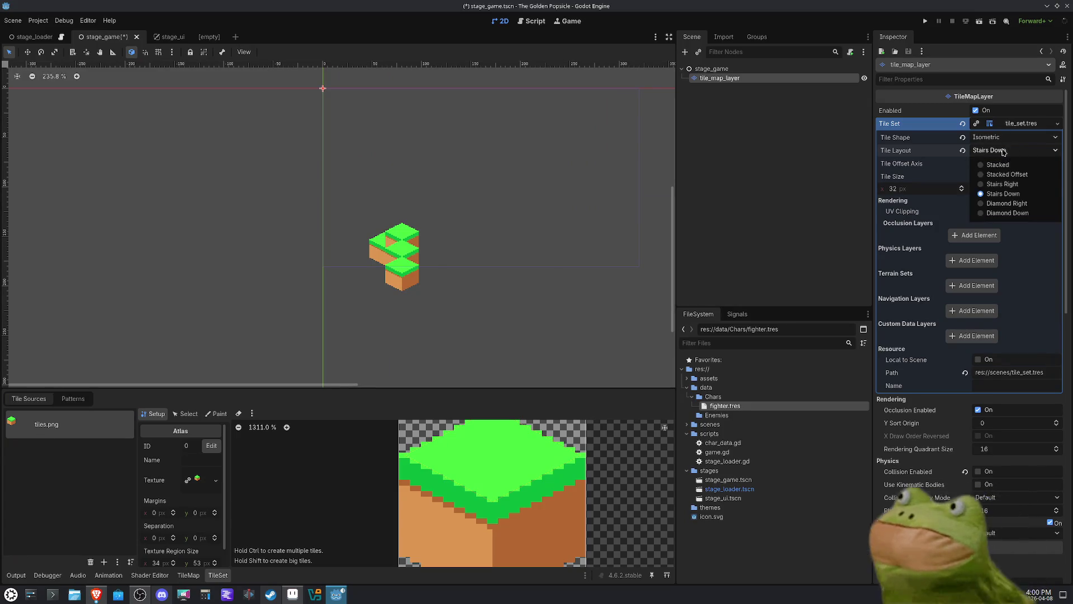
click(1017, 174)
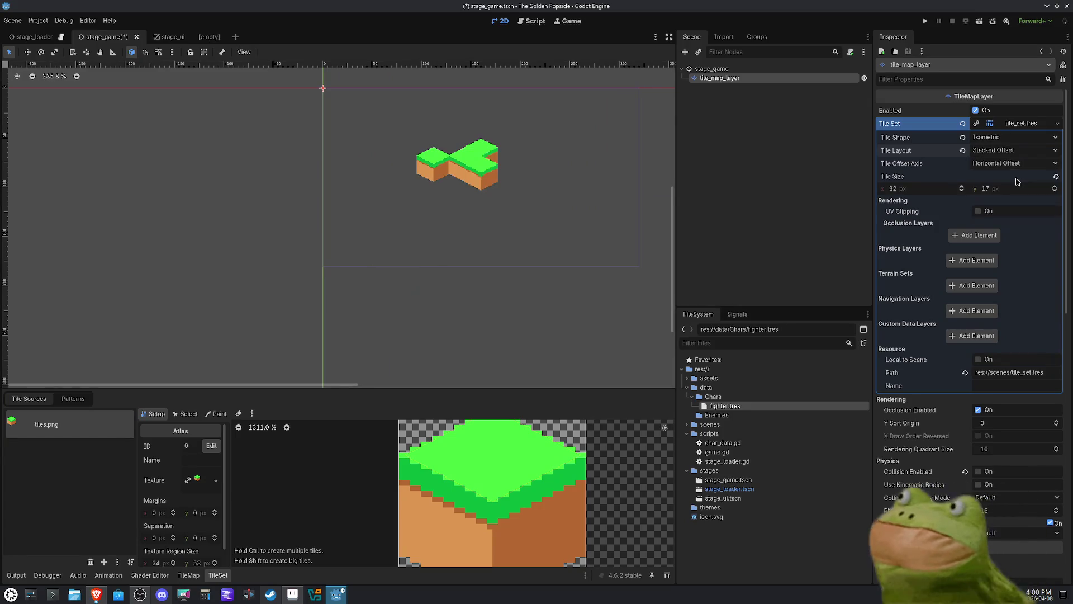
click(1006, 151)
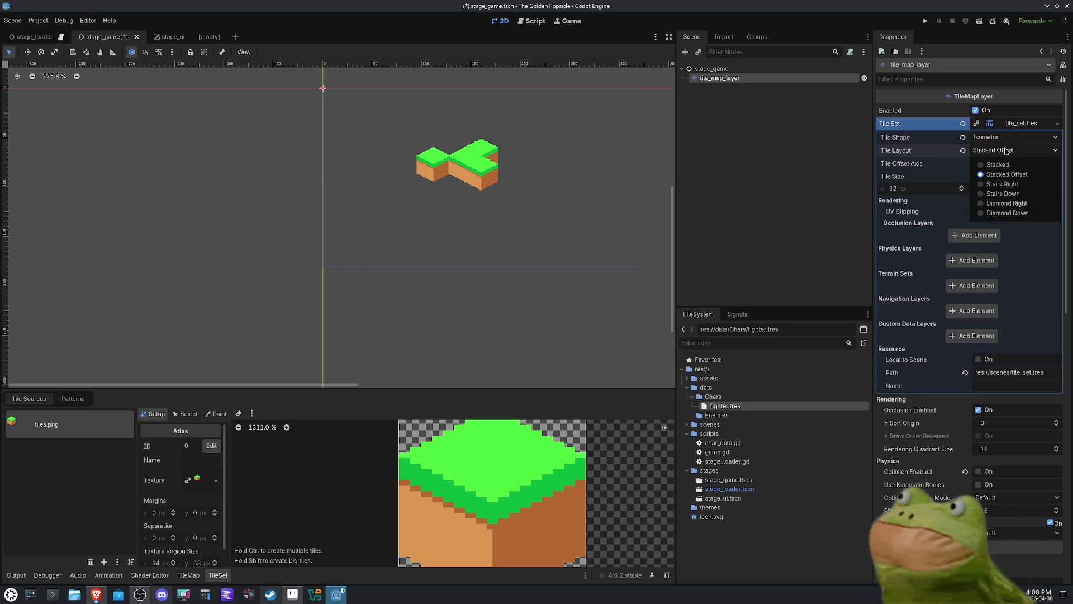
click(1014, 212)
click(1005, 151)
click(1013, 217)
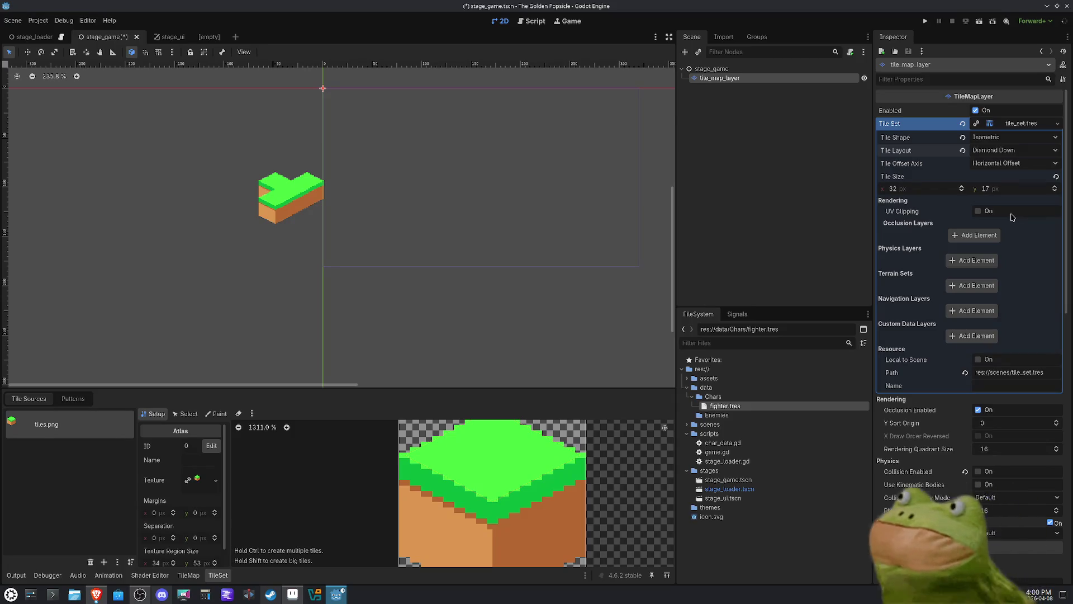
- Return the Tile Layout to Stacked and collapse tile_set.tres
click(1005, 151)
click(1001, 162)
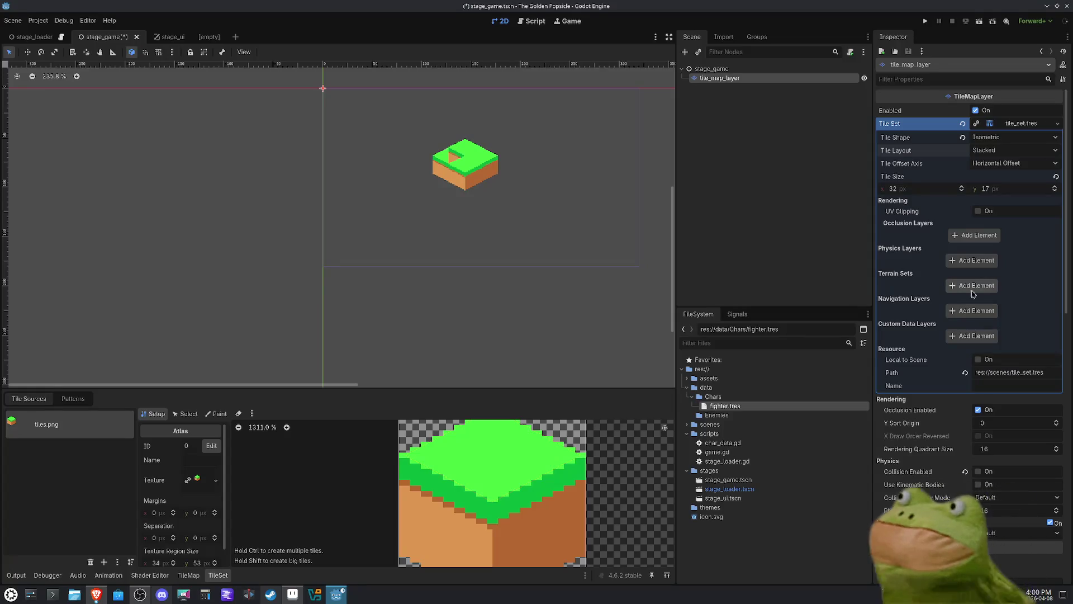
click(1028, 125)
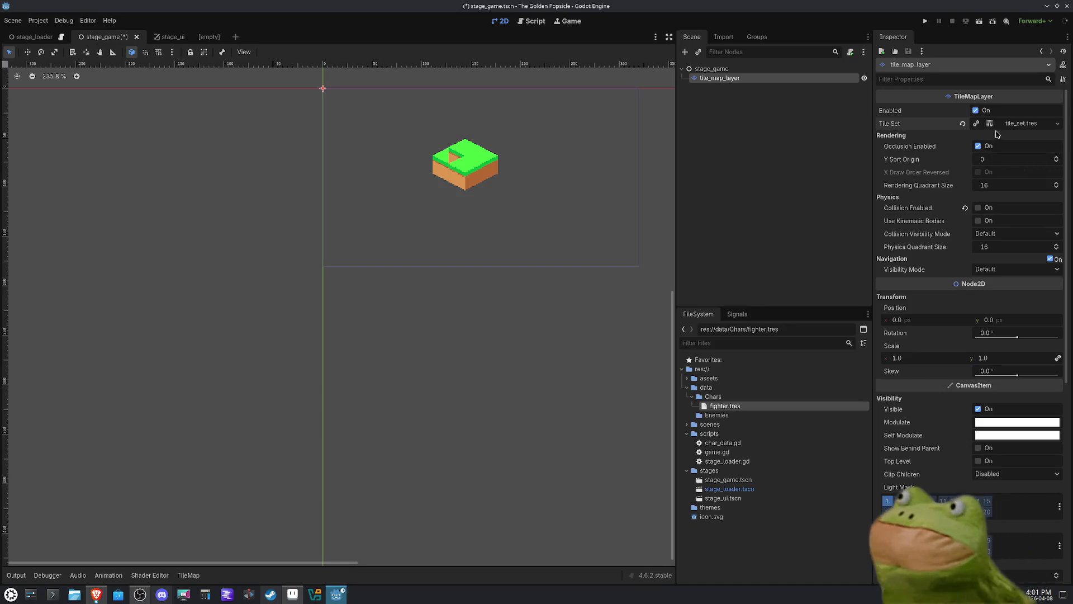
click(1007, 115)
click(1009, 115)
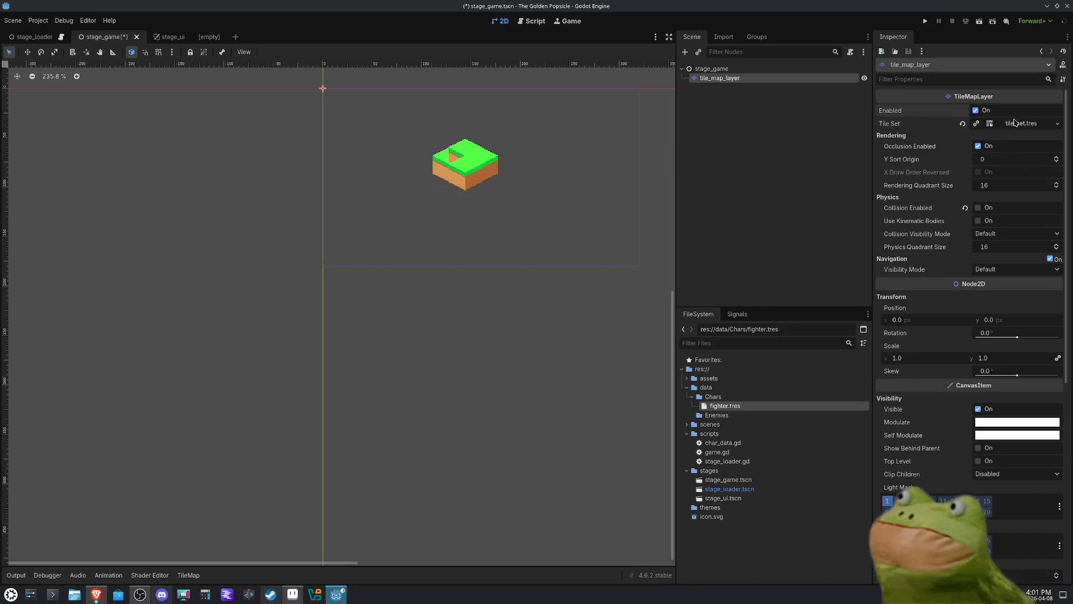
click(1017, 123)
drag(444, 389, 452, 234)
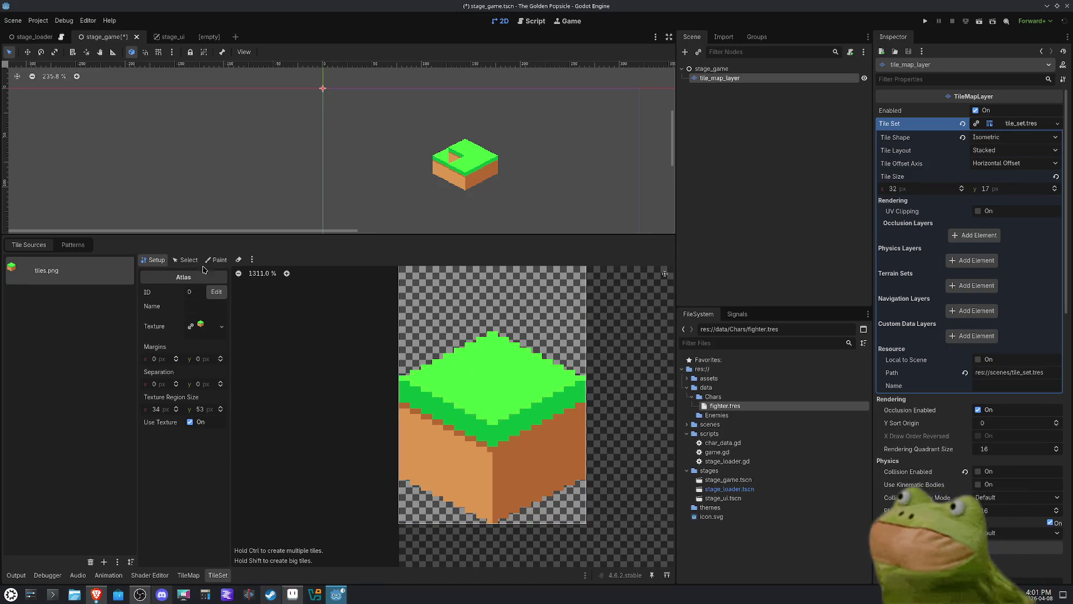
click(185, 259)
click(504, 378)
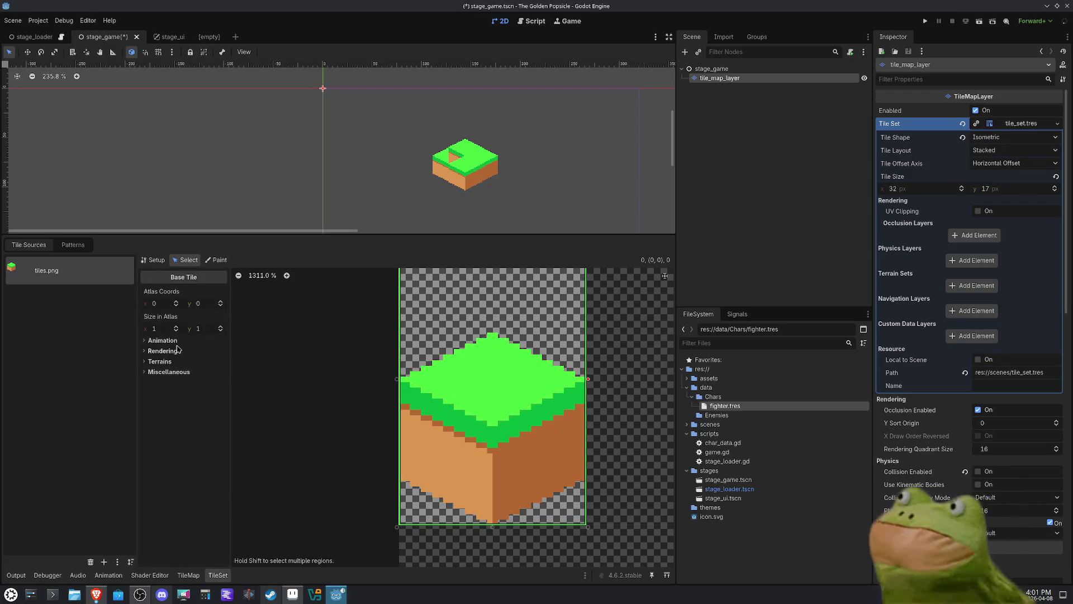
click(170, 372)
click(163, 361)
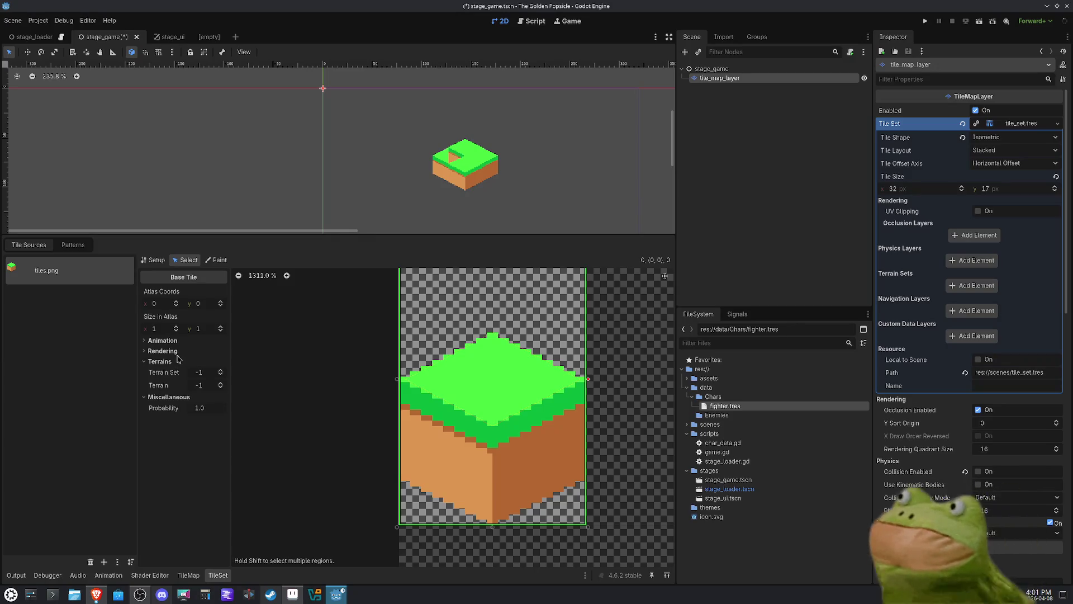
click(163, 351)
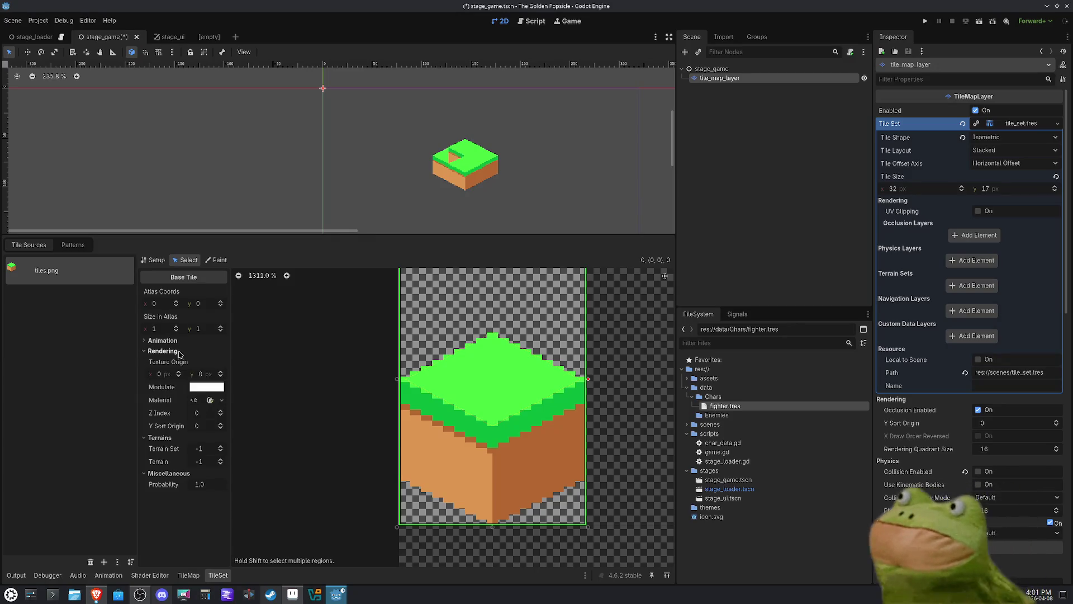
click(222, 429)
click(222, 423)
click(221, 424)
click(222, 424)
click(222, 424)
click(222, 424)
click(222, 424)
click(222, 424)
click(222, 424)
click(222, 424)
click(196, 429)
text(0)
click(176, 342)
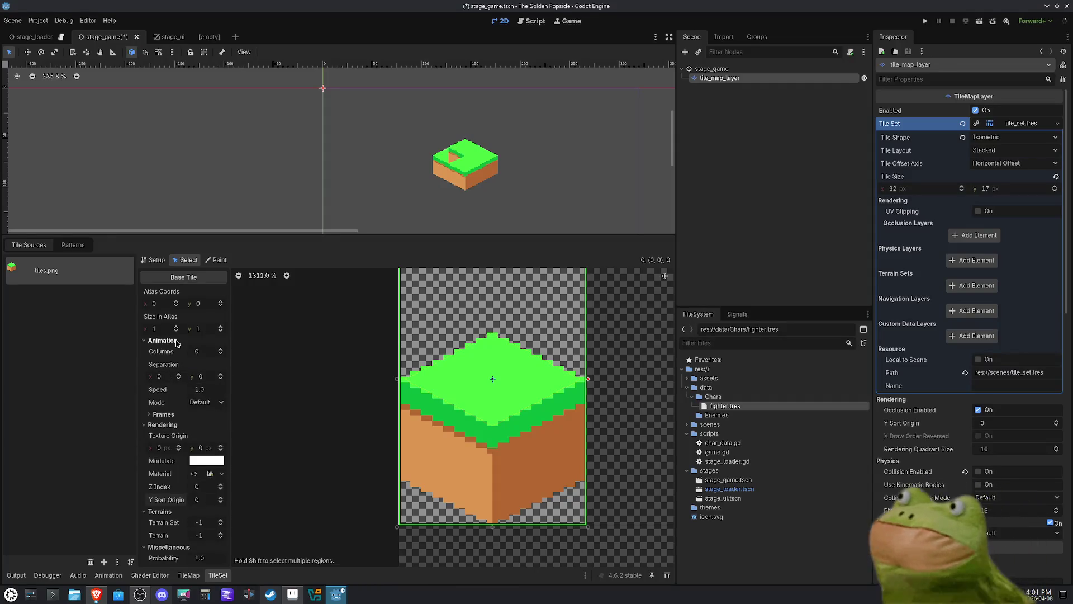
click(171, 342)
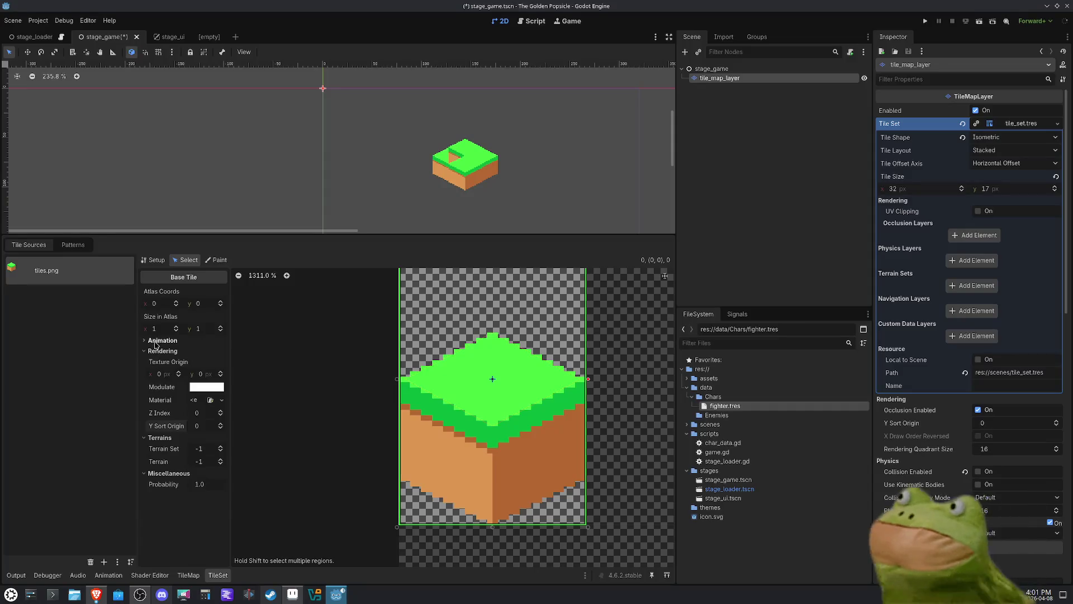
click(162, 438)
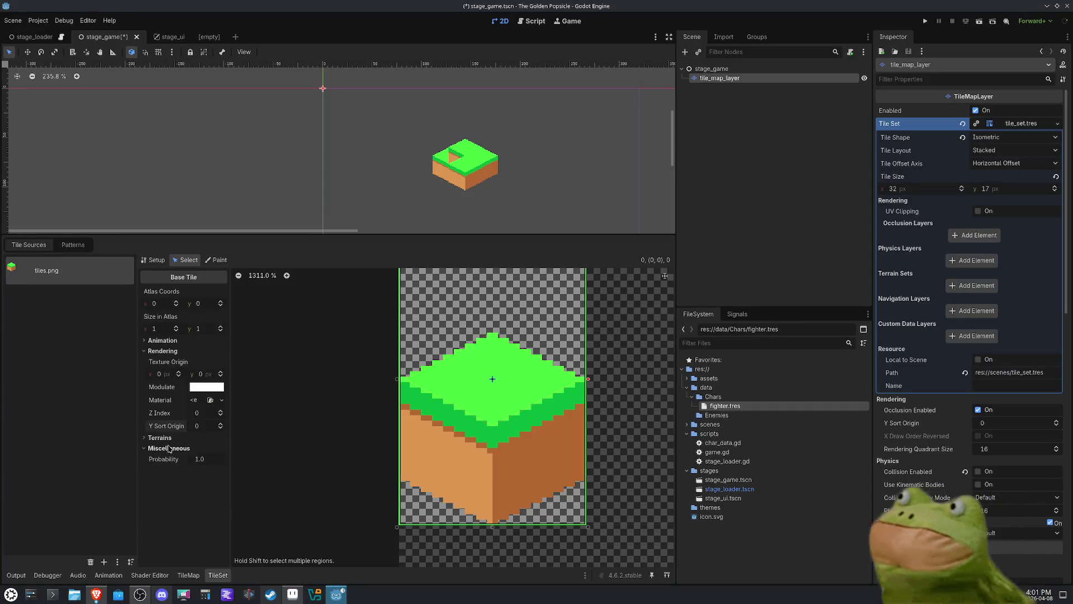
click(168, 448)
click(217, 260)
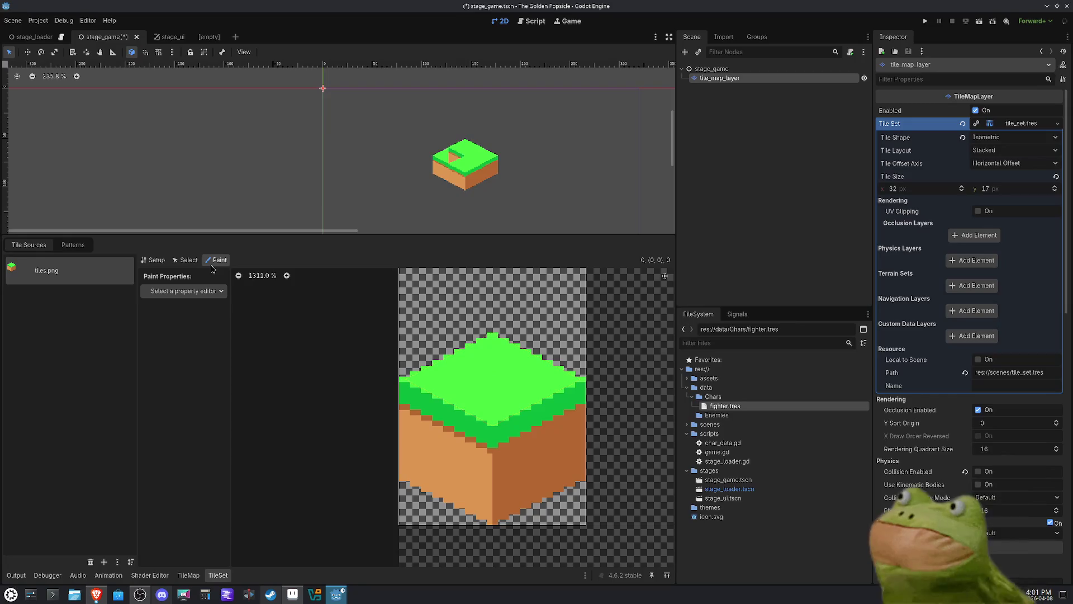
click(190, 291)
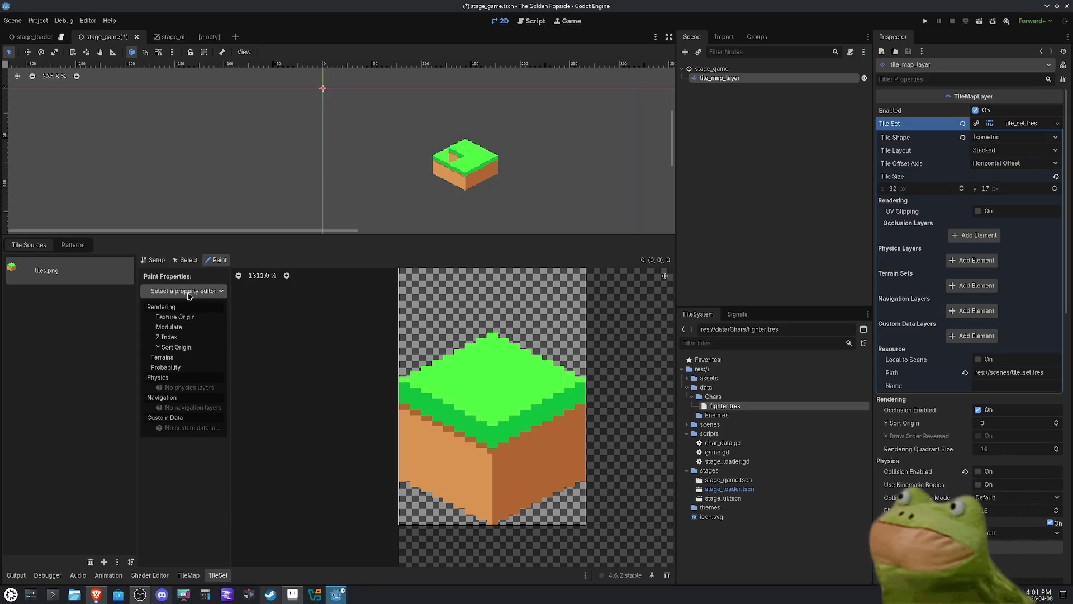
click(167, 270)
click(153, 260)
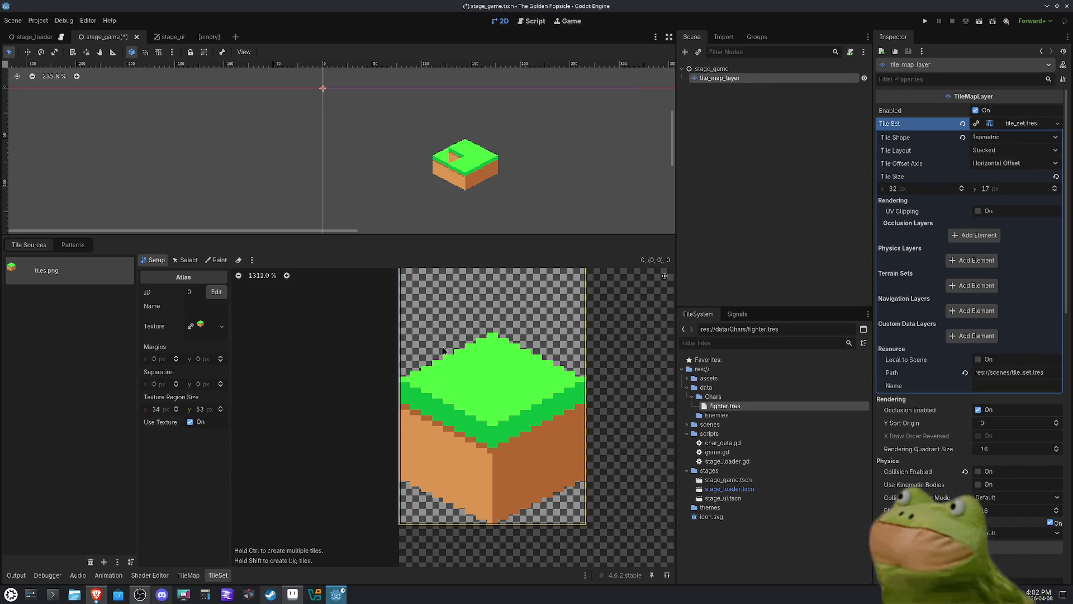
click(186, 260)
click(217, 260)
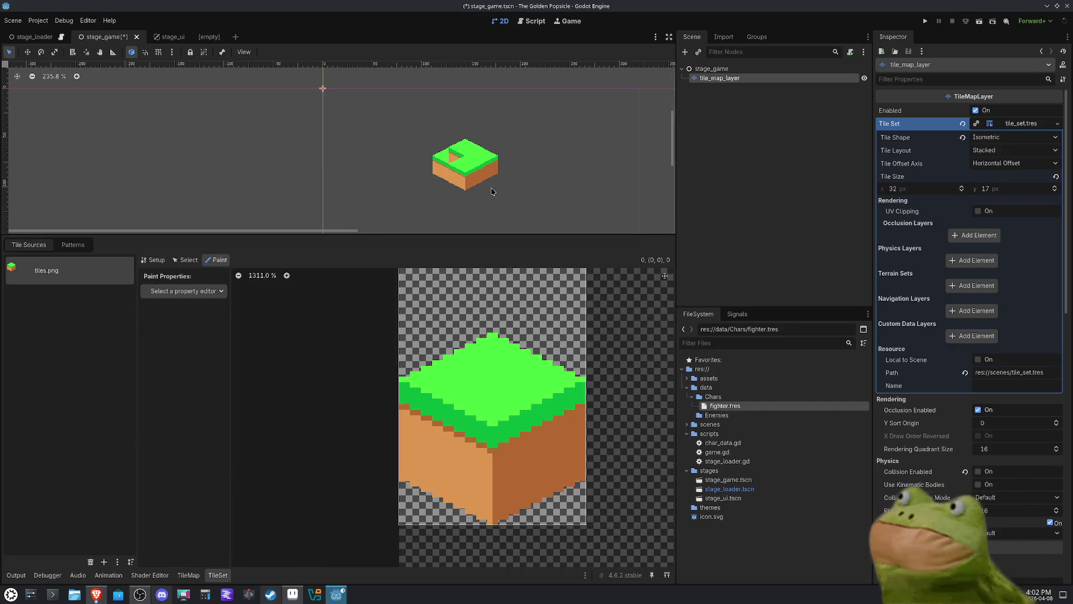
click(186, 260)
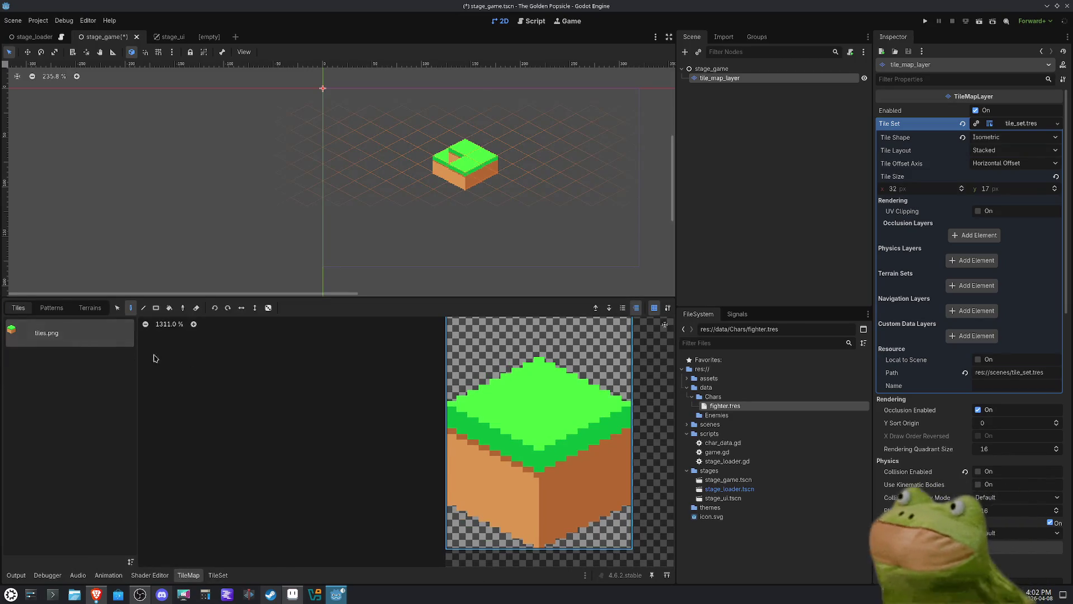
- Paint grass blocks all around the original block, plus a diagonal run down-right
click(482, 177)
click(498, 169)
click(468, 185)
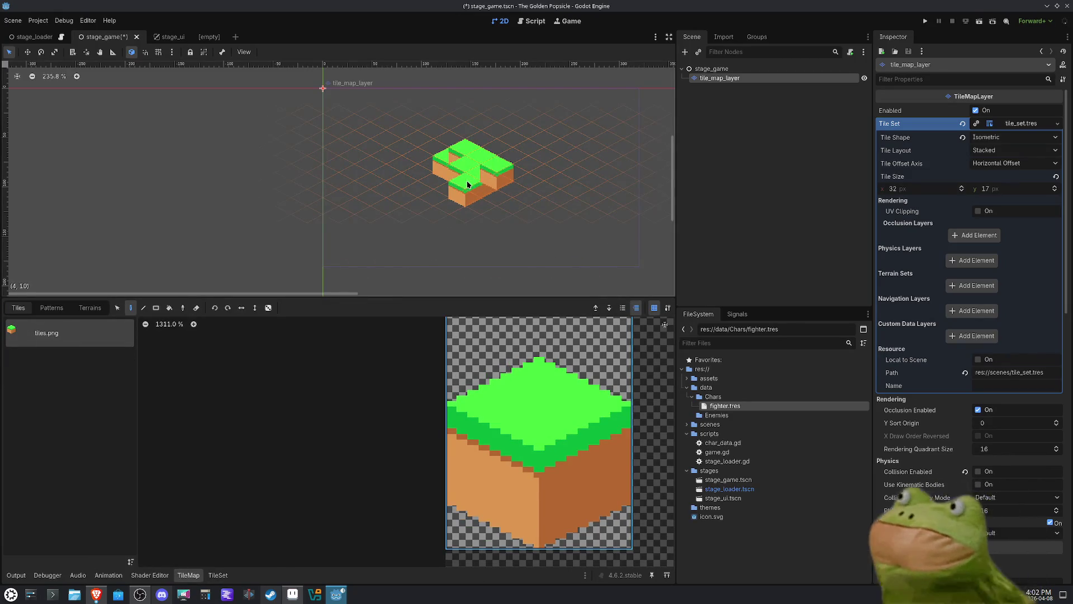
click(434, 170)
click(498, 187)
click(482, 196)
click(511, 177)
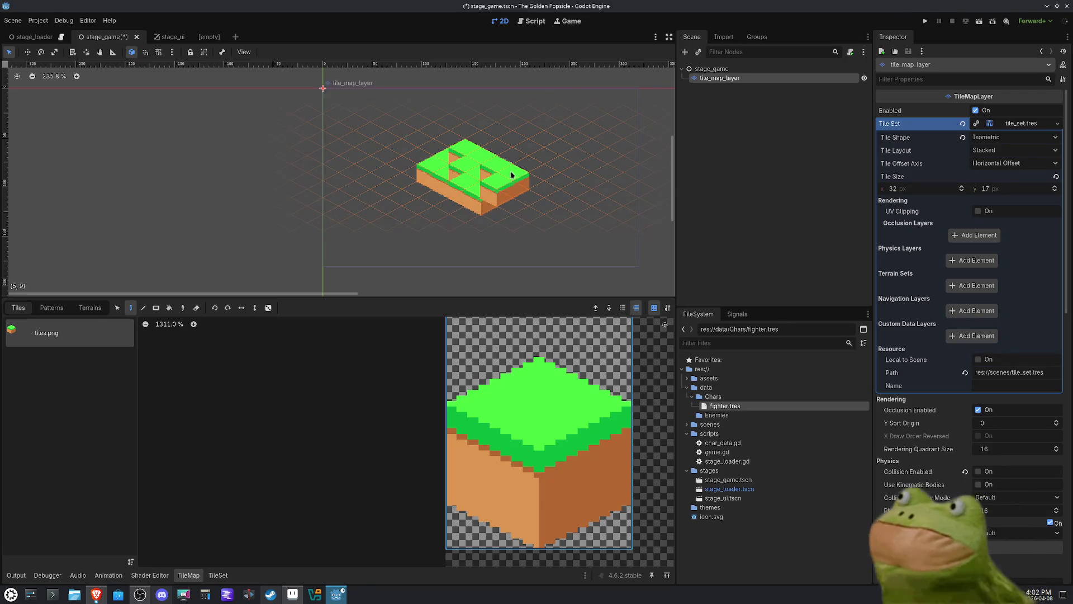
click(526, 169)
click(504, 153)
click(482, 143)
click(466, 134)
click(446, 149)
mouse_move(446, 149)
mouse_down()
mouse_move(404, 171)
mouse_move(471, 212)
mouse_move(447, 211)
mouse_move(524, 177)
mouse_move(539, 185)
mouse_move(503, 204)
mouse_up()
- Extend the patch toward the lower and back-right edges, undoing one stray stroke
scroll(492, 212, up, 4)
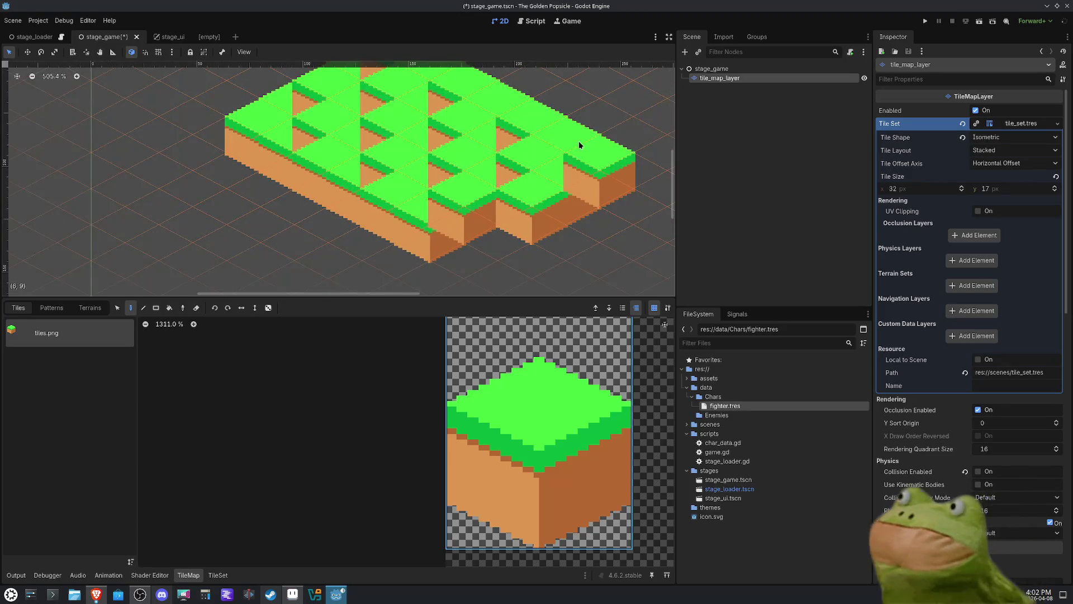
drag(548, 162, 586, 118)
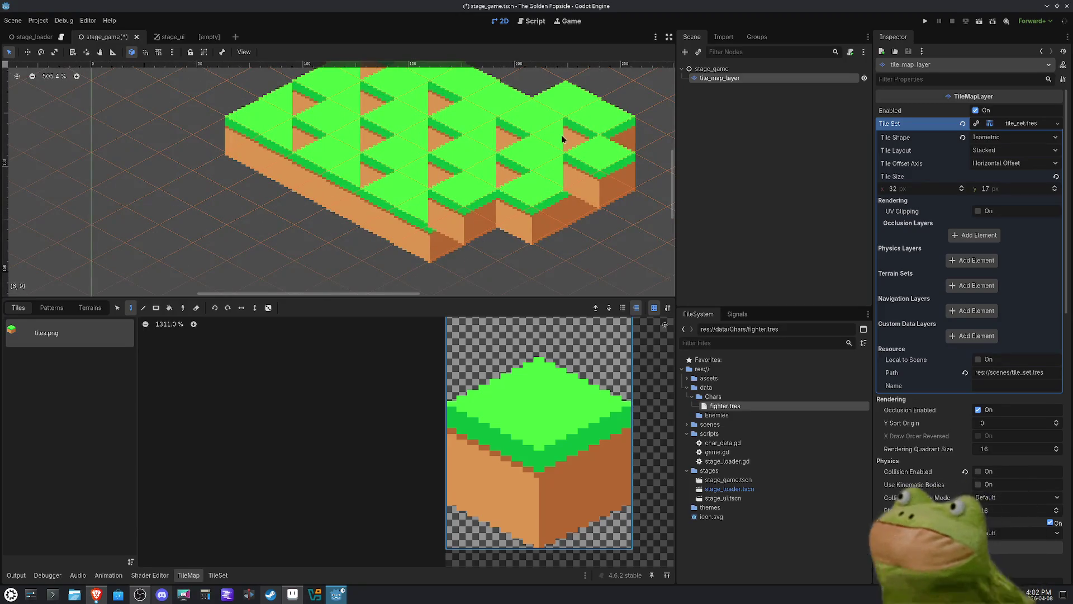
key(ctrl+z)
mouse_move(542, 211)
mouse_down()
mouse_move(456, 246)
mouse_move(538, 250)
mouse_move(433, 254)
mouse_move(524, 265)
mouse_up()
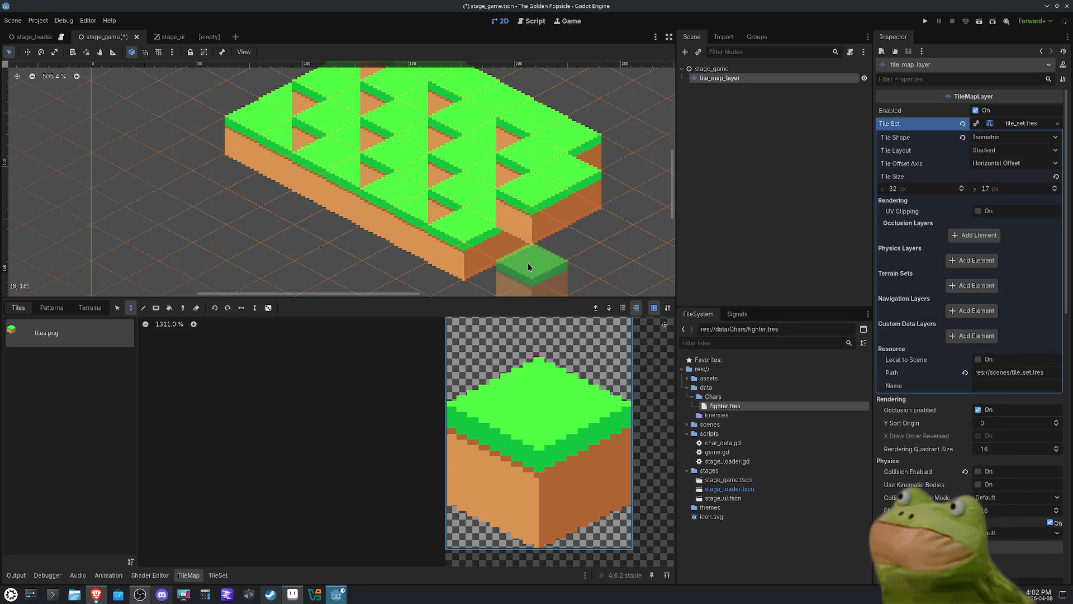
scroll(558, 234, down, 5)
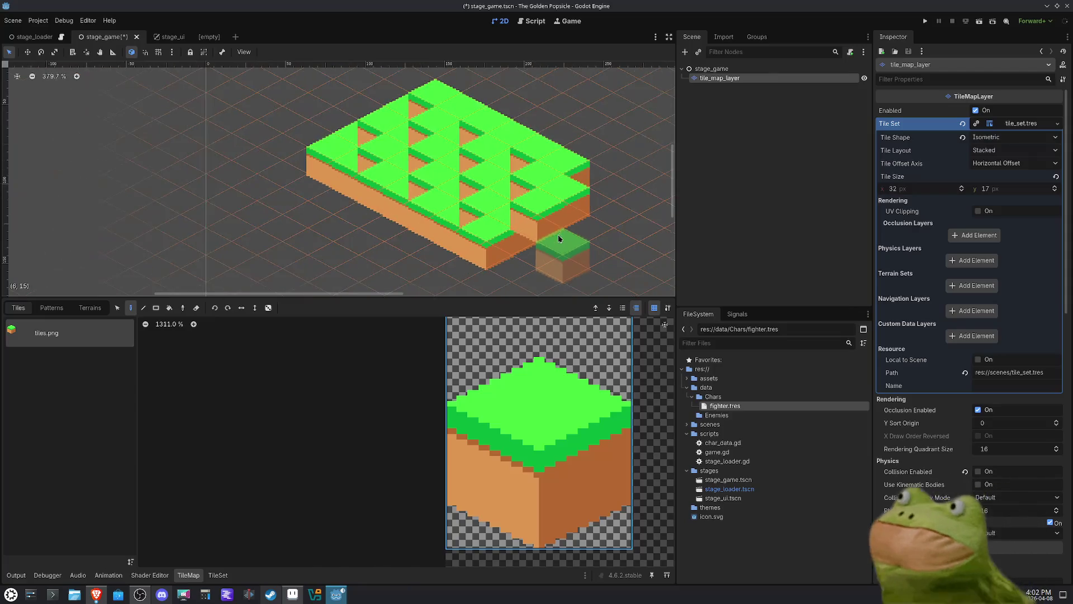
mouse_move(428, 146)
mouse_down()
mouse_move(548, 204)
mouse_move(443, 140)
mouse_up()
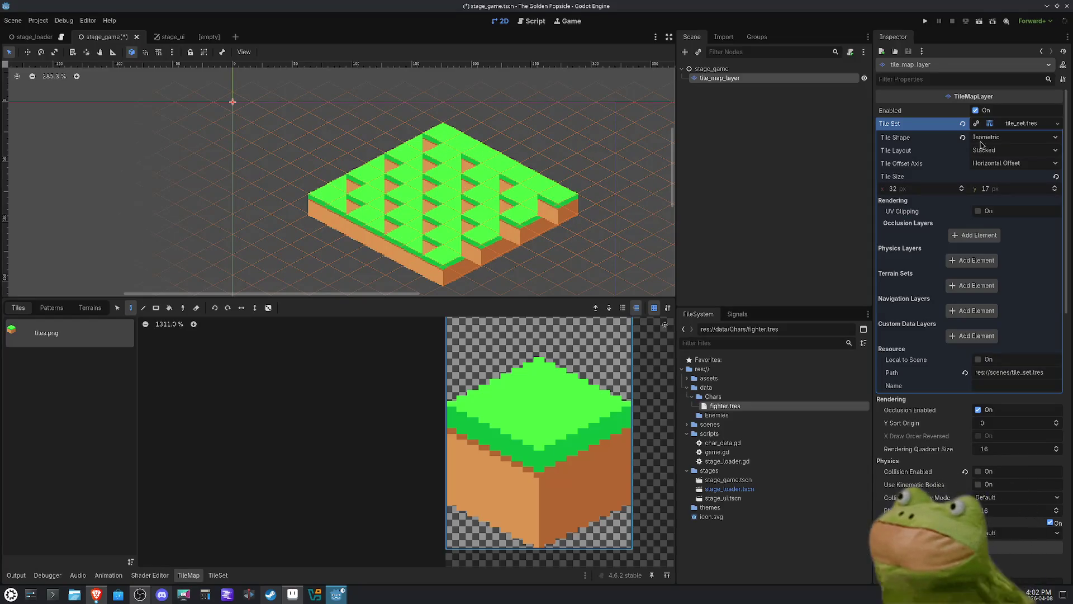
- Try Vertical Offset, then keep Horizontal Offset axis and Isometric tile shape
click(1005, 164)
click(1000, 189)
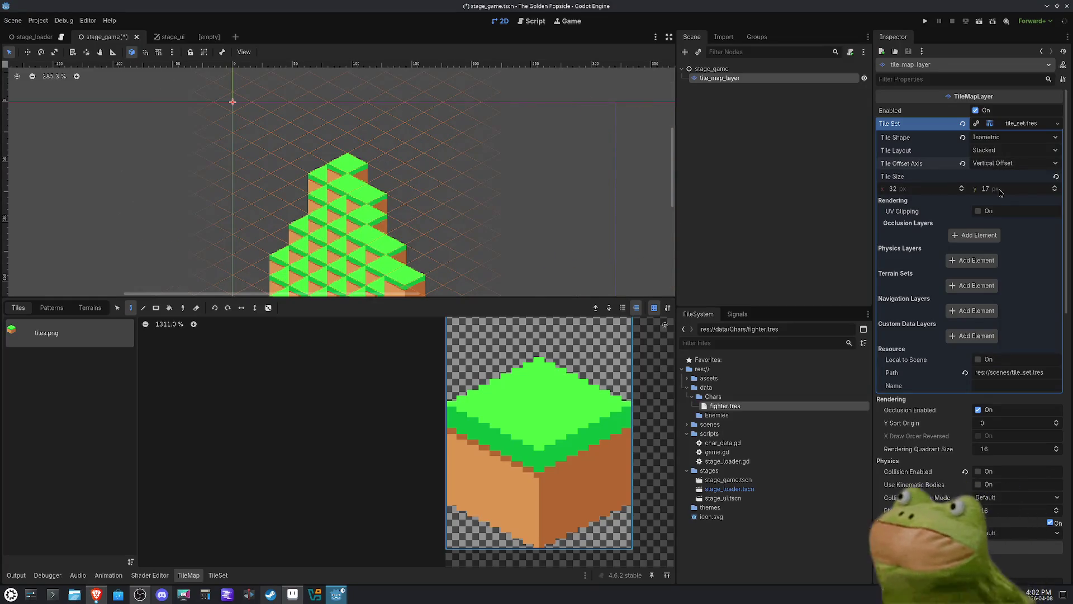
click(966, 165)
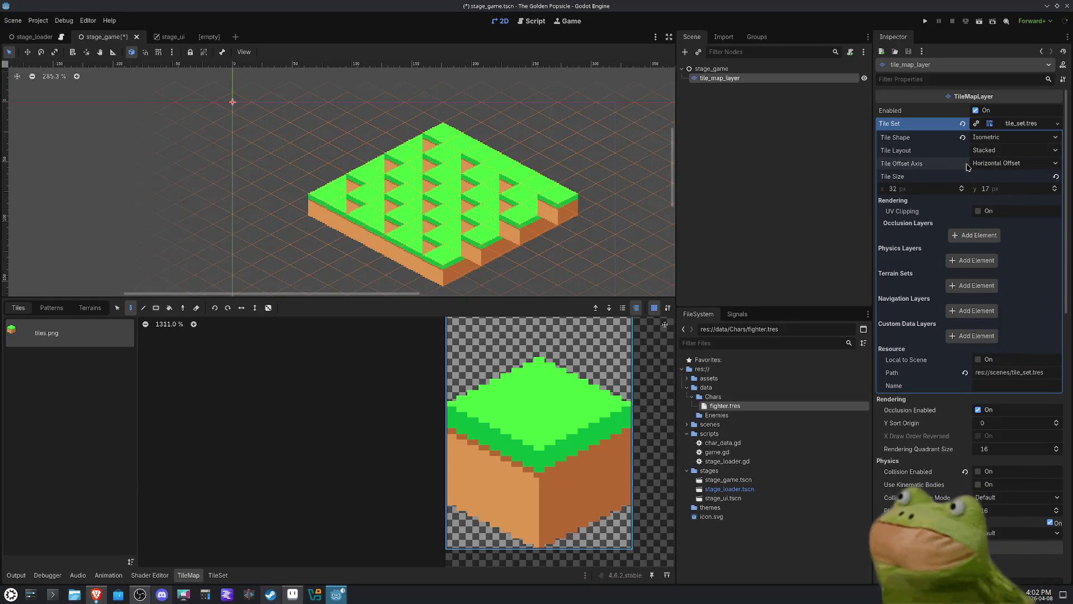
click(1004, 151)
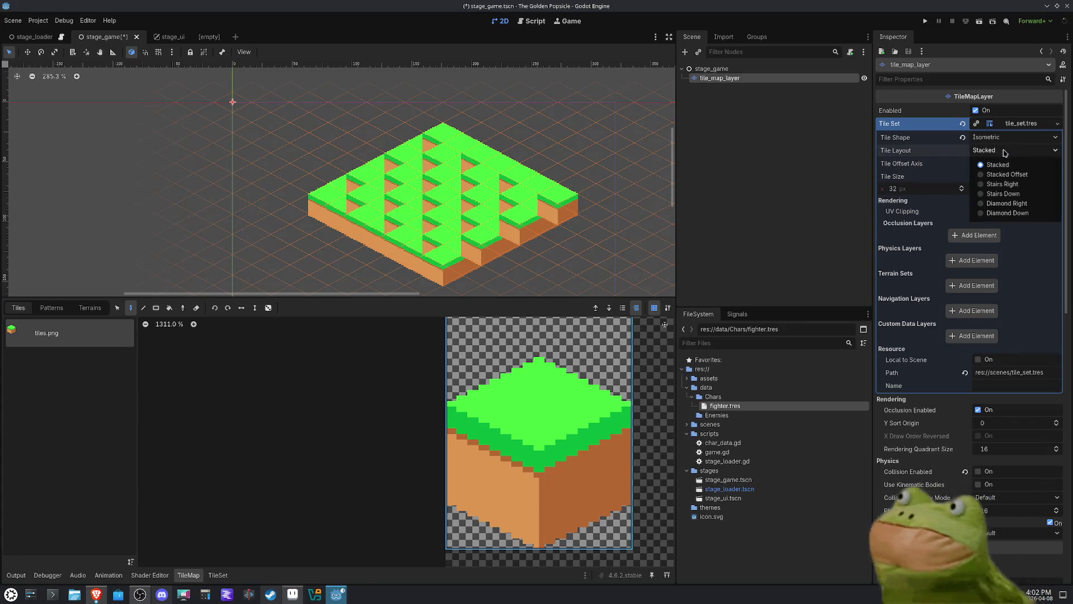
click(1006, 143)
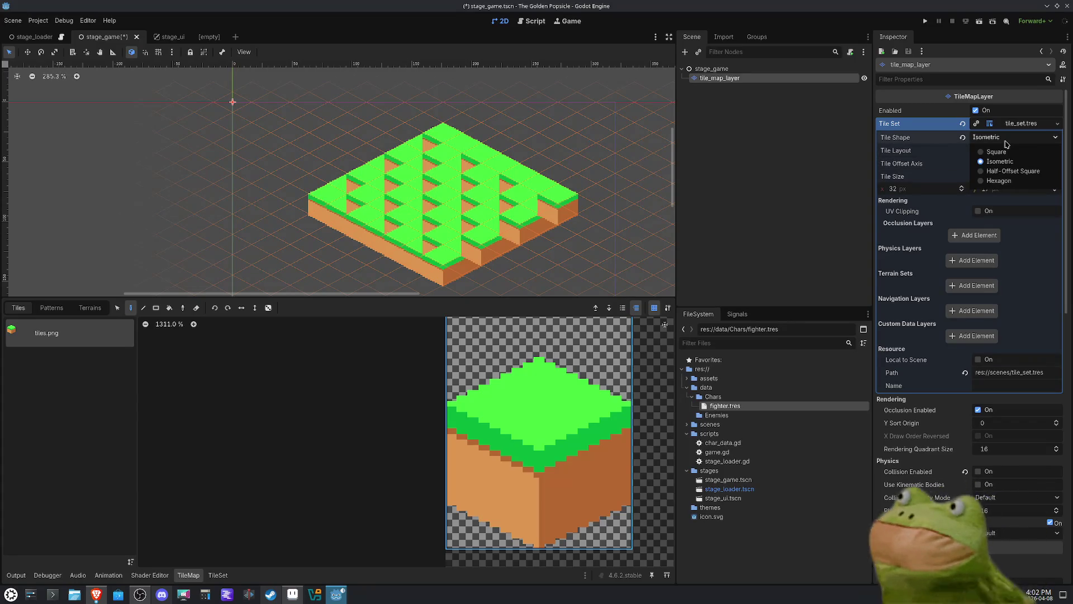
click(1006, 145)
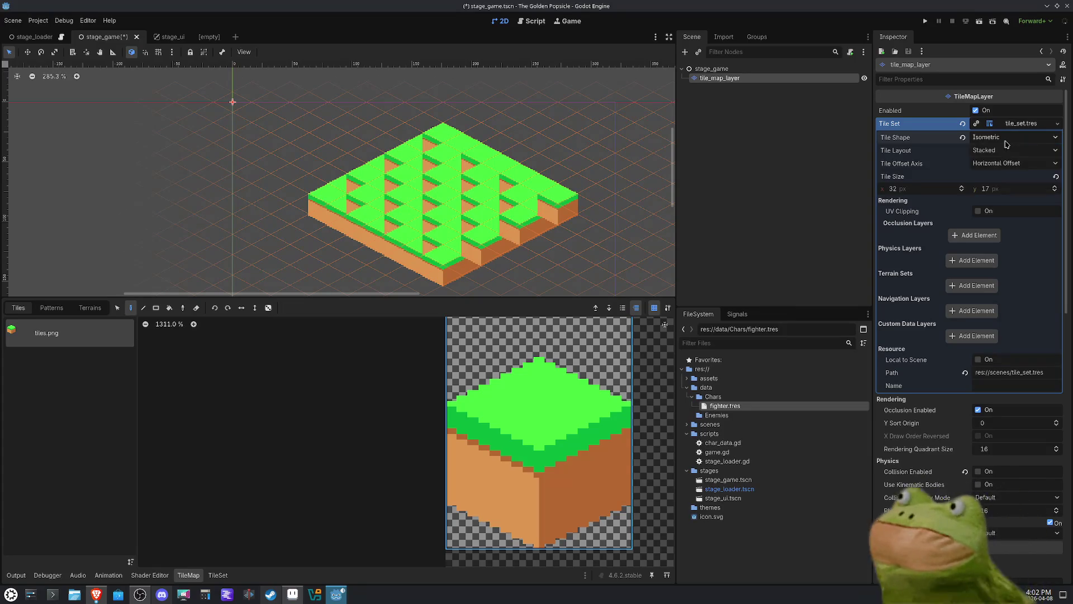
- Compare the Stacked Offset, Stairs Right and Stairs Down tile layouts
click(1002, 151)
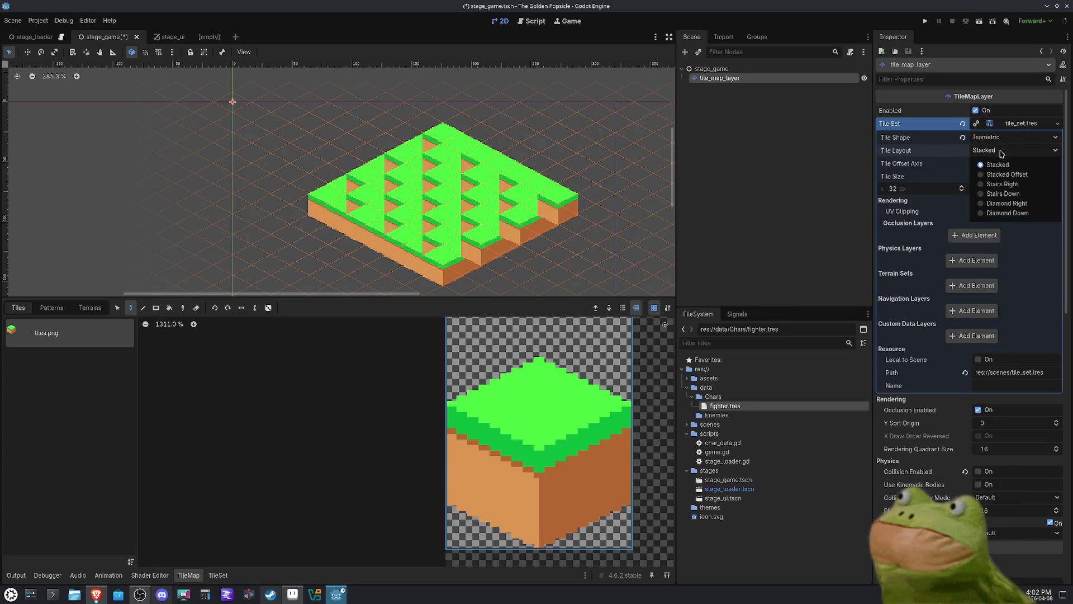
click(1026, 175)
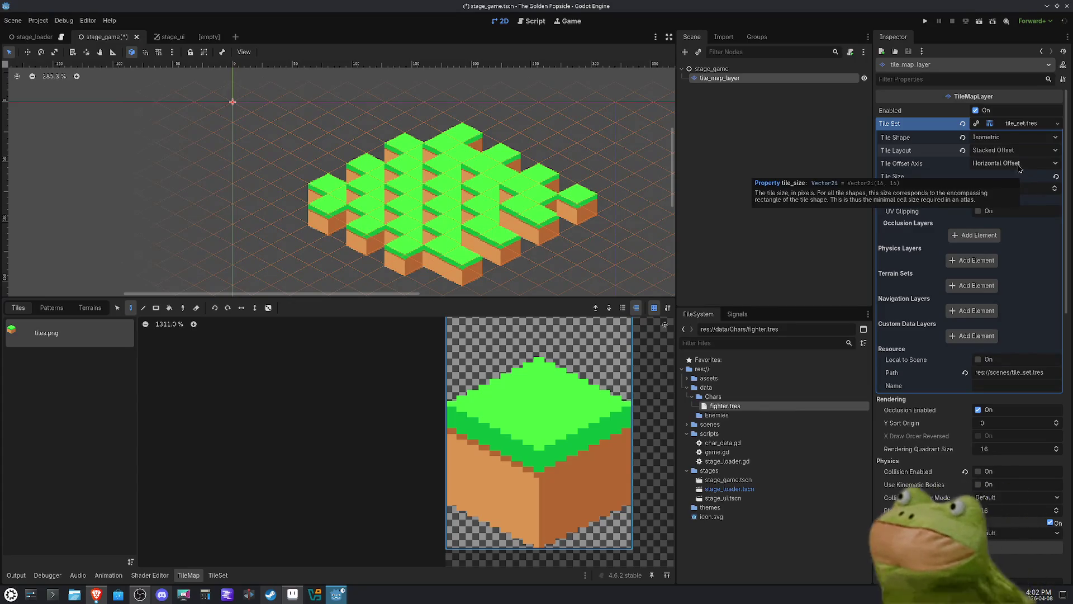
click(1015, 150)
click(1006, 184)
scroll(550, 195, down, 4)
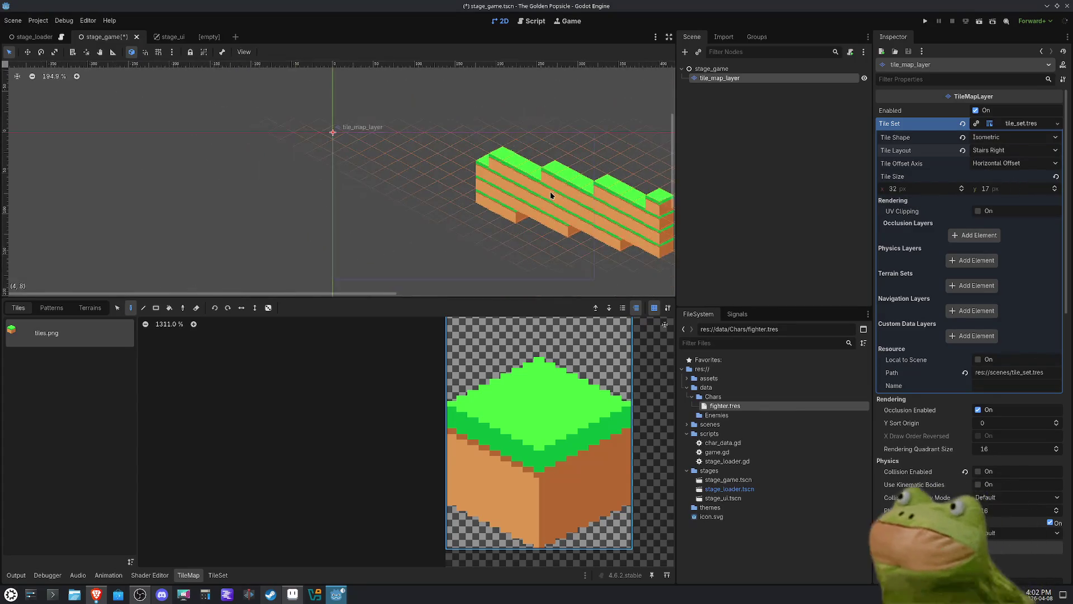
drag(551, 195, 393, 169)
click(1013, 151)
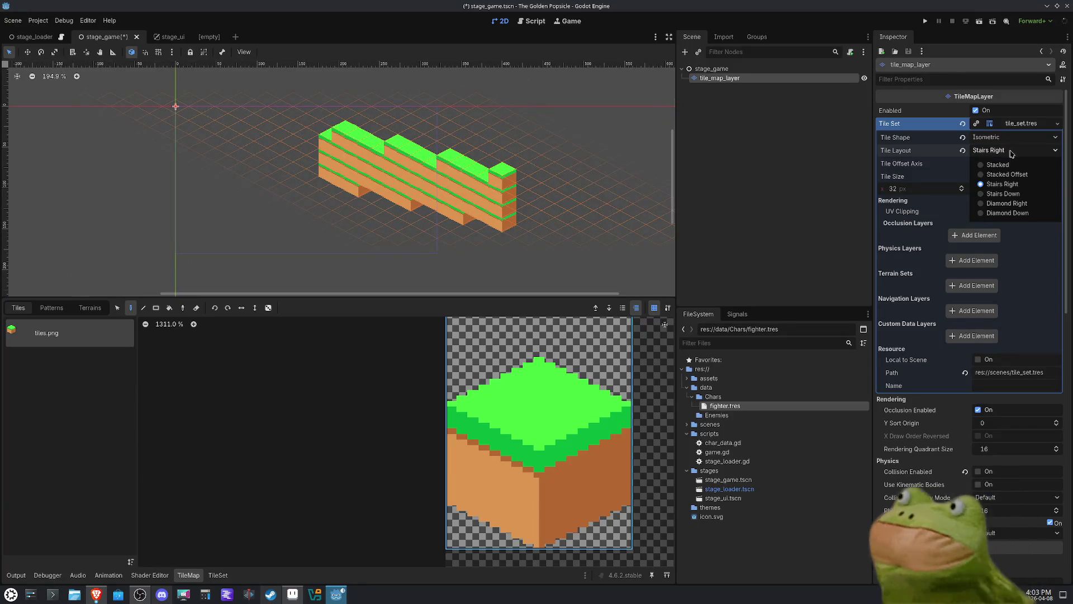
click(1015, 194)
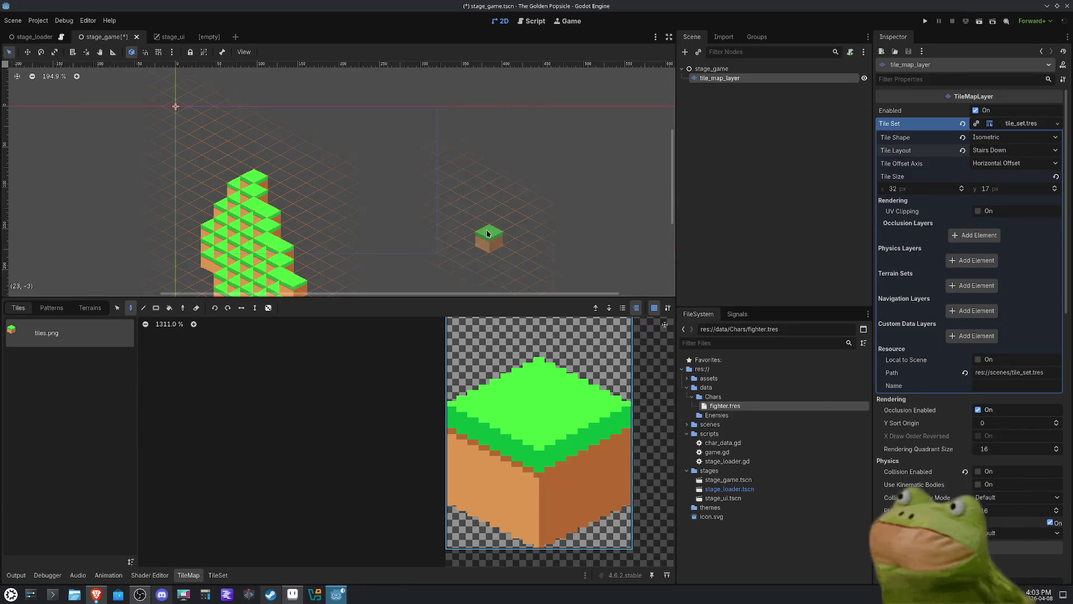
- Try Diamond Right, settle on Diamond Down, and erase blocks from the map's middle and right
drag(491, 235, 556, 153)
click(1007, 151)
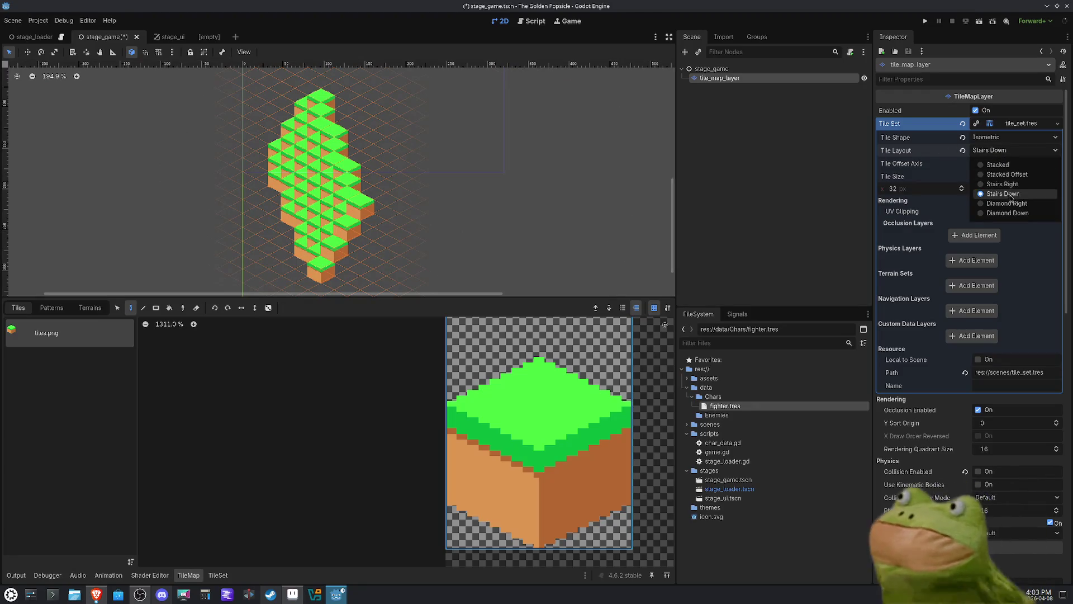
click(1013, 206)
drag(547, 155, 500, 259)
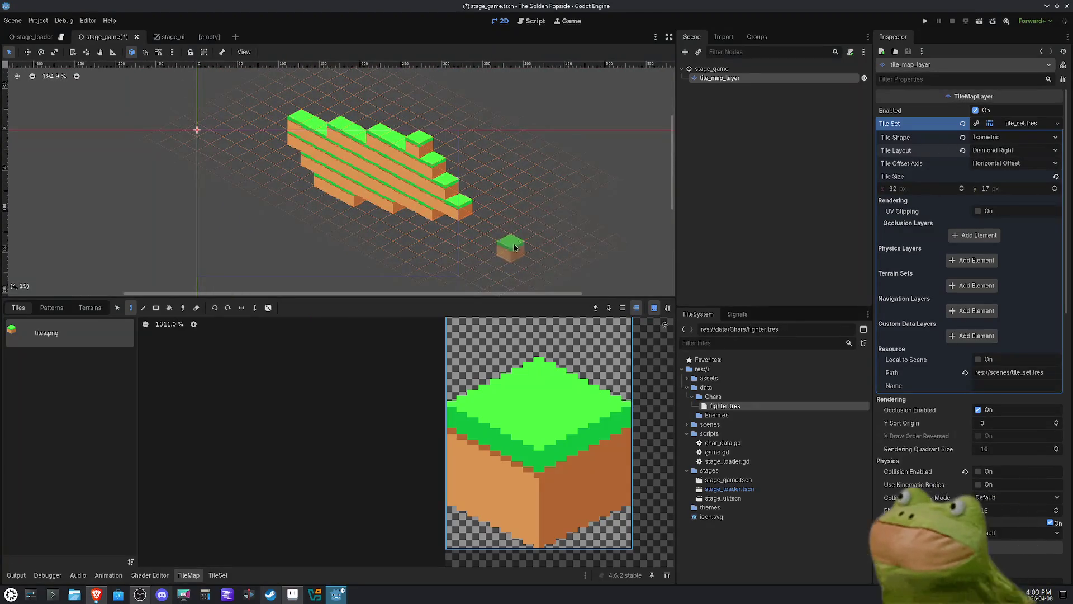
click(1001, 151)
click(1008, 213)
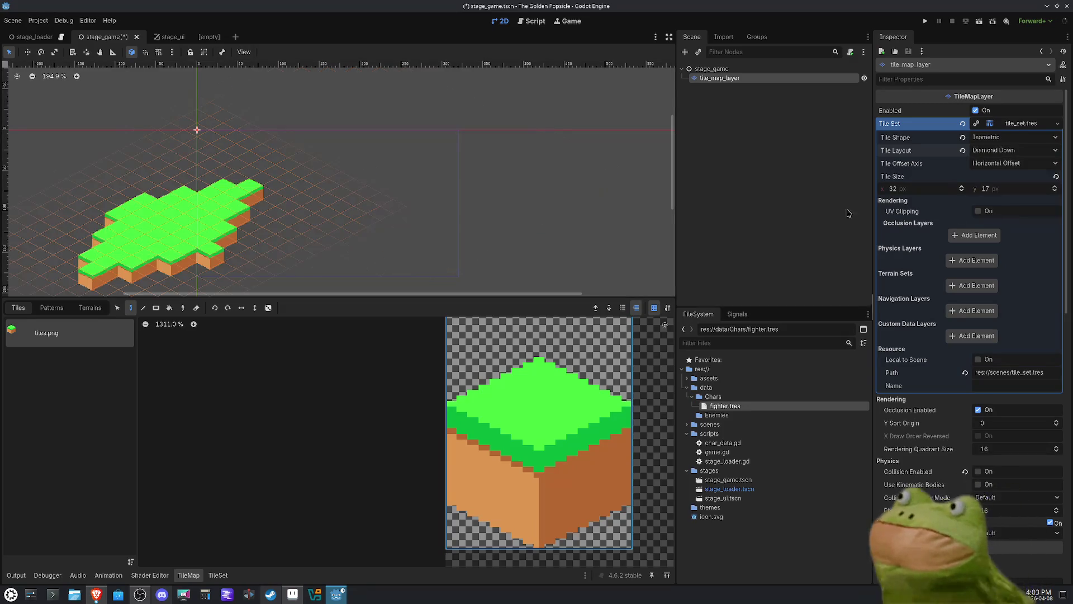
mouse_move(435, 170)
mouse_down()
mouse_move(520, 162)
mouse_move(630, 128)
mouse_up()
mouse_move(431, 212)
mouse_down()
mouse_move(481, 151)
mouse_move(418, 139)
mouse_up()
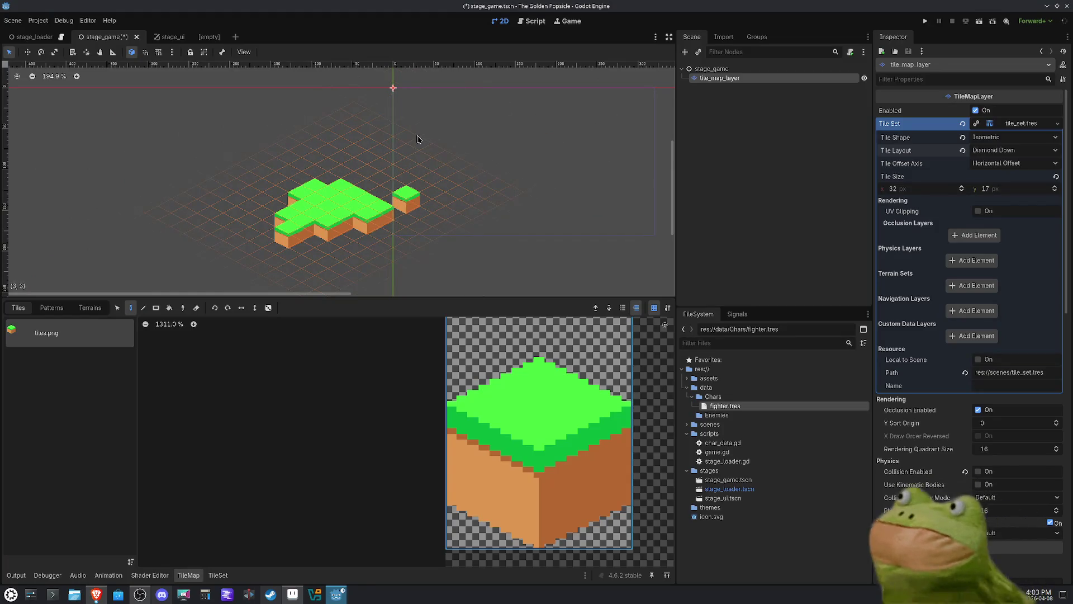